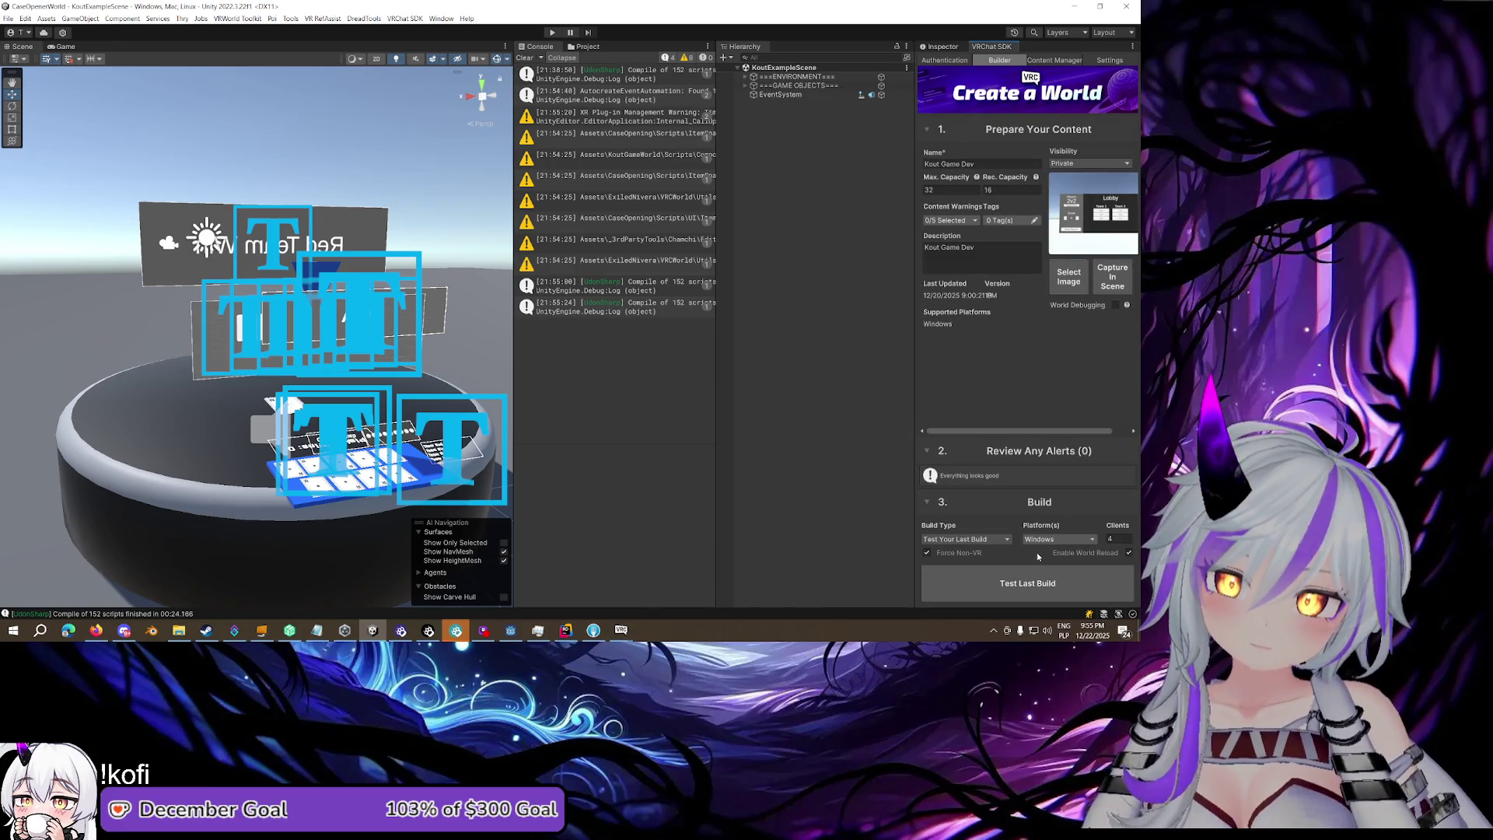
# Set the VRChat SDK Build Type to 'Build & Test Your World'
pyautogui.click(974, 538)
pyautogui.click(964, 559)
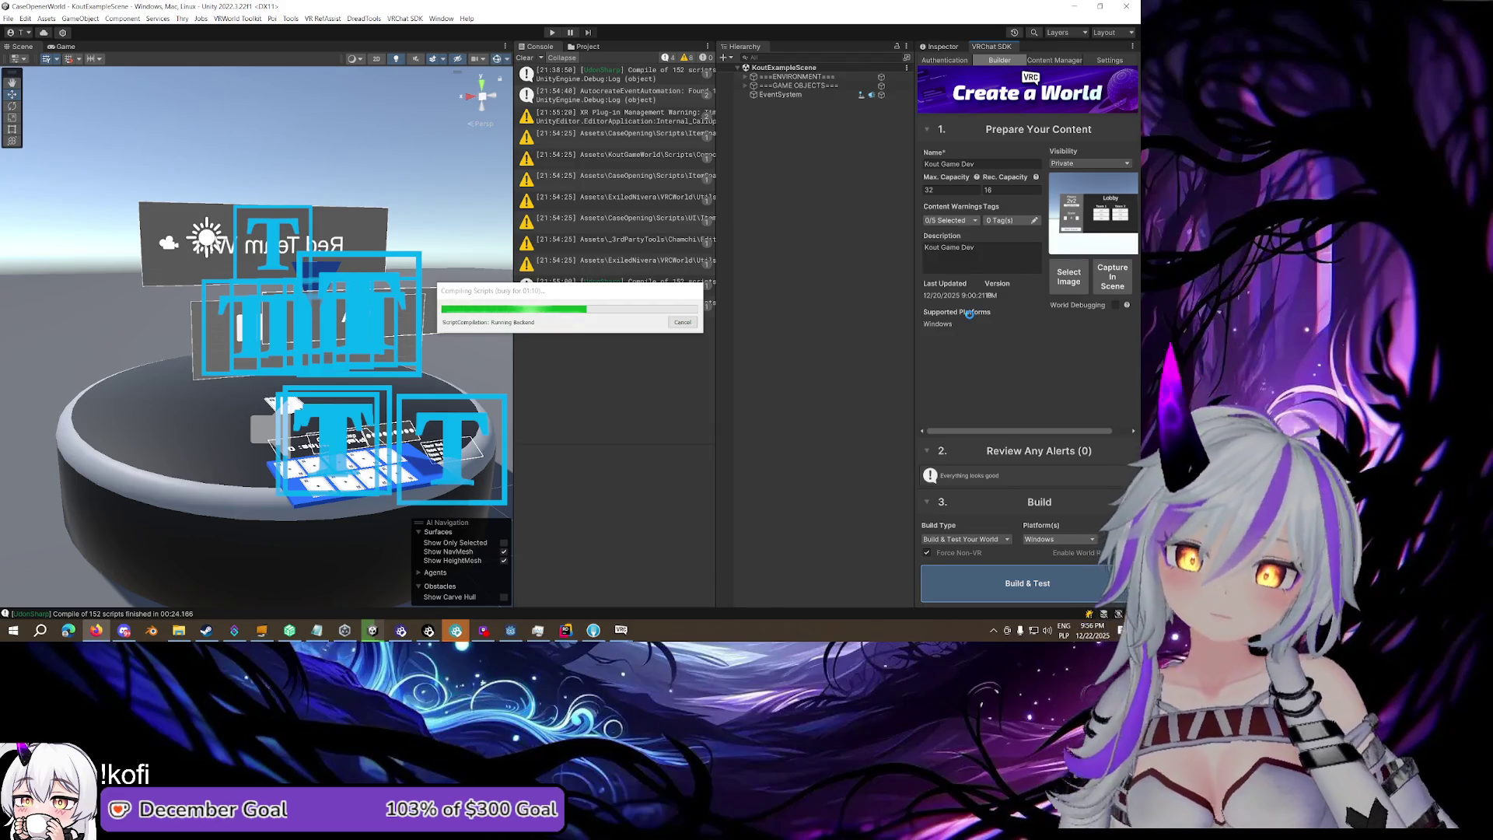
# Check KoutGameLobbyManager.cs in Rider while Unity compiles scripts and builds the player
pyautogui.click(568, 630)
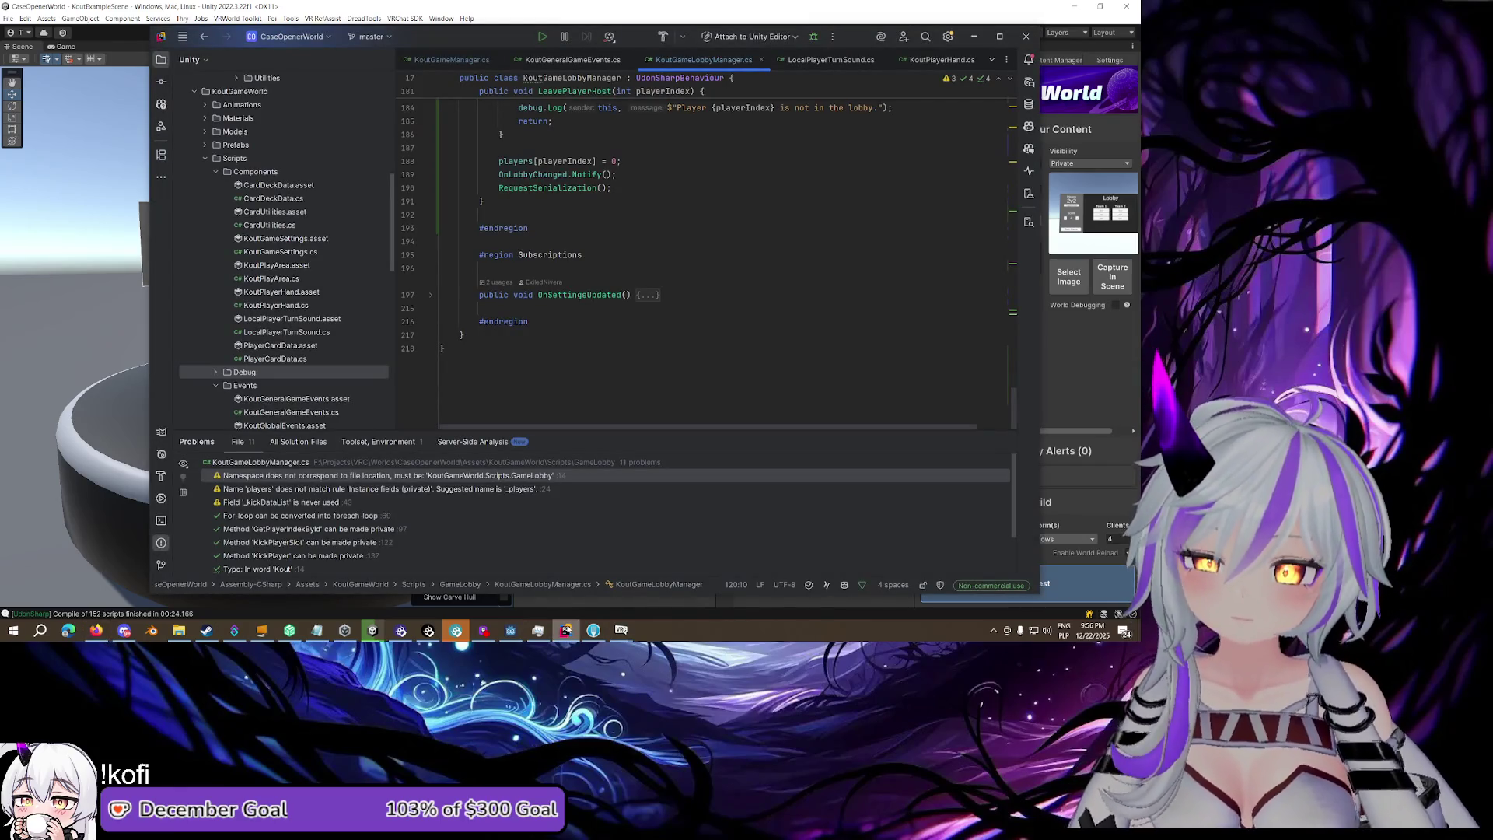
pyautogui.click(568, 630)
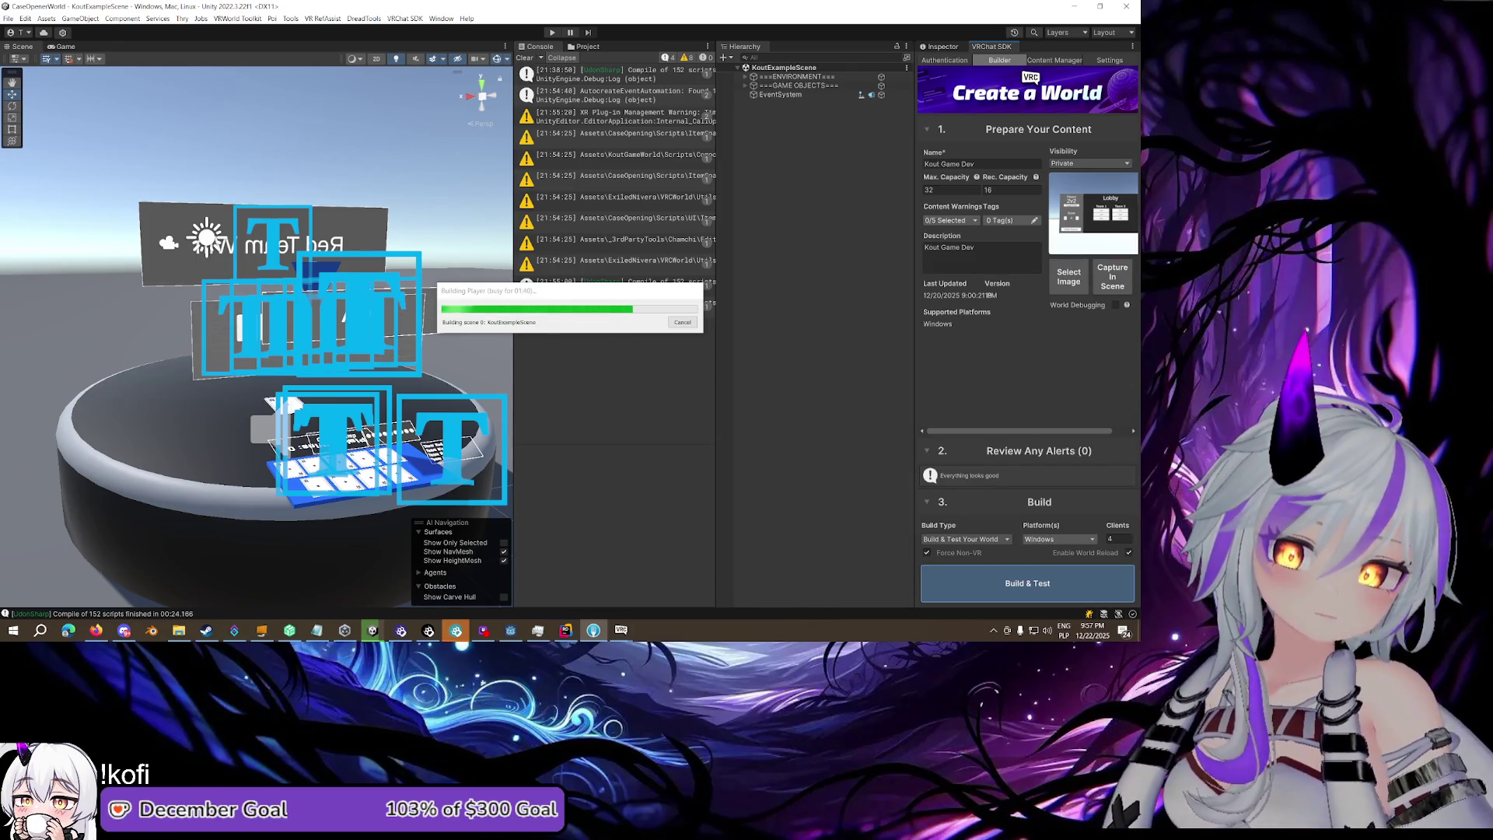
pyautogui.click(566, 628)
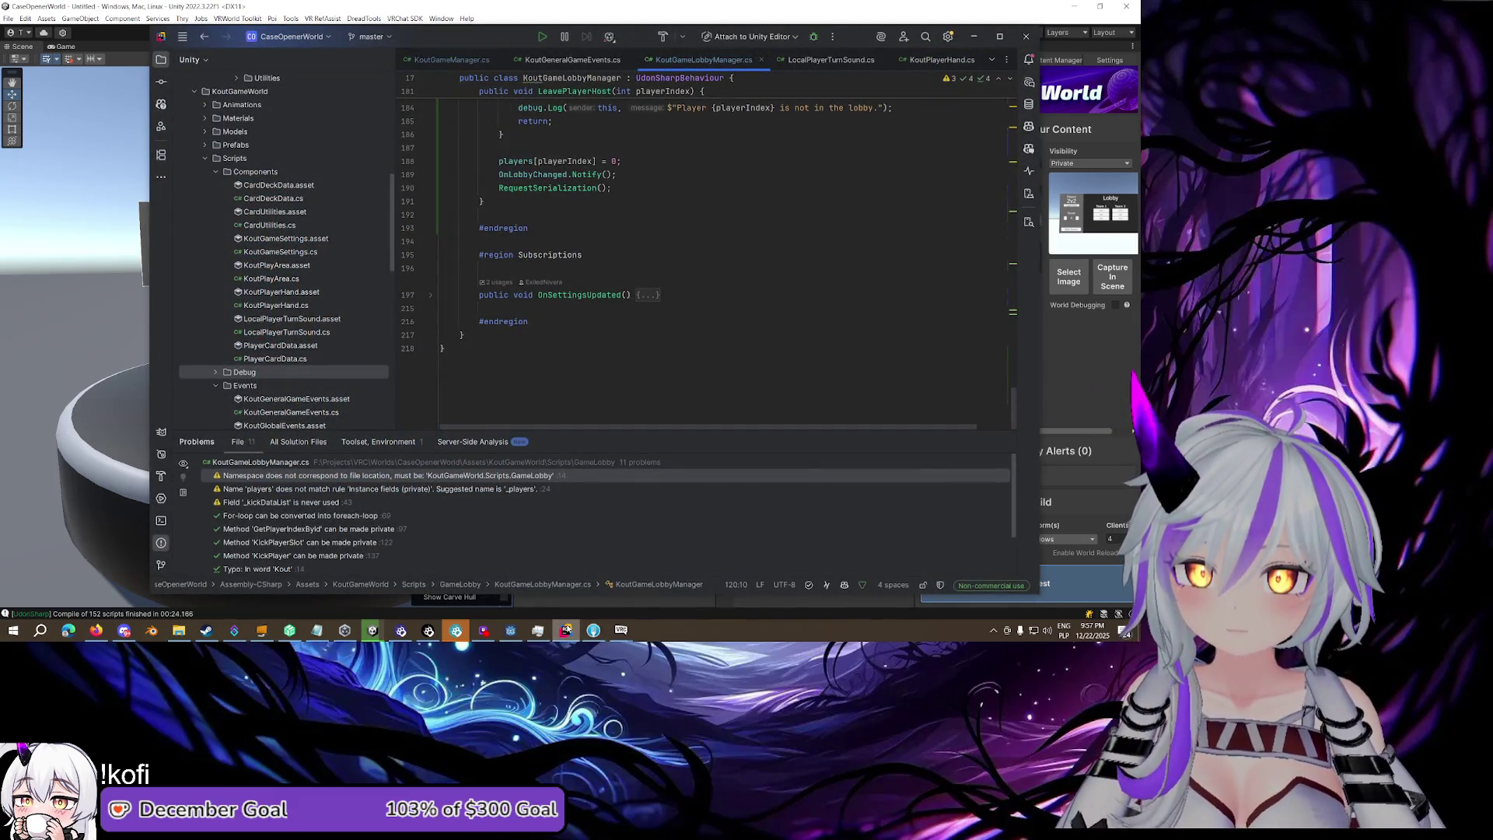
pyautogui.click(567, 628)
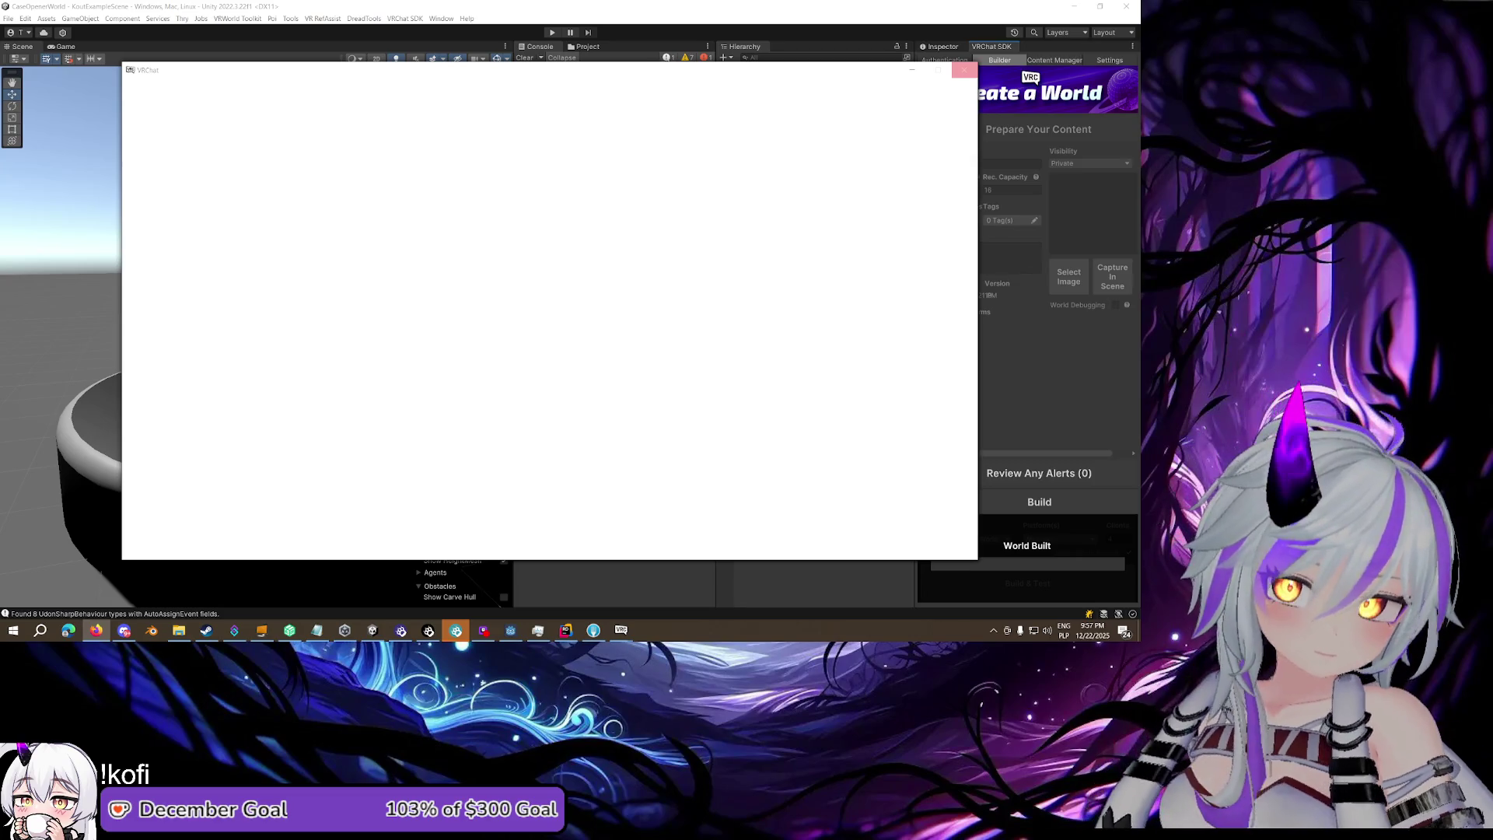
# Join Team 1 on the lobby board with two of the test clients
pyautogui.moveTo(620, 632)
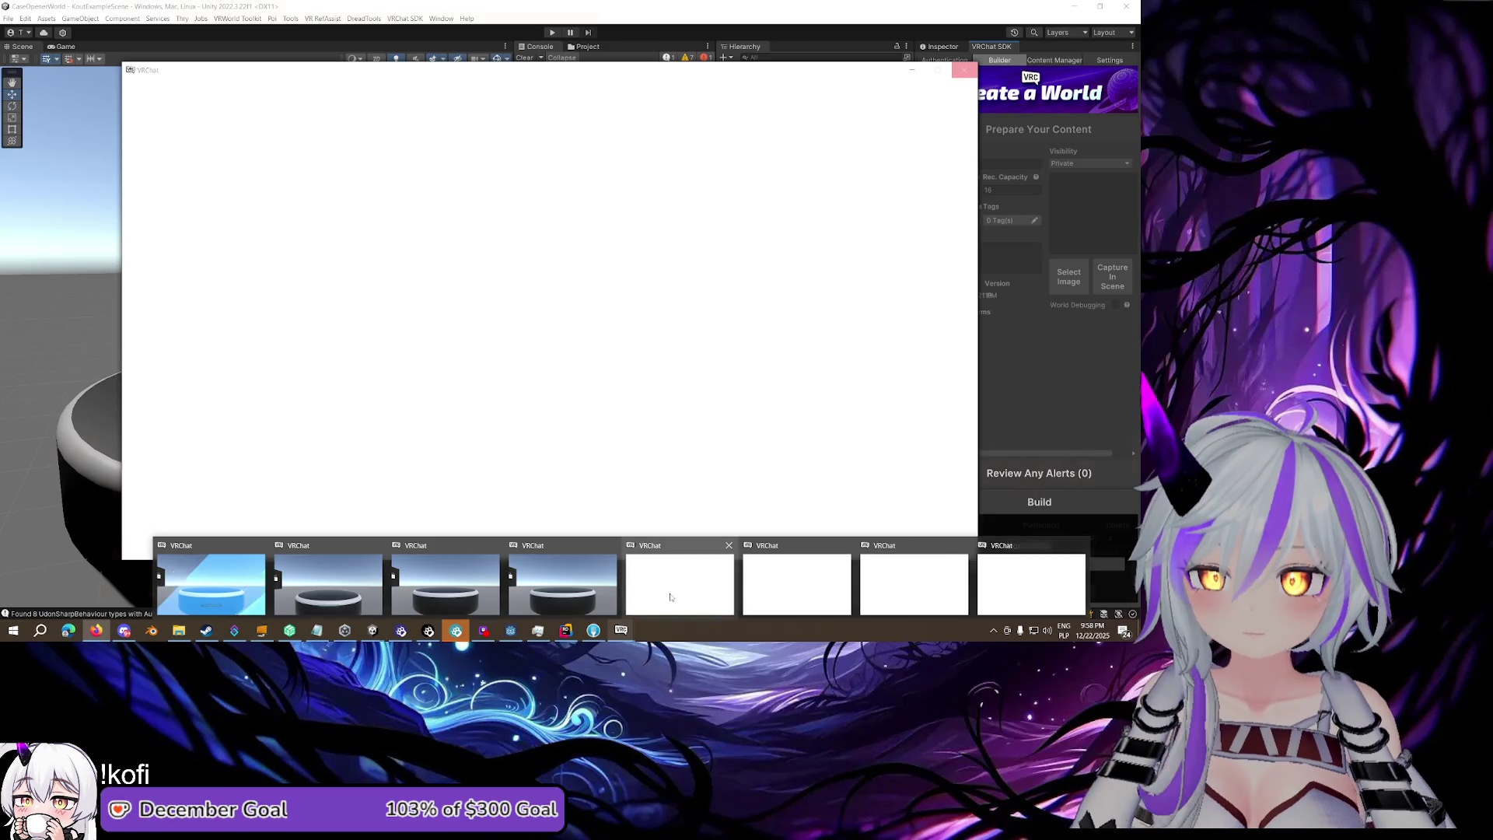
pyautogui.moveTo(670, 597)
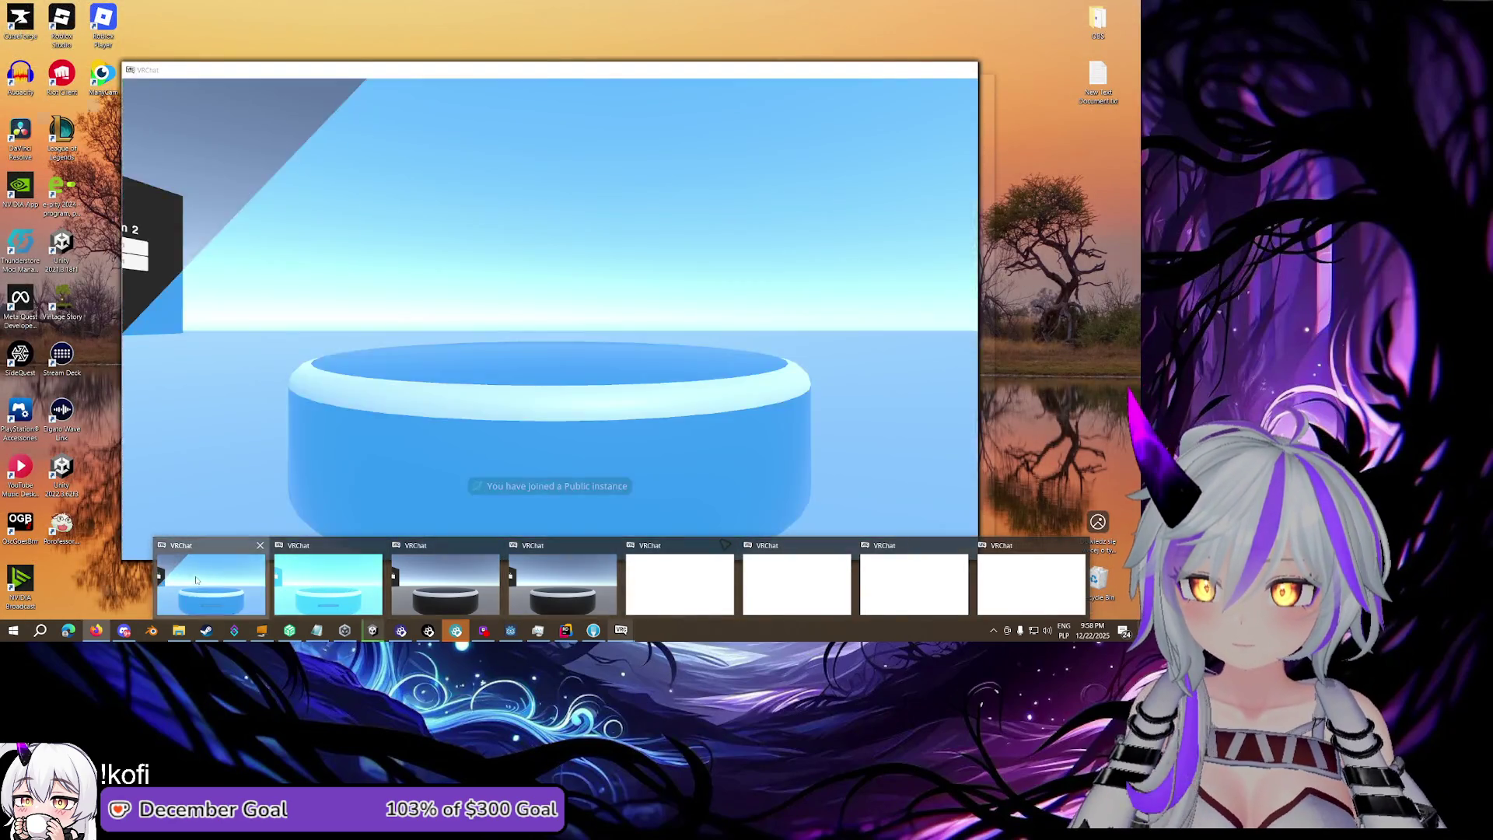
pyautogui.click(670, 597)
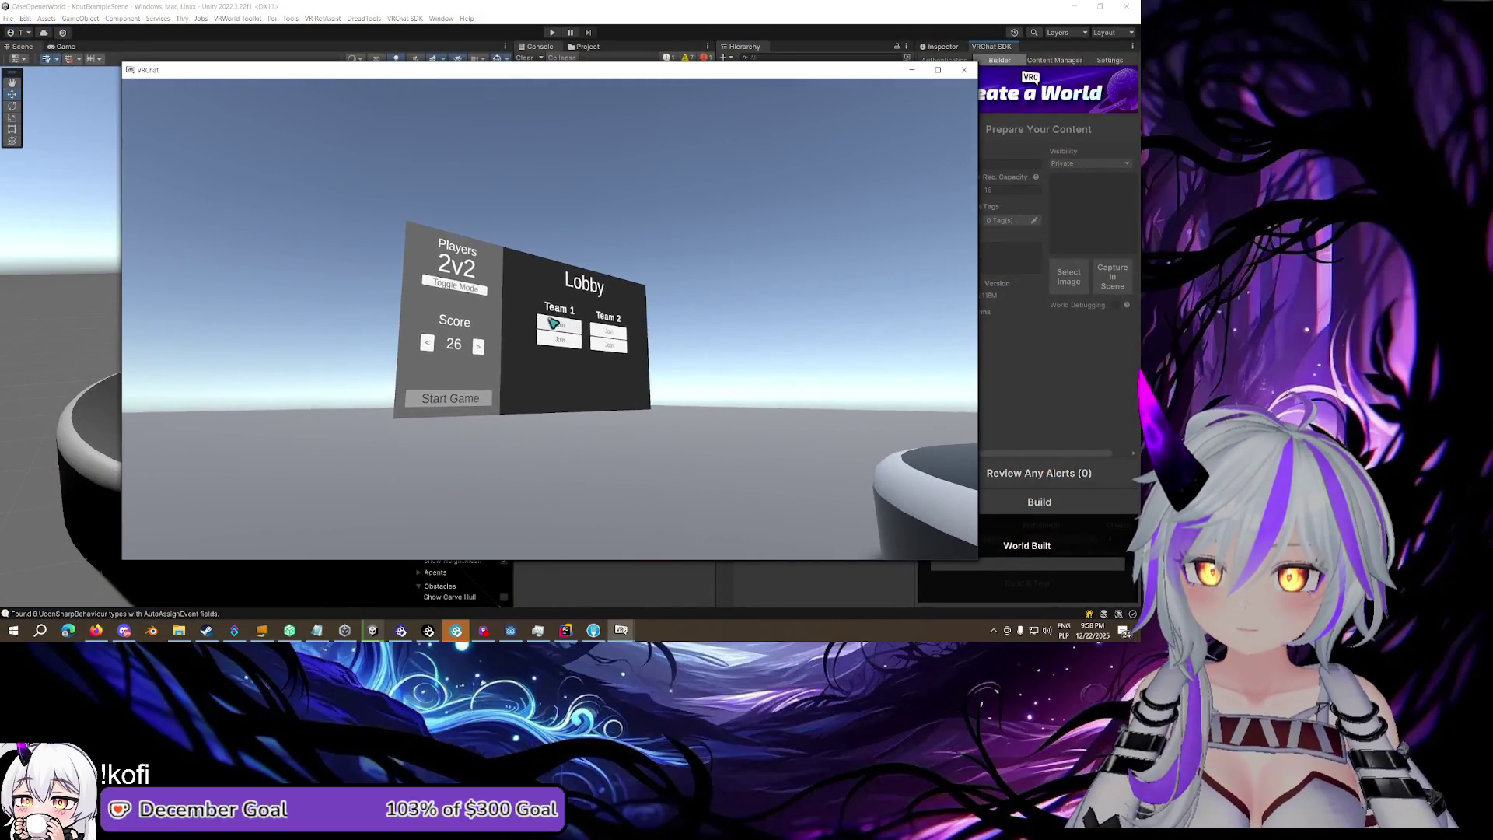
pyautogui.click(552, 323)
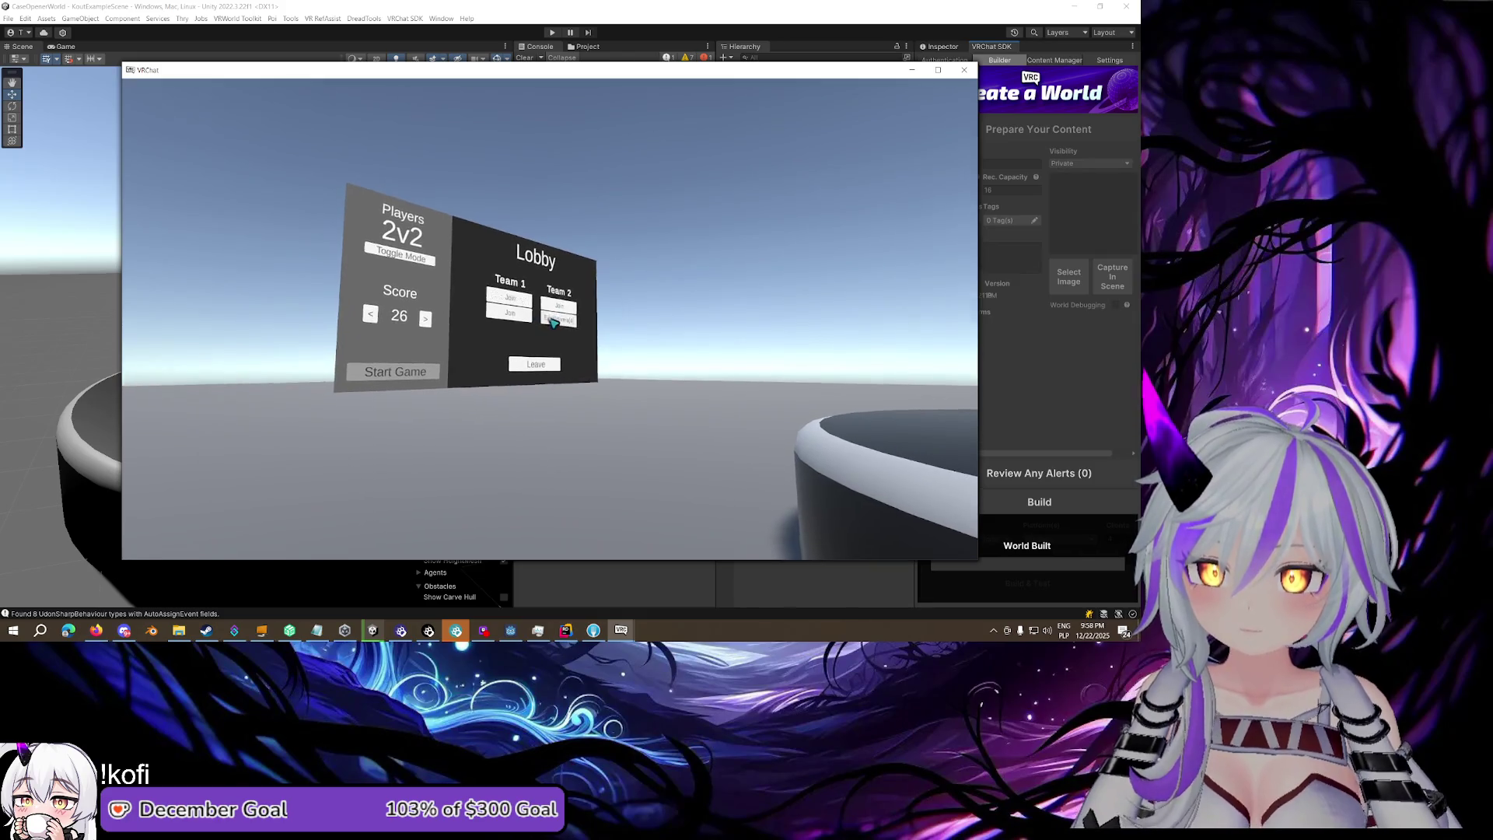
pyautogui.press('Escape')
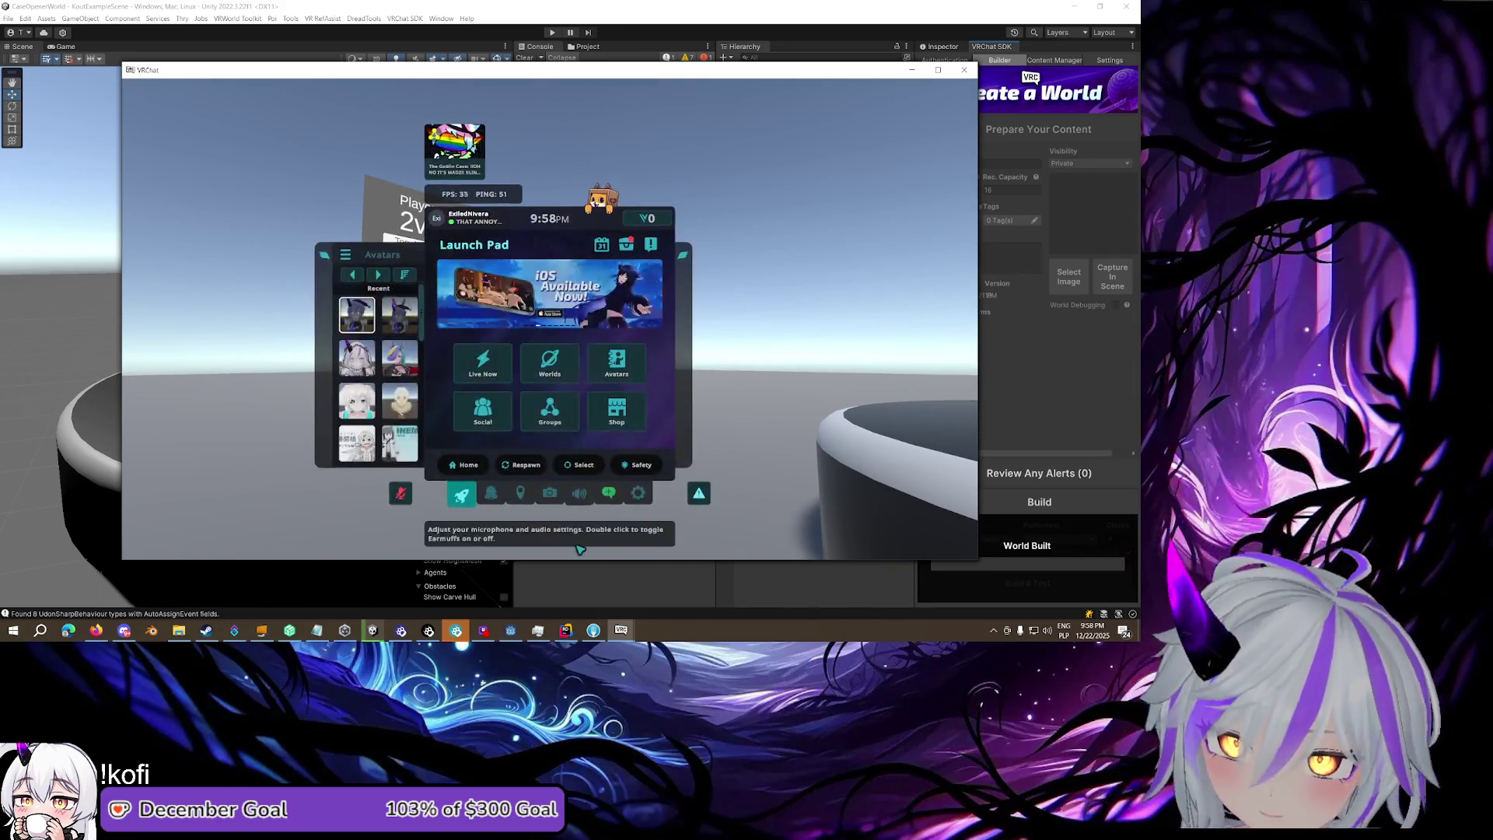
pyautogui.moveTo(621, 630)
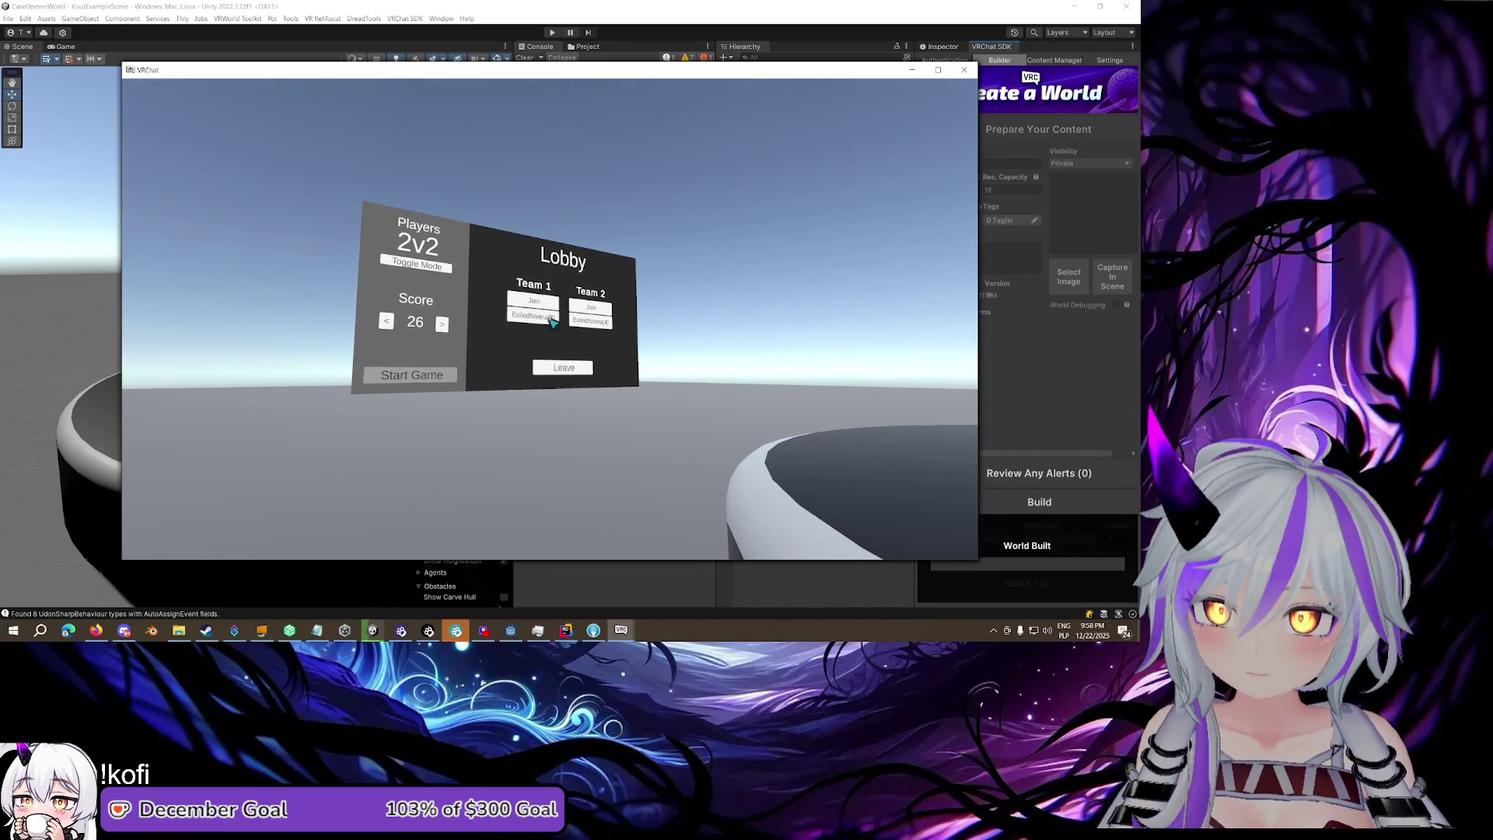
pyautogui.press('Escape')
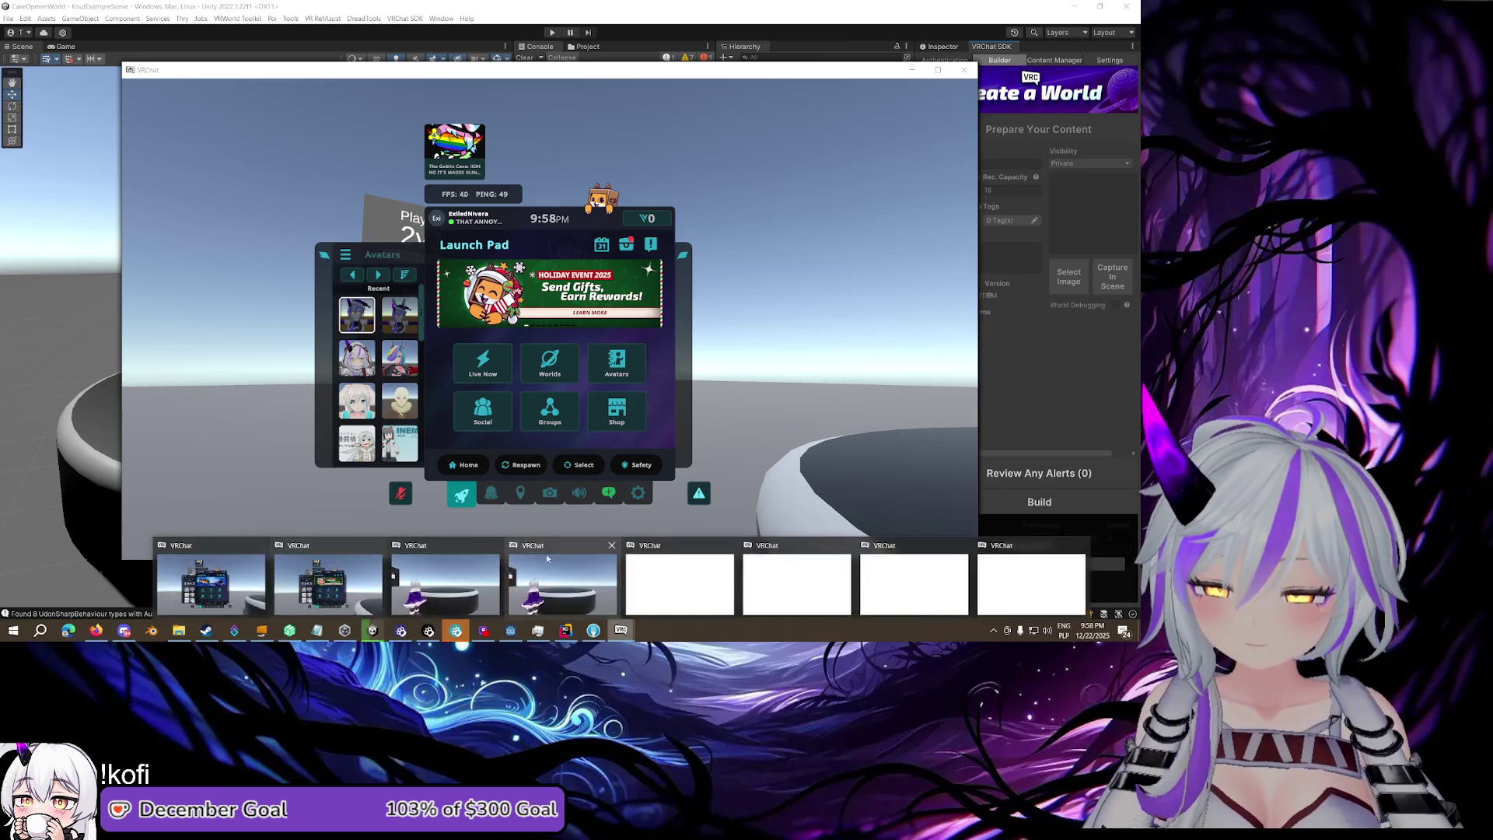
pyautogui.press('Escape')
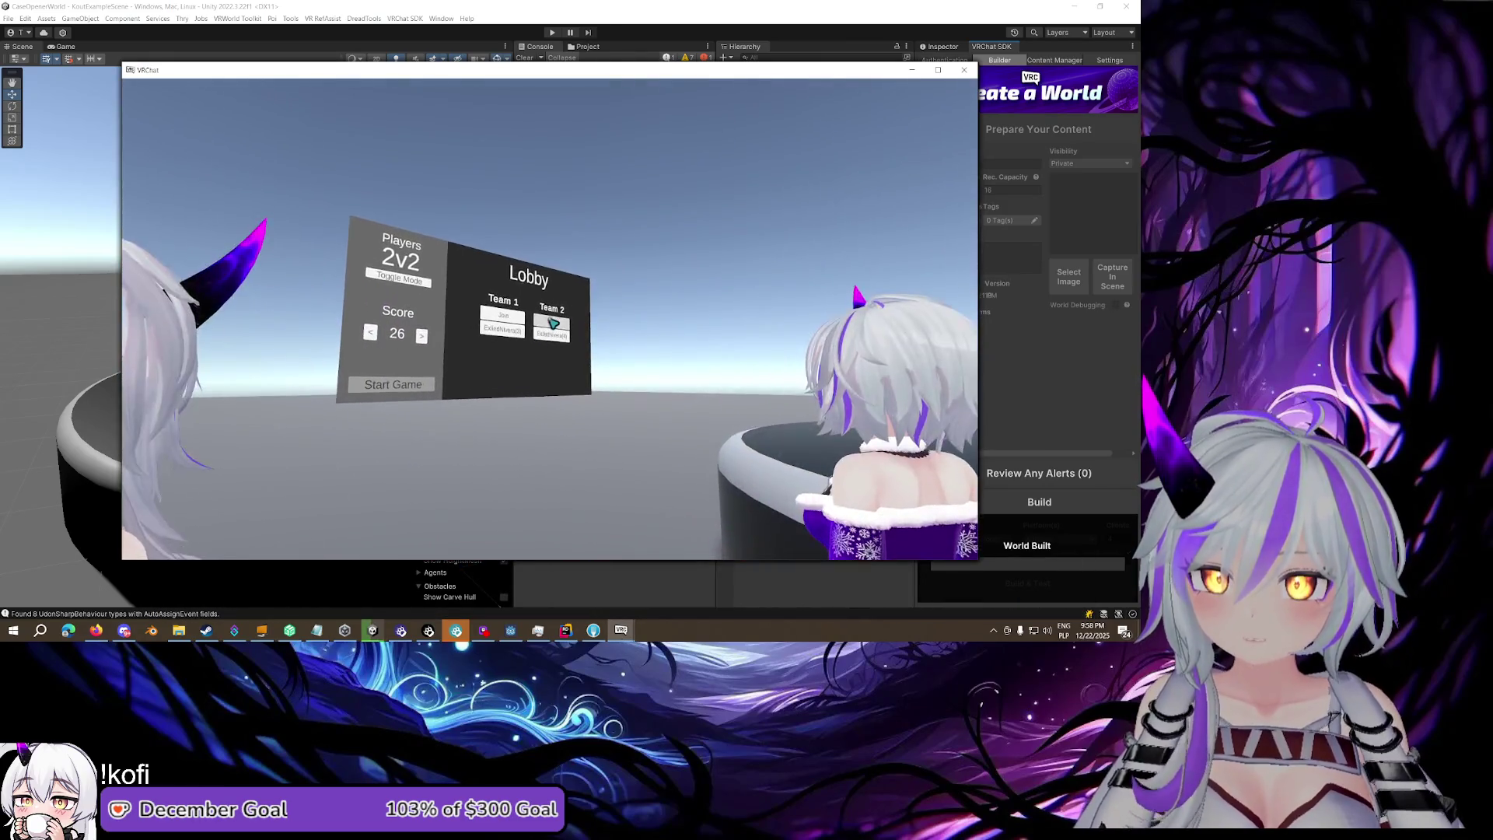
pyautogui.click(552, 322)
# Join Team 2 with another client, then focus the client facing the lobby board
pyautogui.press('Escape')
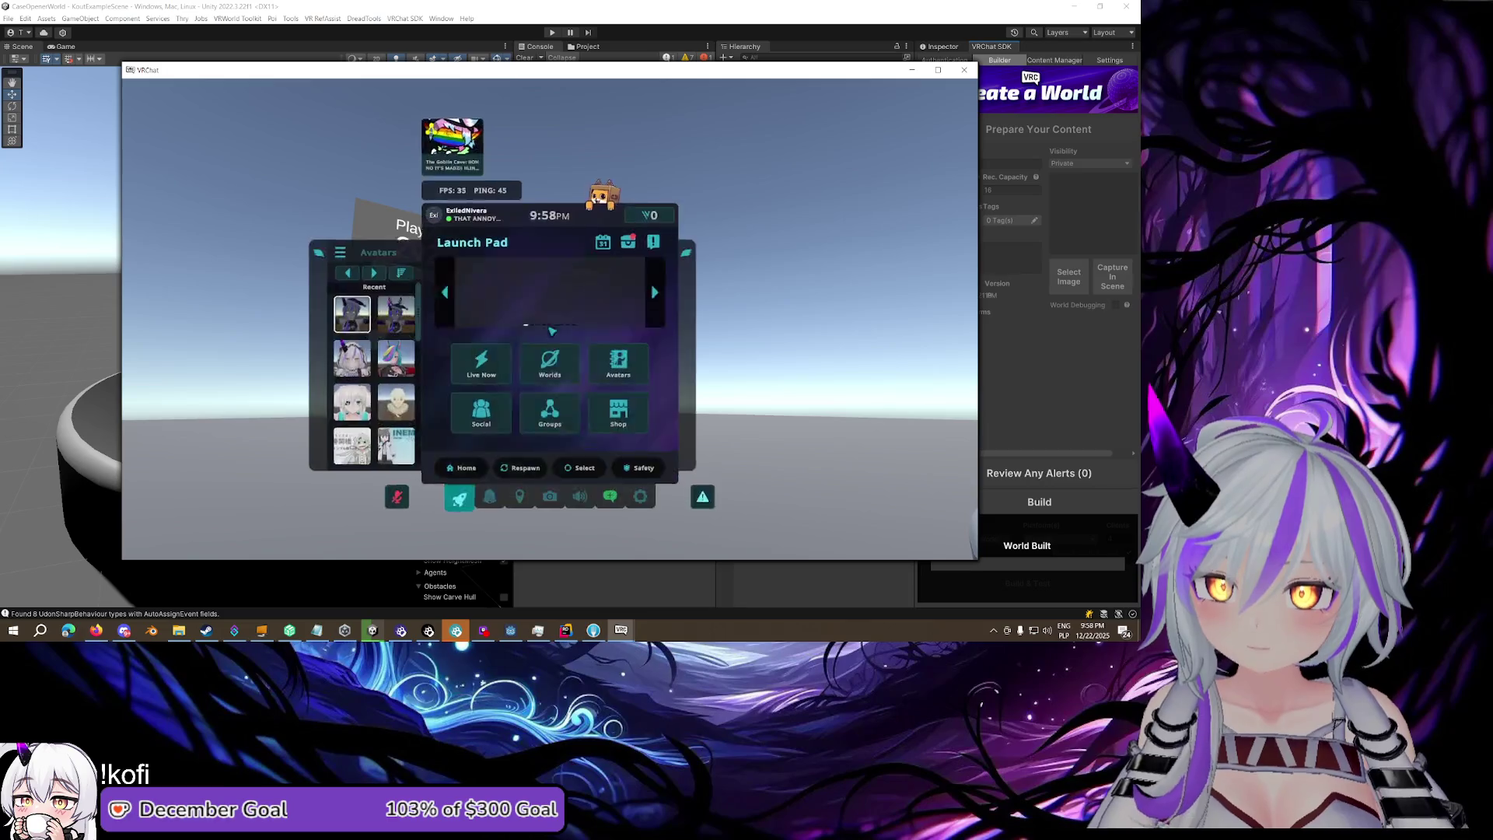
pyautogui.press('Escape')
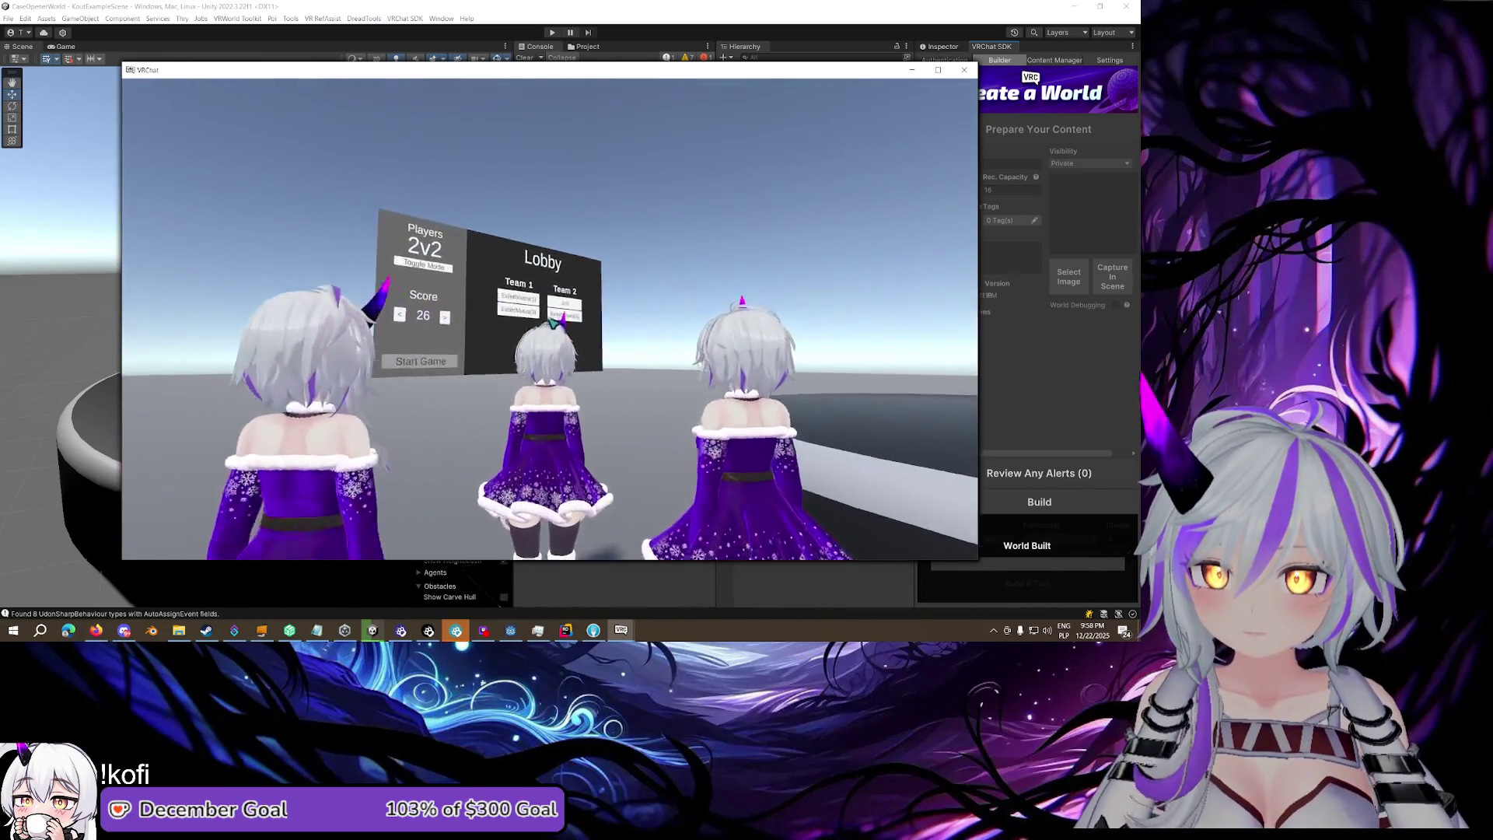
pyautogui.click(552, 321)
pyautogui.press('w')
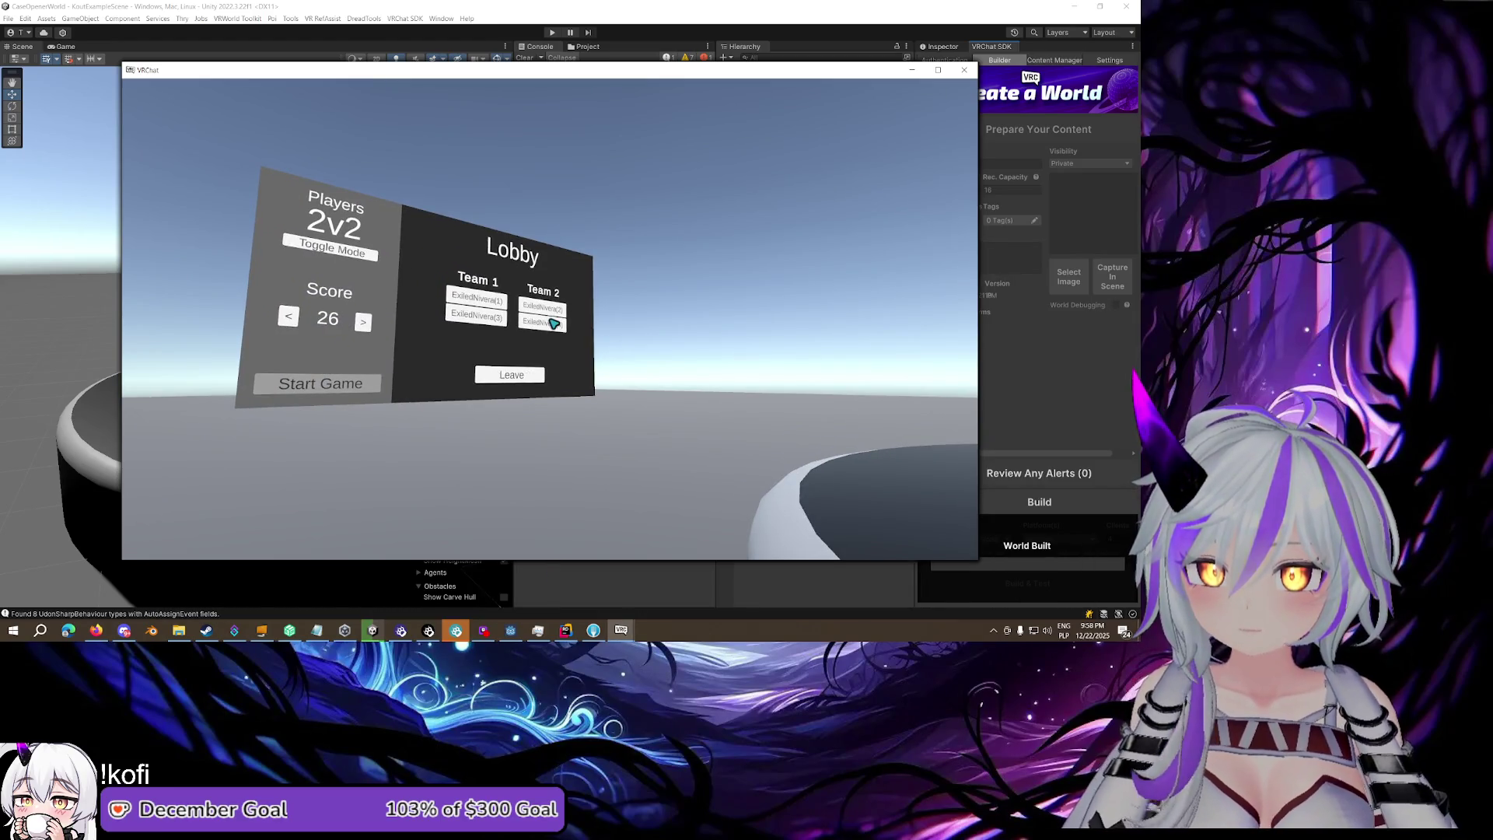
pyautogui.click(622, 629)
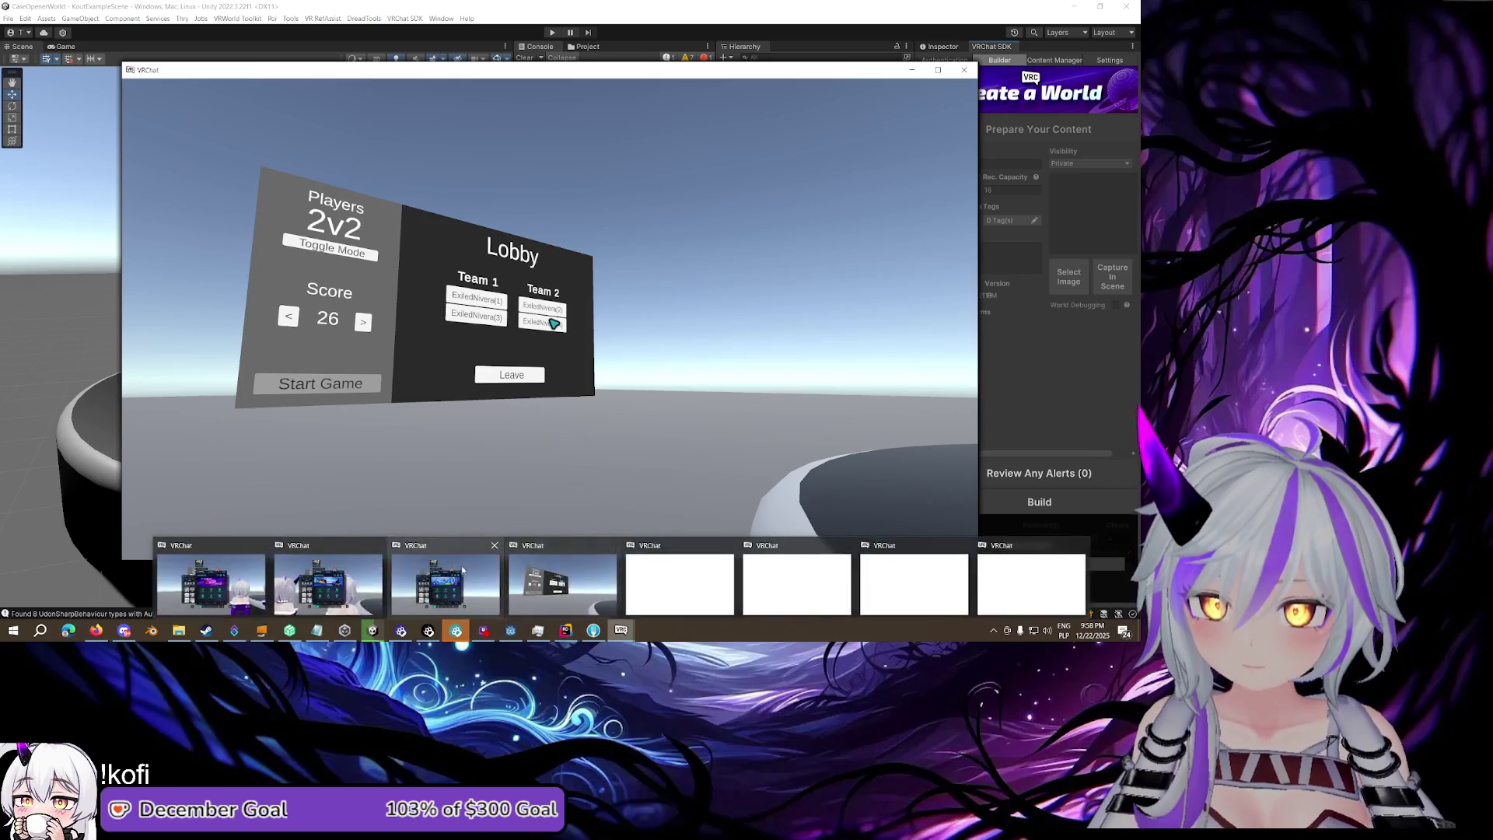
pyautogui.click(213, 579)
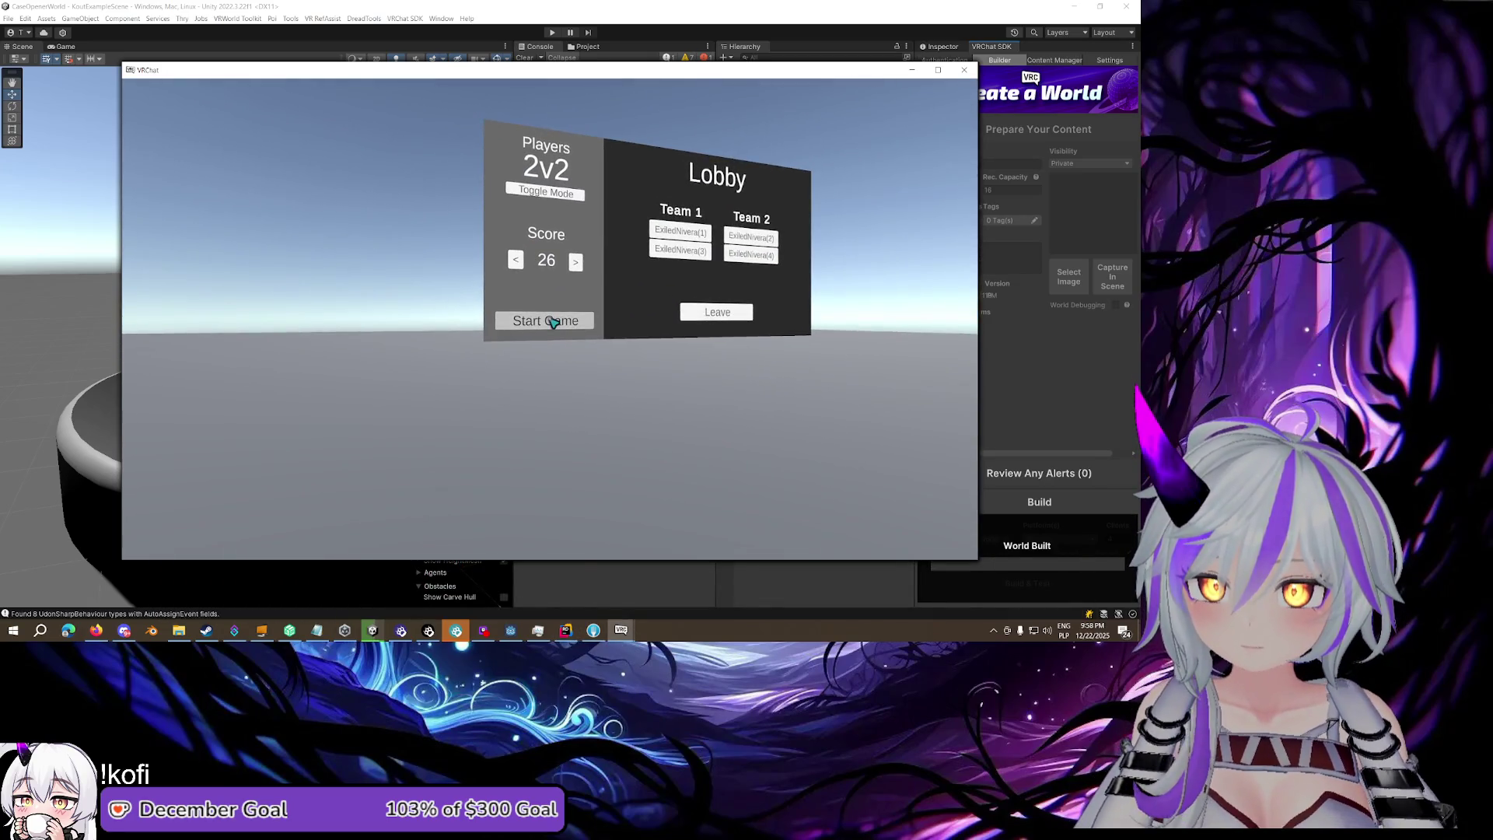
# Start the 2v2 card game and open the debug log viewer on another client
pyautogui.click(552, 321)
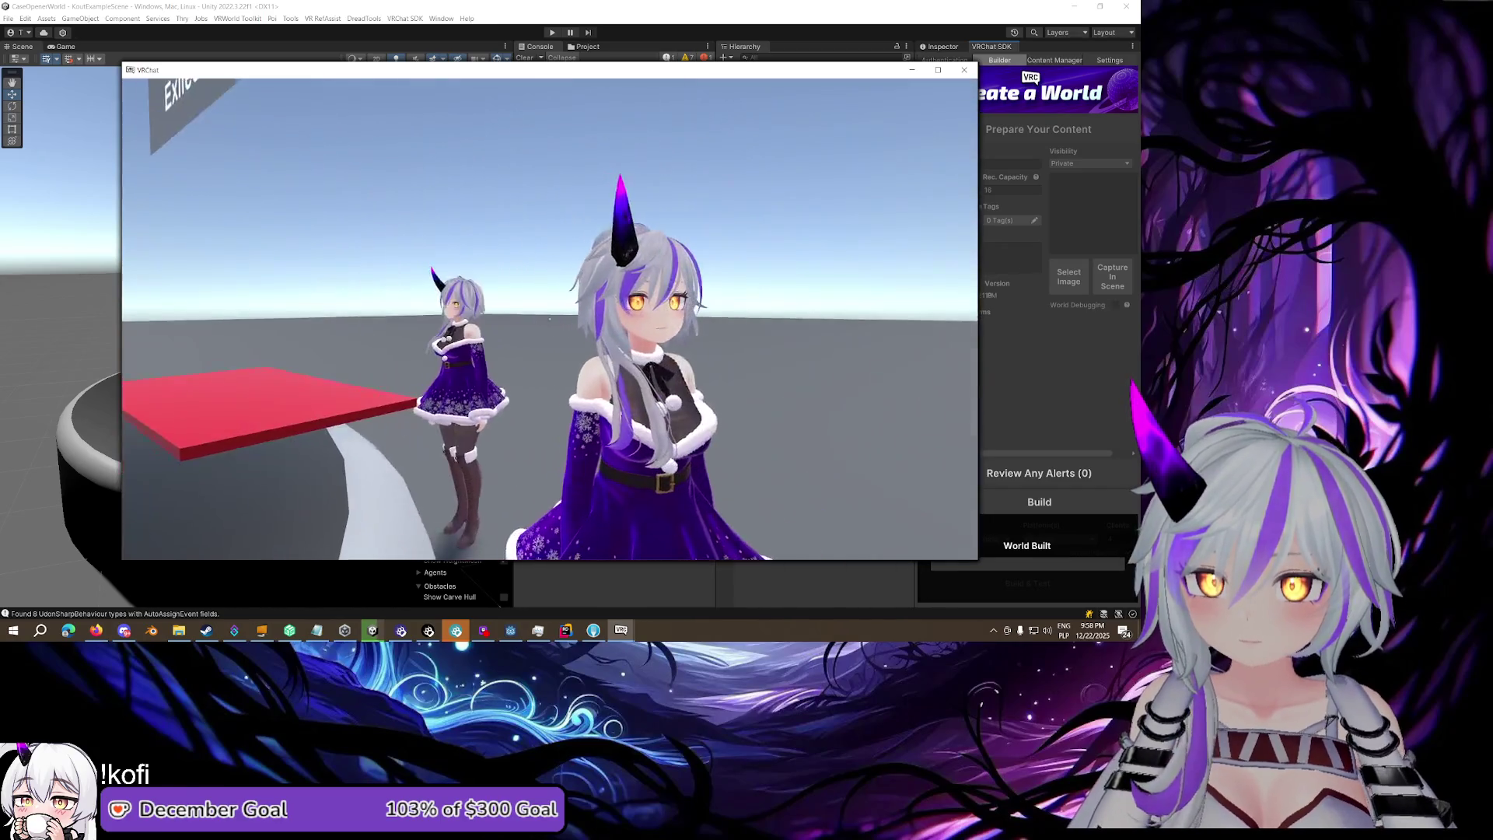
pyautogui.press('Escape')
pyautogui.moveTo(622, 632)
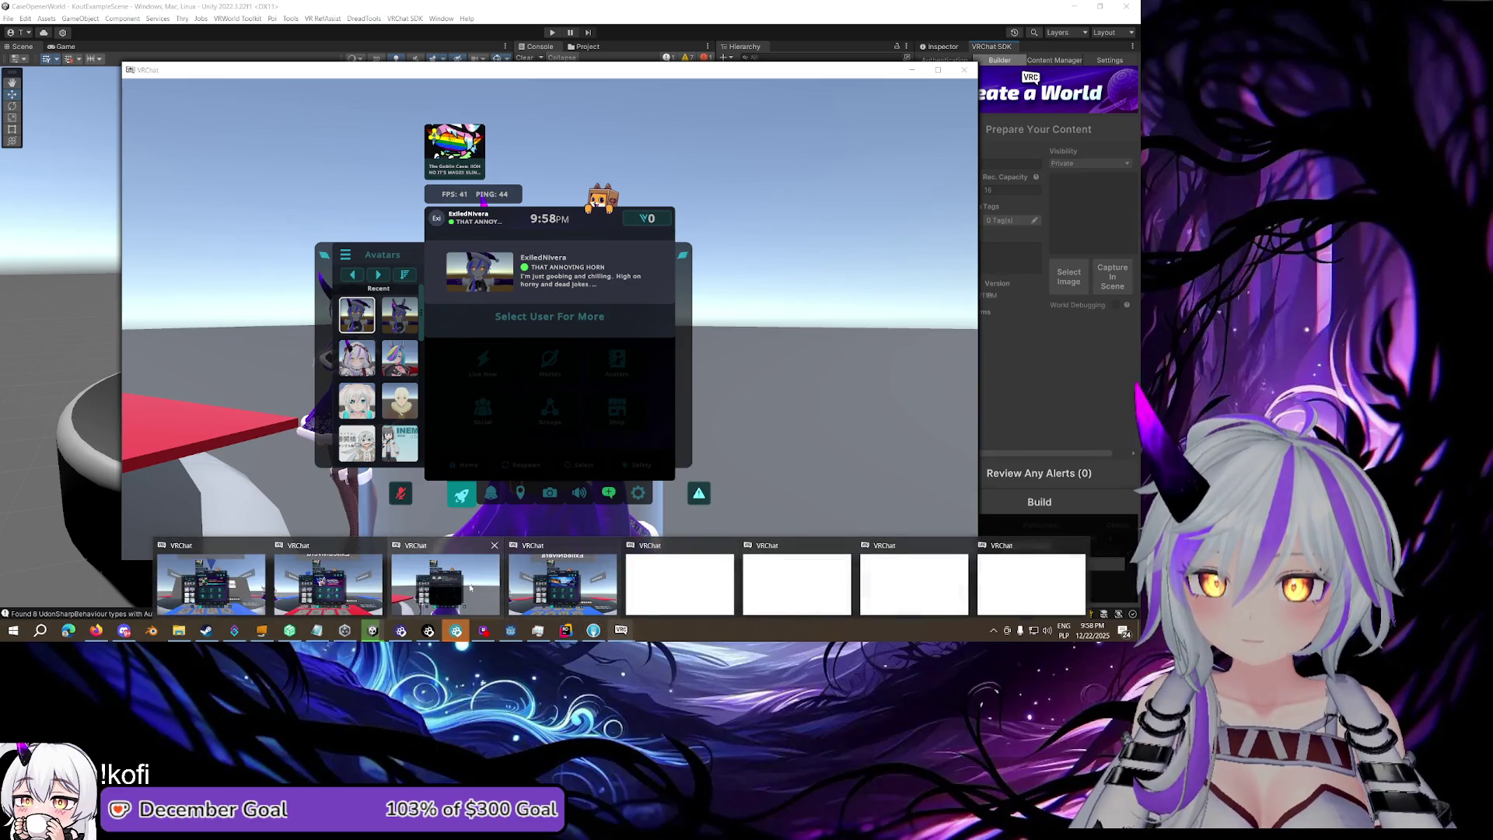
pyautogui.click(470, 587)
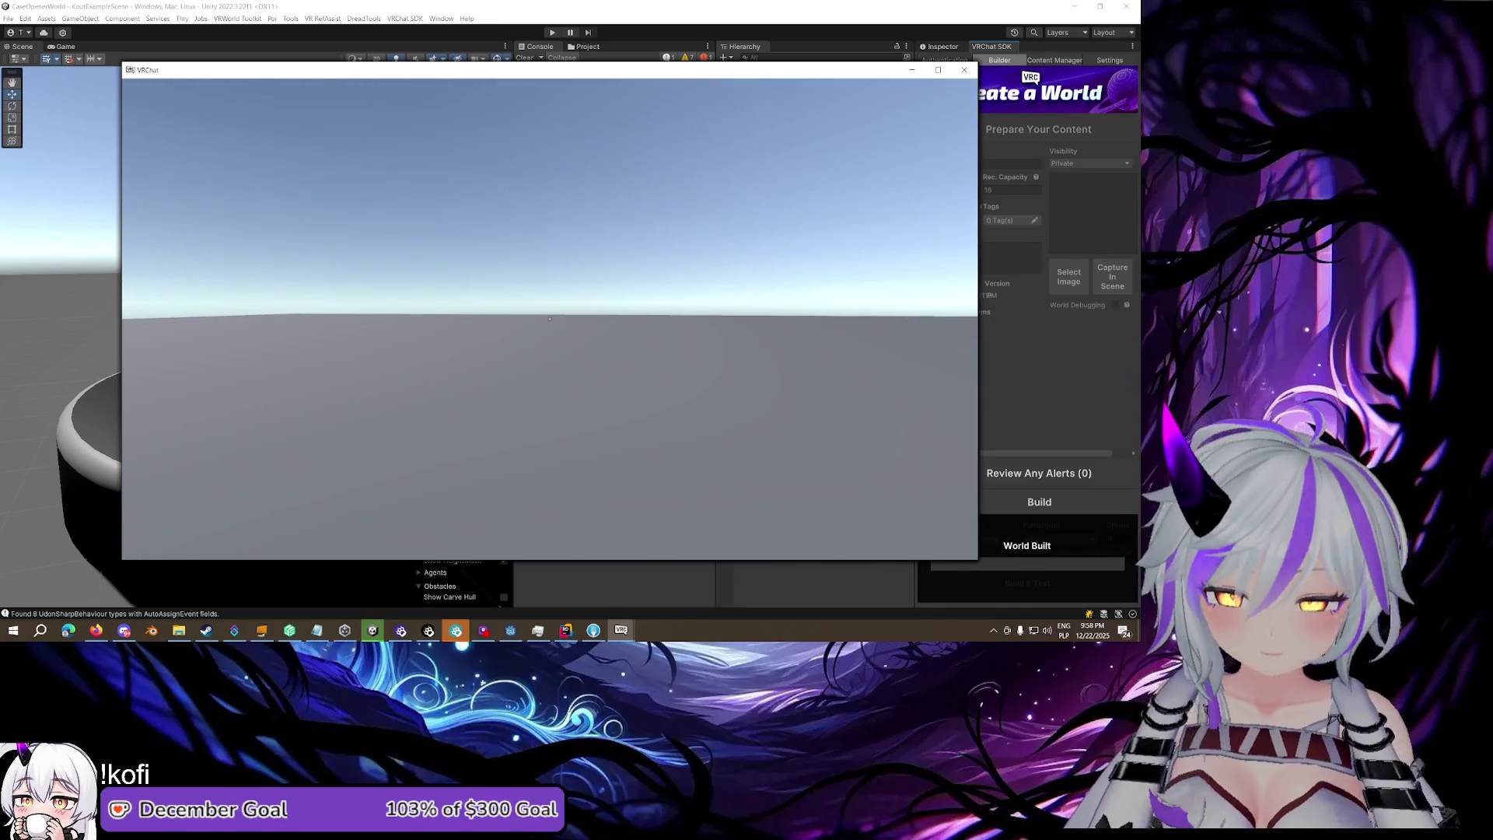
pyautogui.hotkey('shift', '`', '3')
pyautogui.click(552, 323)
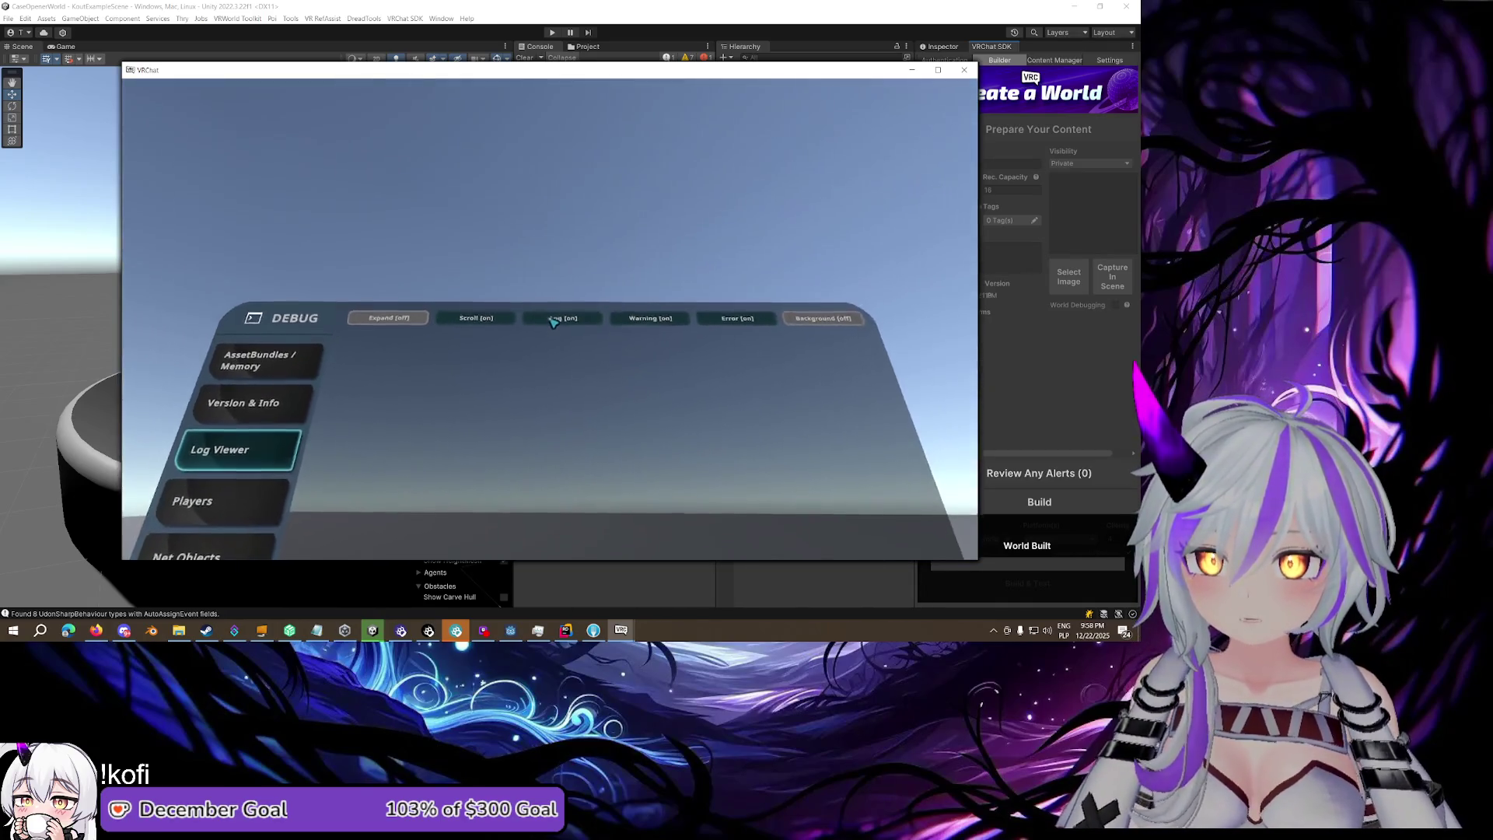
# Rejoin the current world instance from the Quick Menu's Here page, confirming Yes
pyautogui.press('Escape')
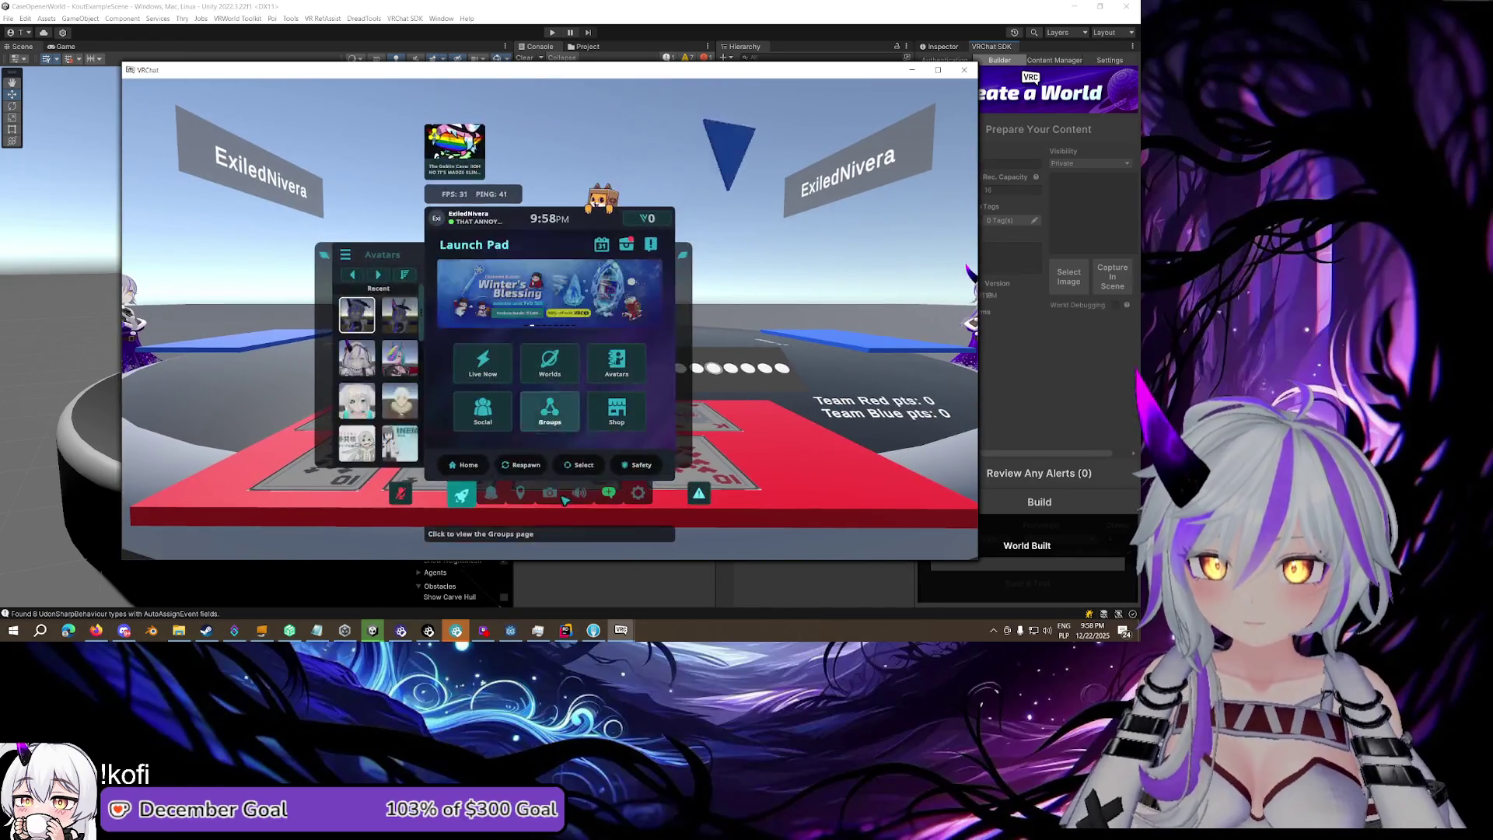
pyautogui.moveTo(621, 630)
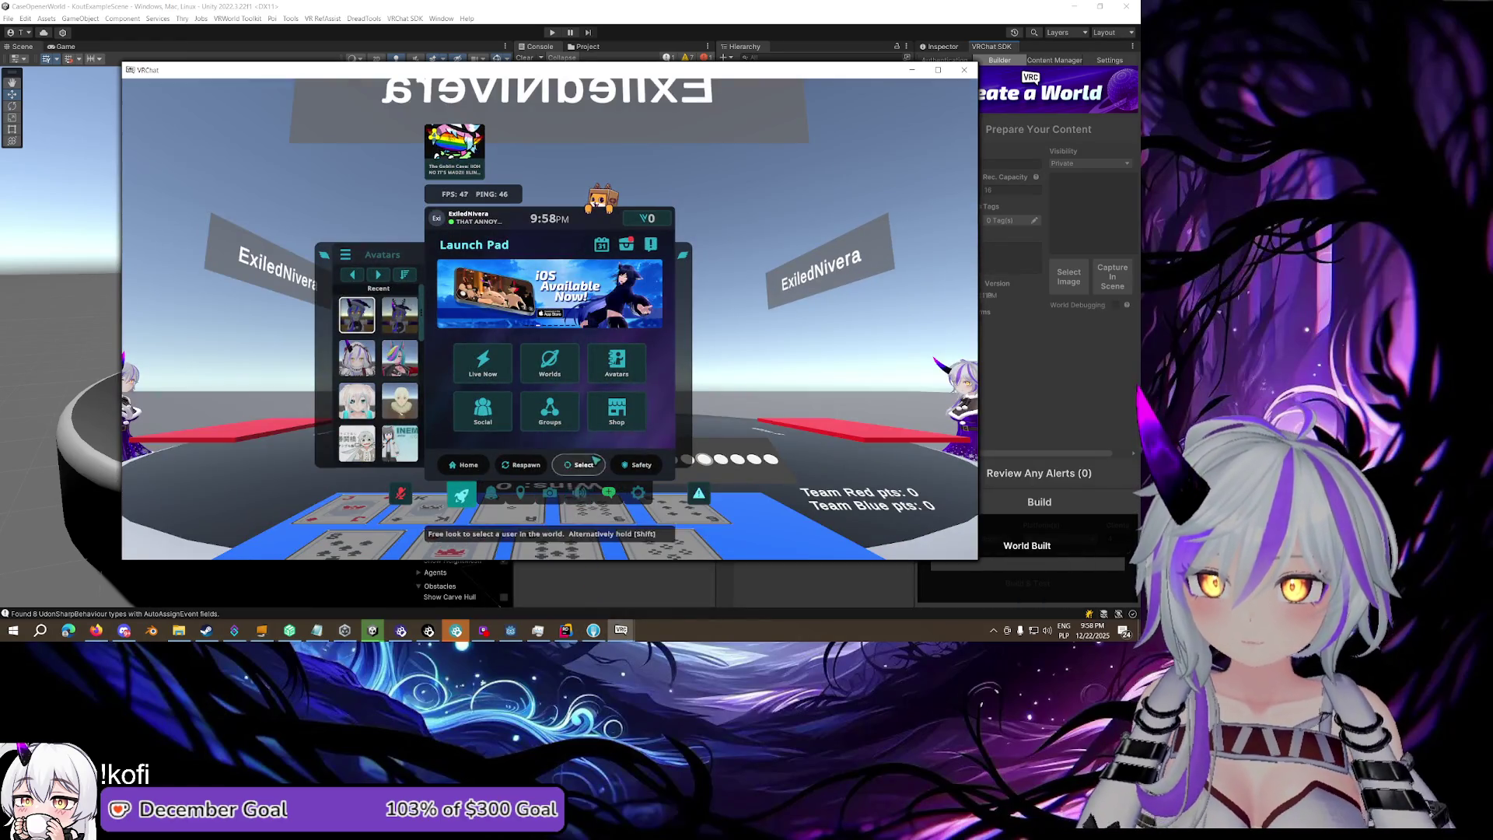
pyautogui.click(521, 495)
pyautogui.click(465, 440)
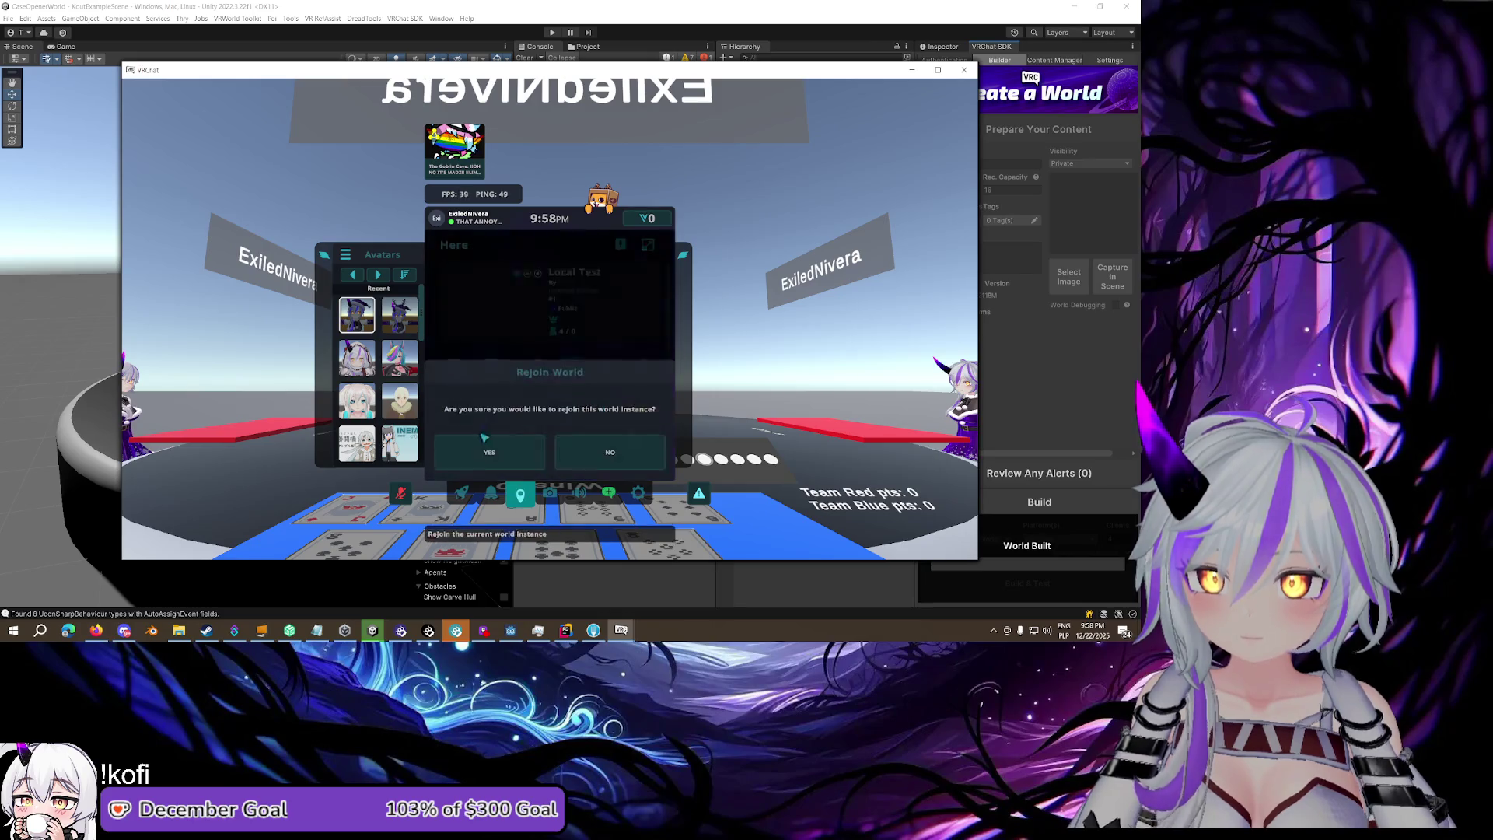
pyautogui.click(493, 443)
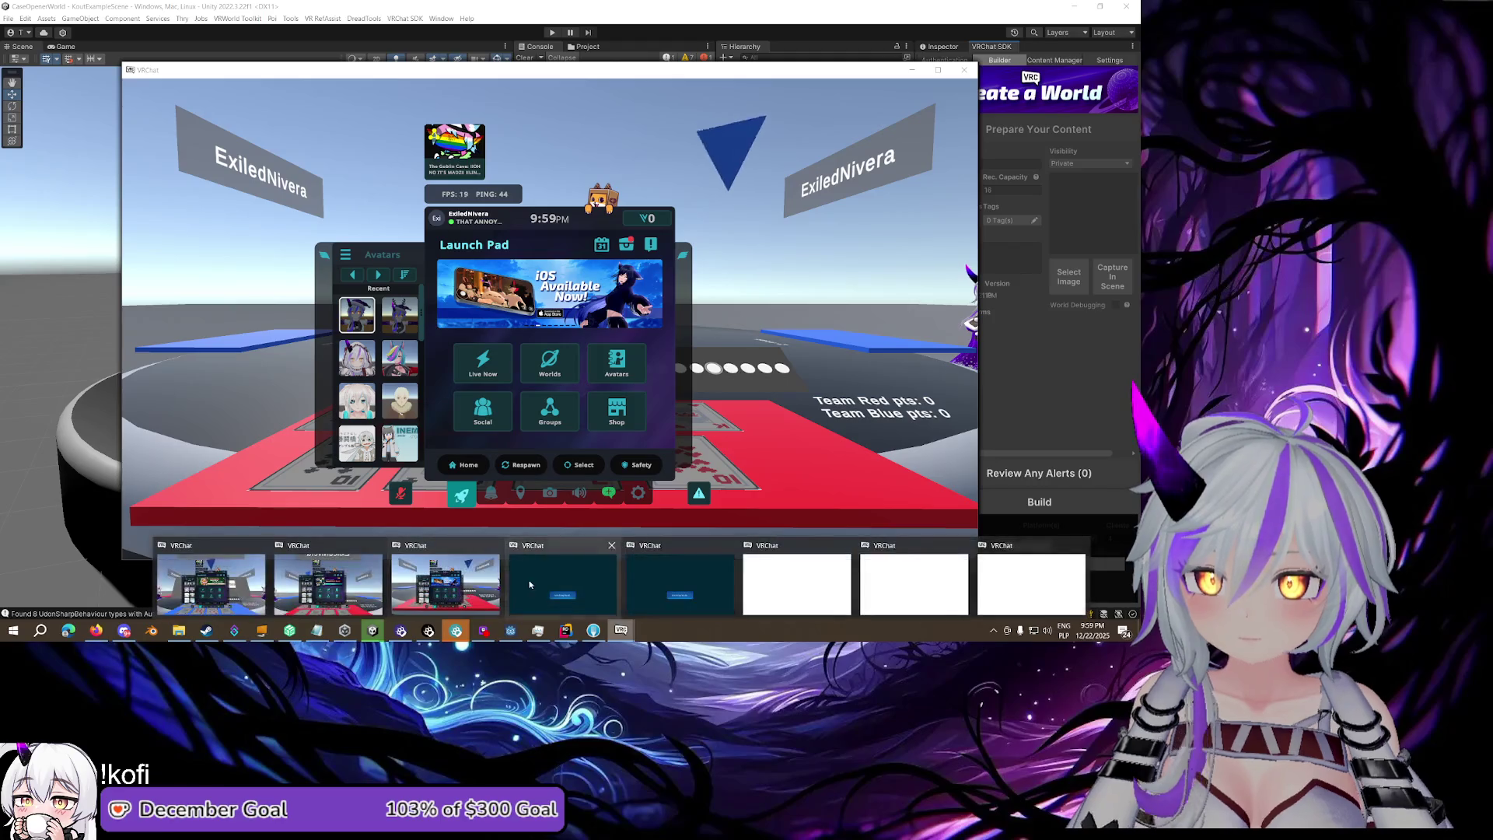
# Focus the client at the card table, then dismiss Unity's Build Succeeded notice
pyautogui.click(226, 580)
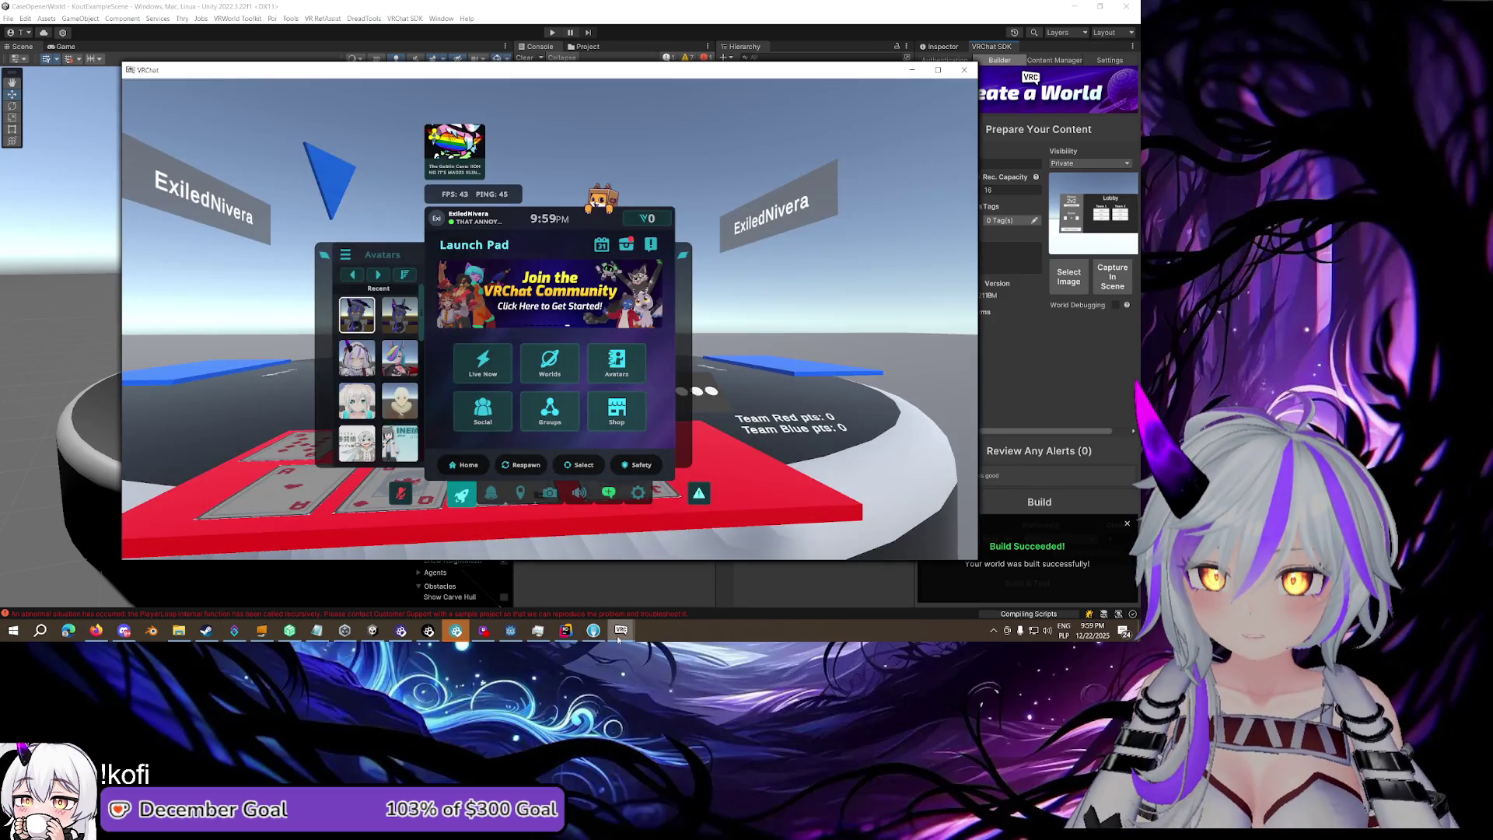
pyautogui.moveTo(619, 636)
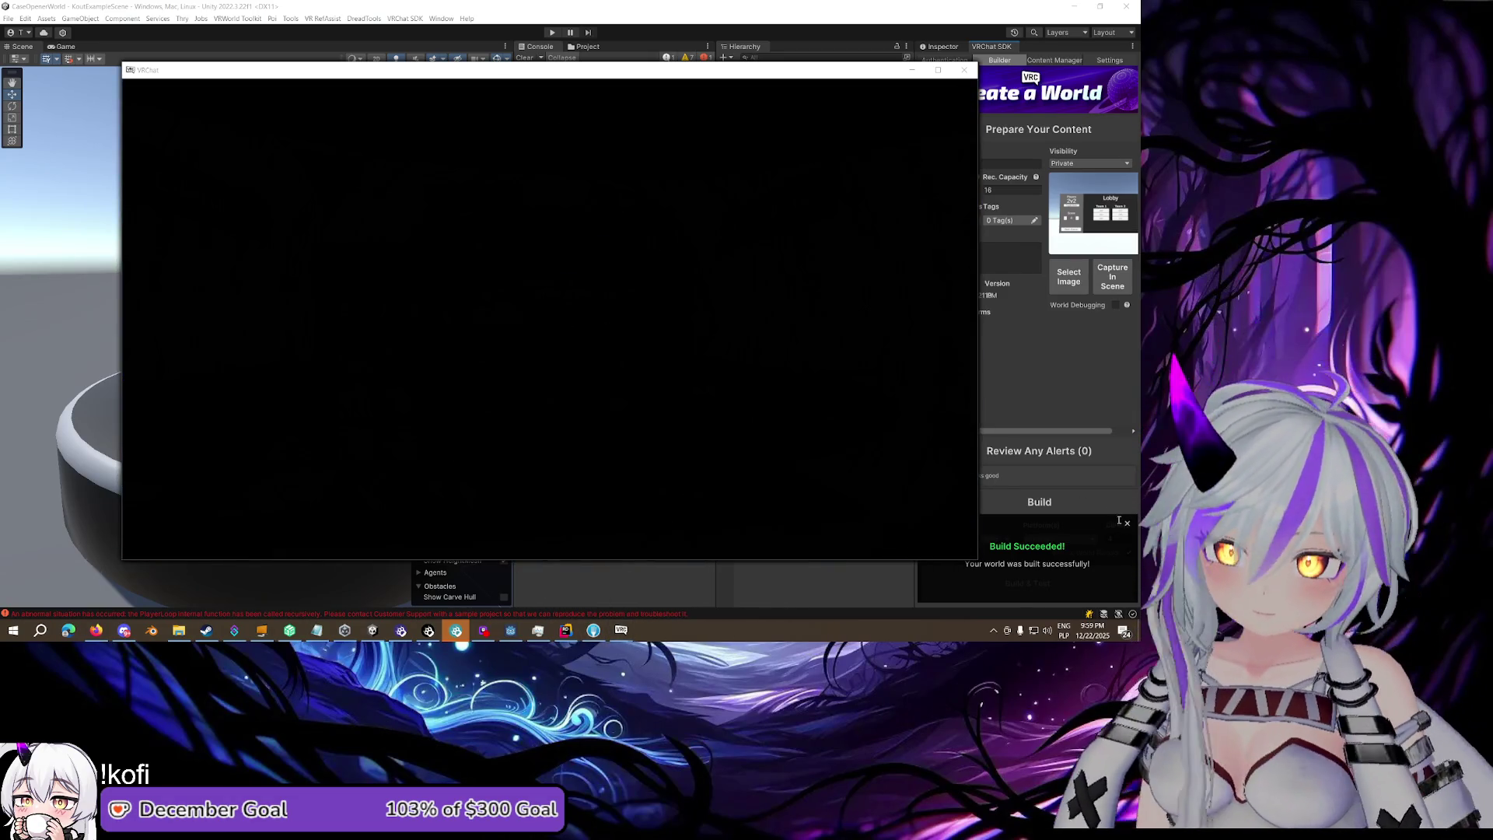
pyautogui.click(1126, 526)
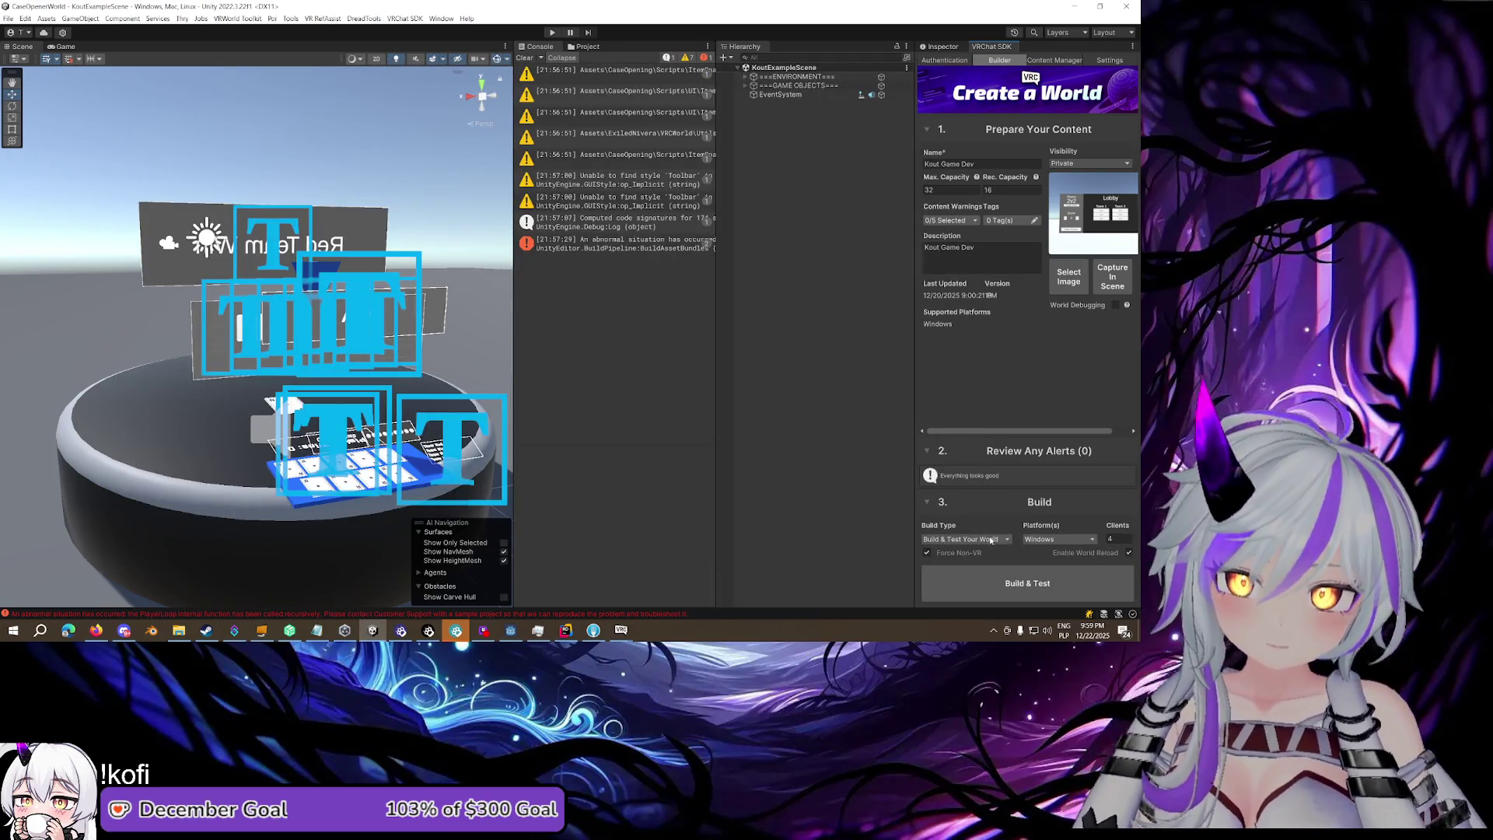
# Switch the Build Type to Test Last Build and launch the VRChat test
pyautogui.click(991, 539)
pyautogui.click(960, 568)
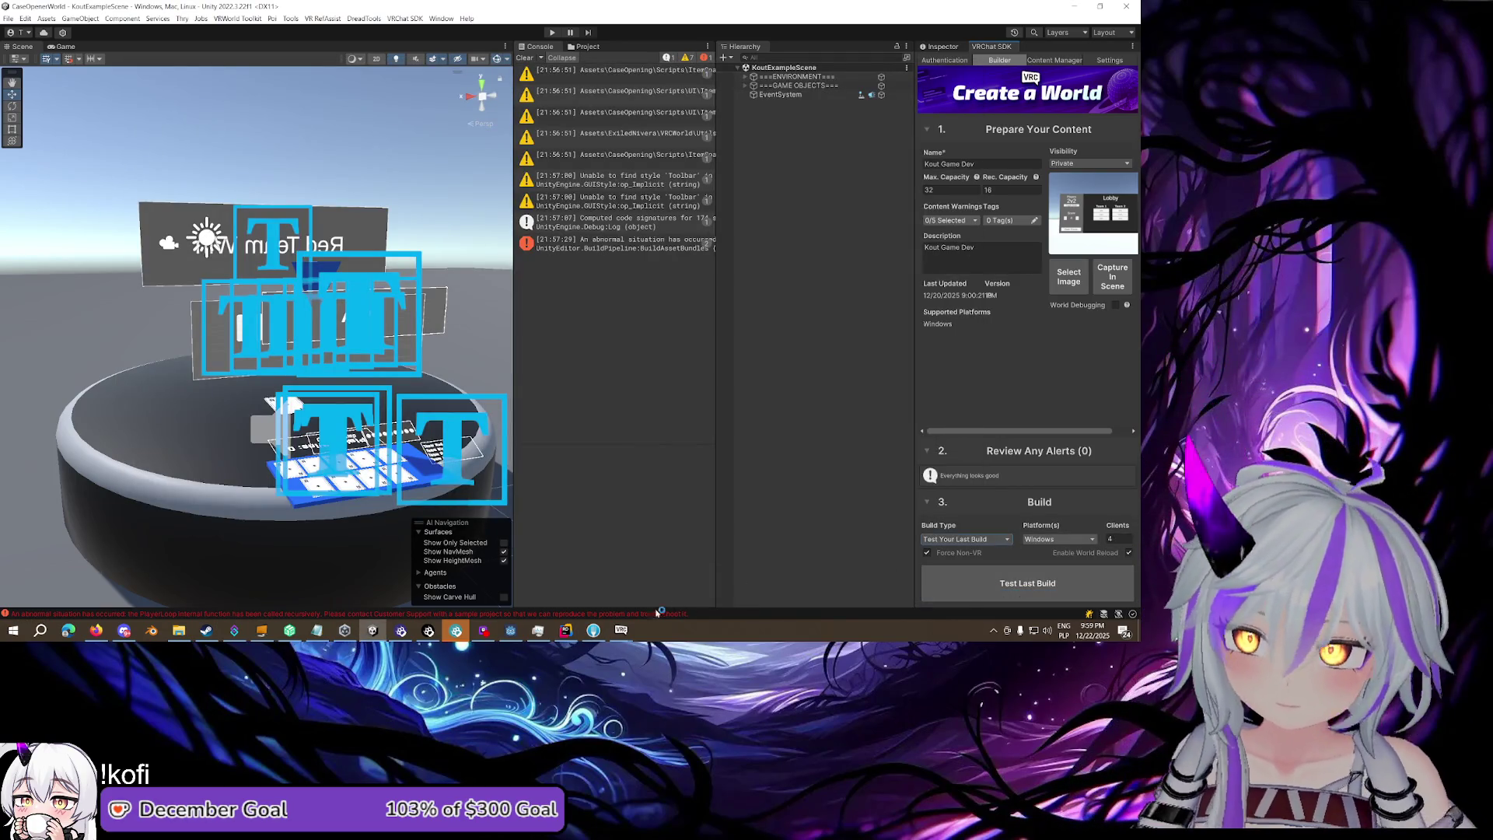
pyautogui.moveTo(783, 585)
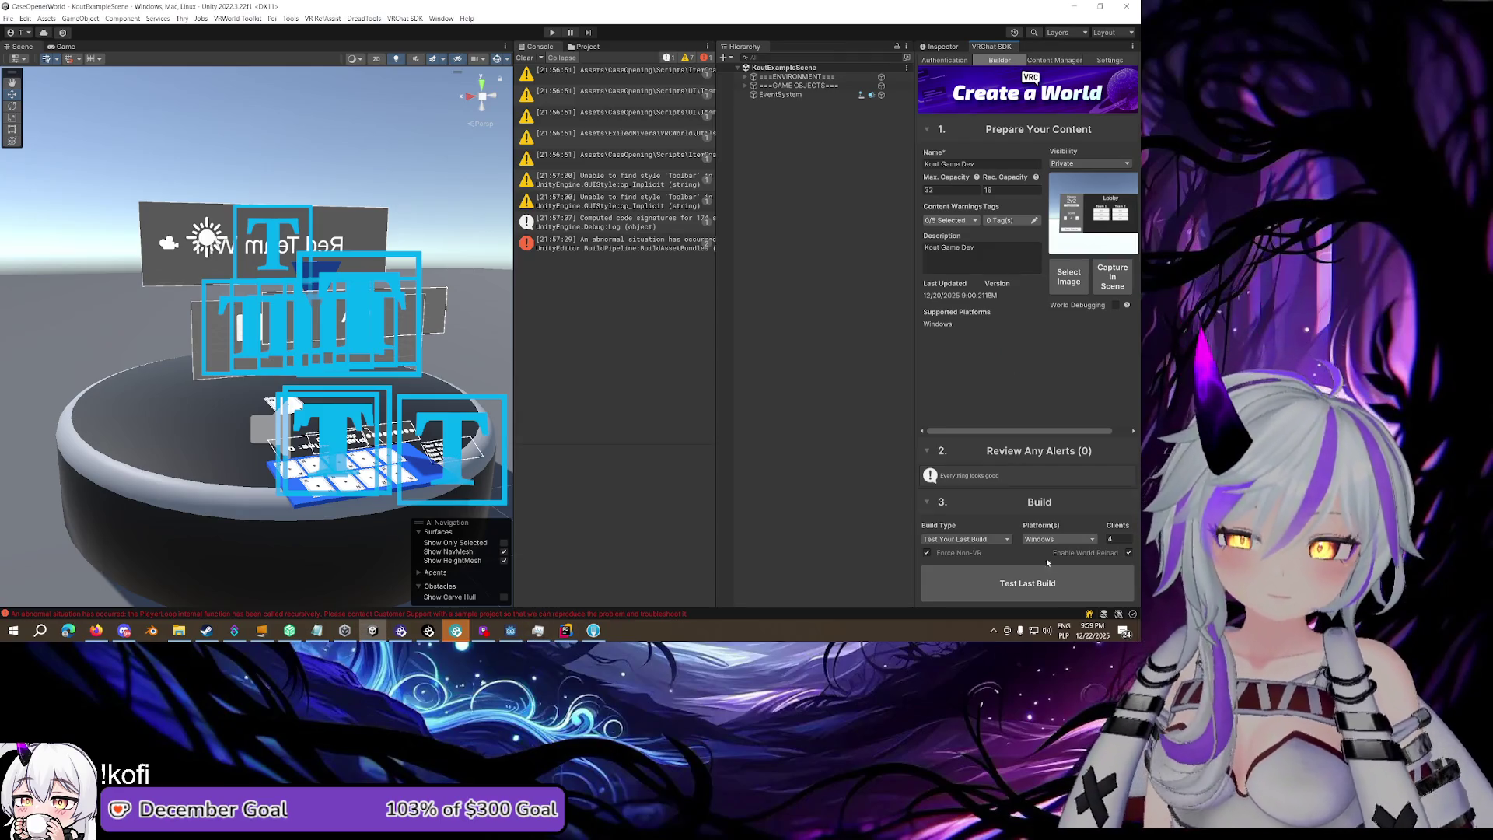
pyautogui.click(1003, 569)
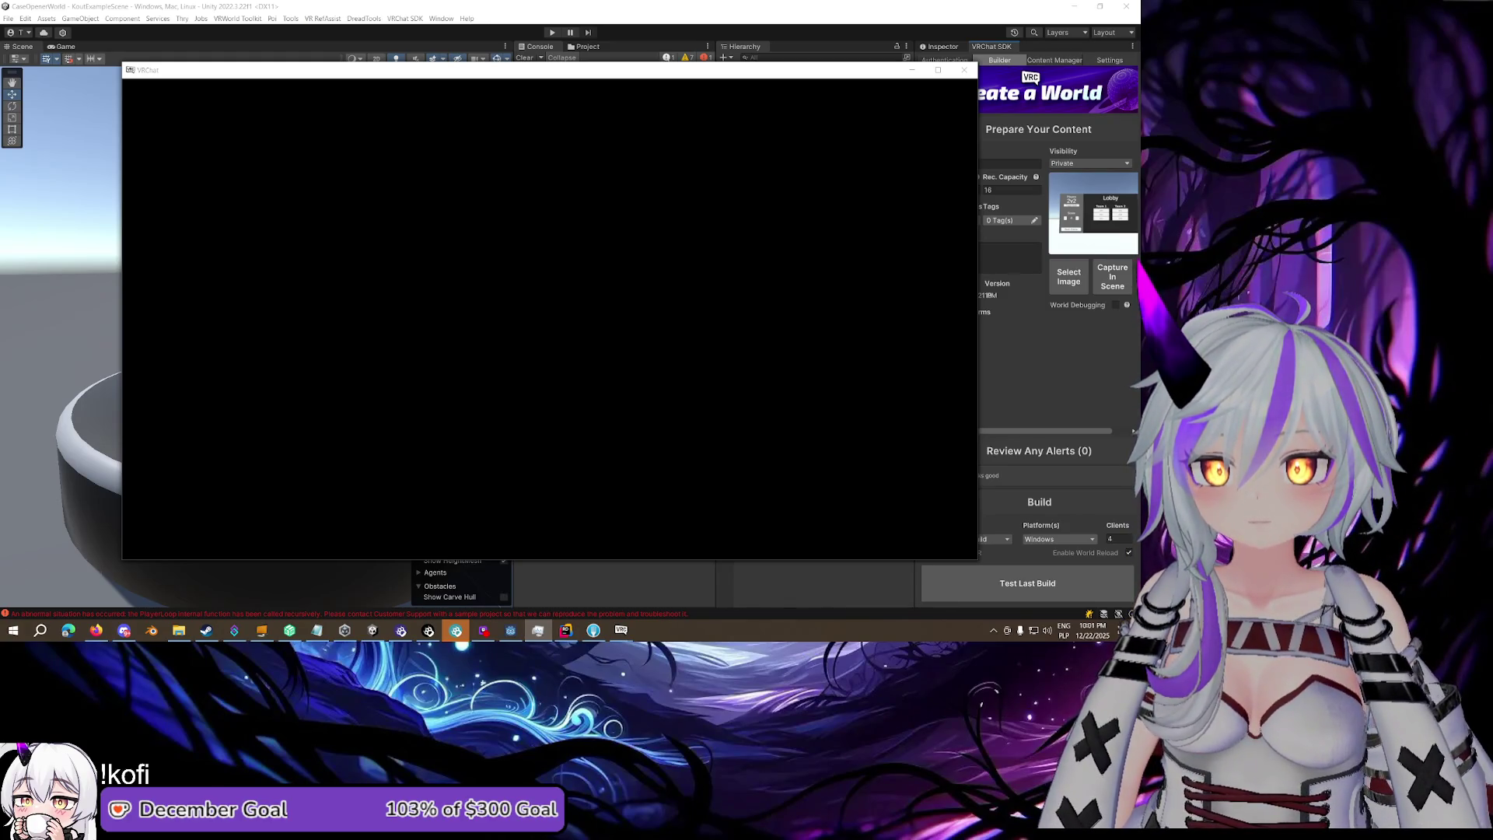
# Set Build Type to Build & Test New World with 4 test clients
pyautogui.click(1053, 396)
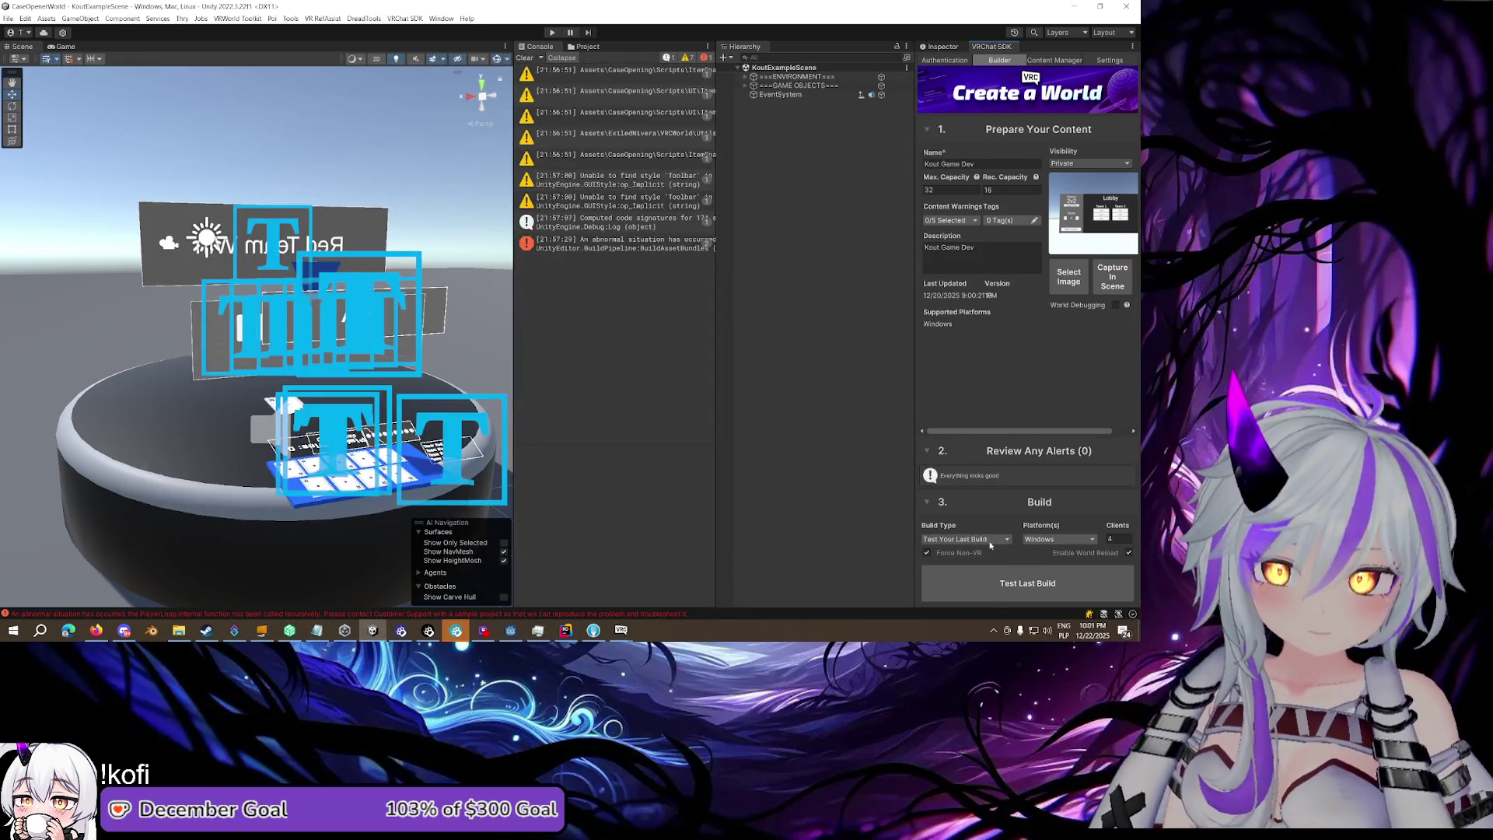
pyautogui.click(1068, 584)
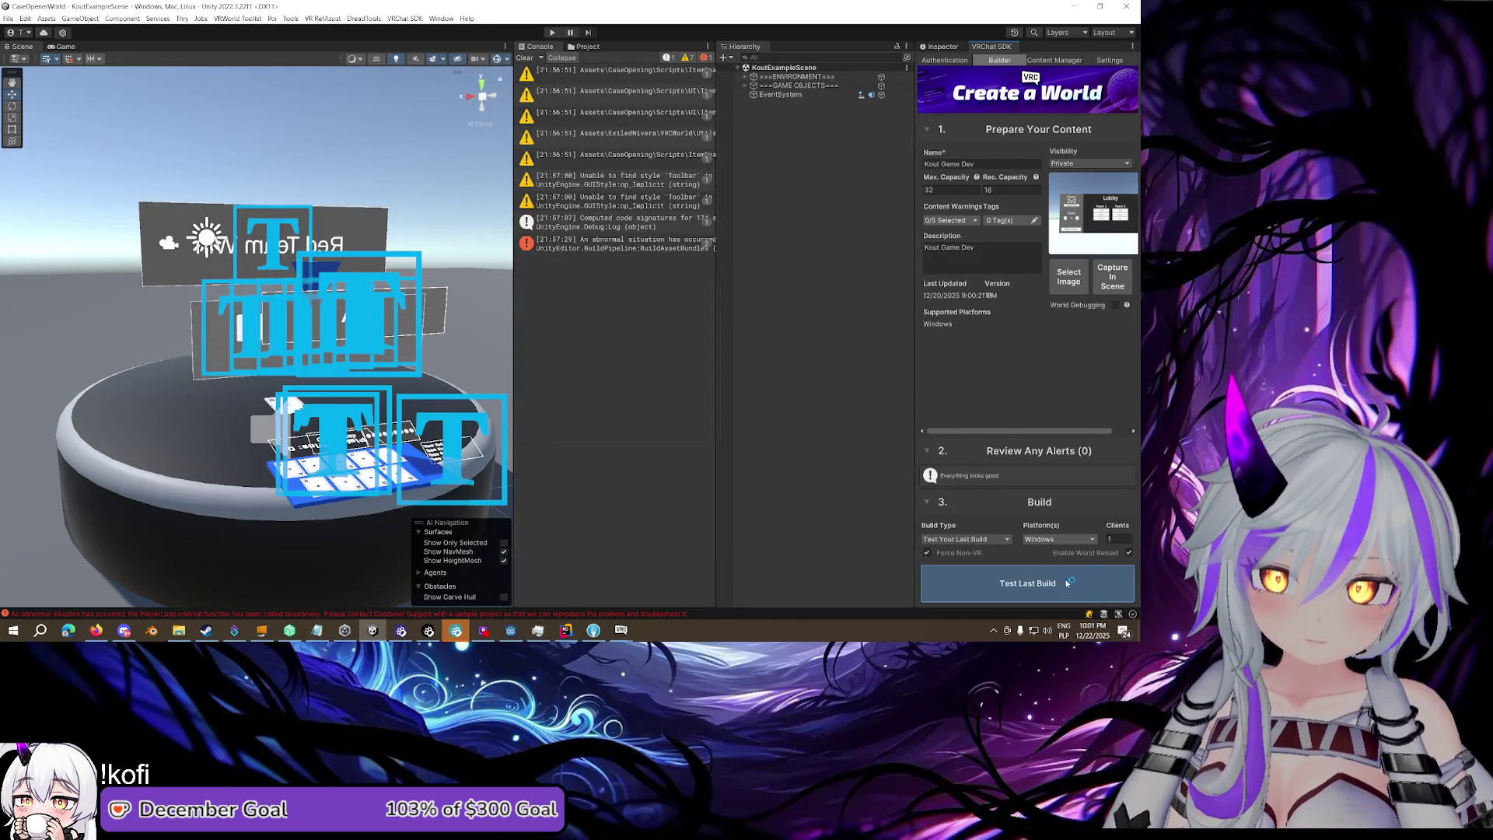
pyautogui.click(965, 539)
pyautogui.click(972, 563)
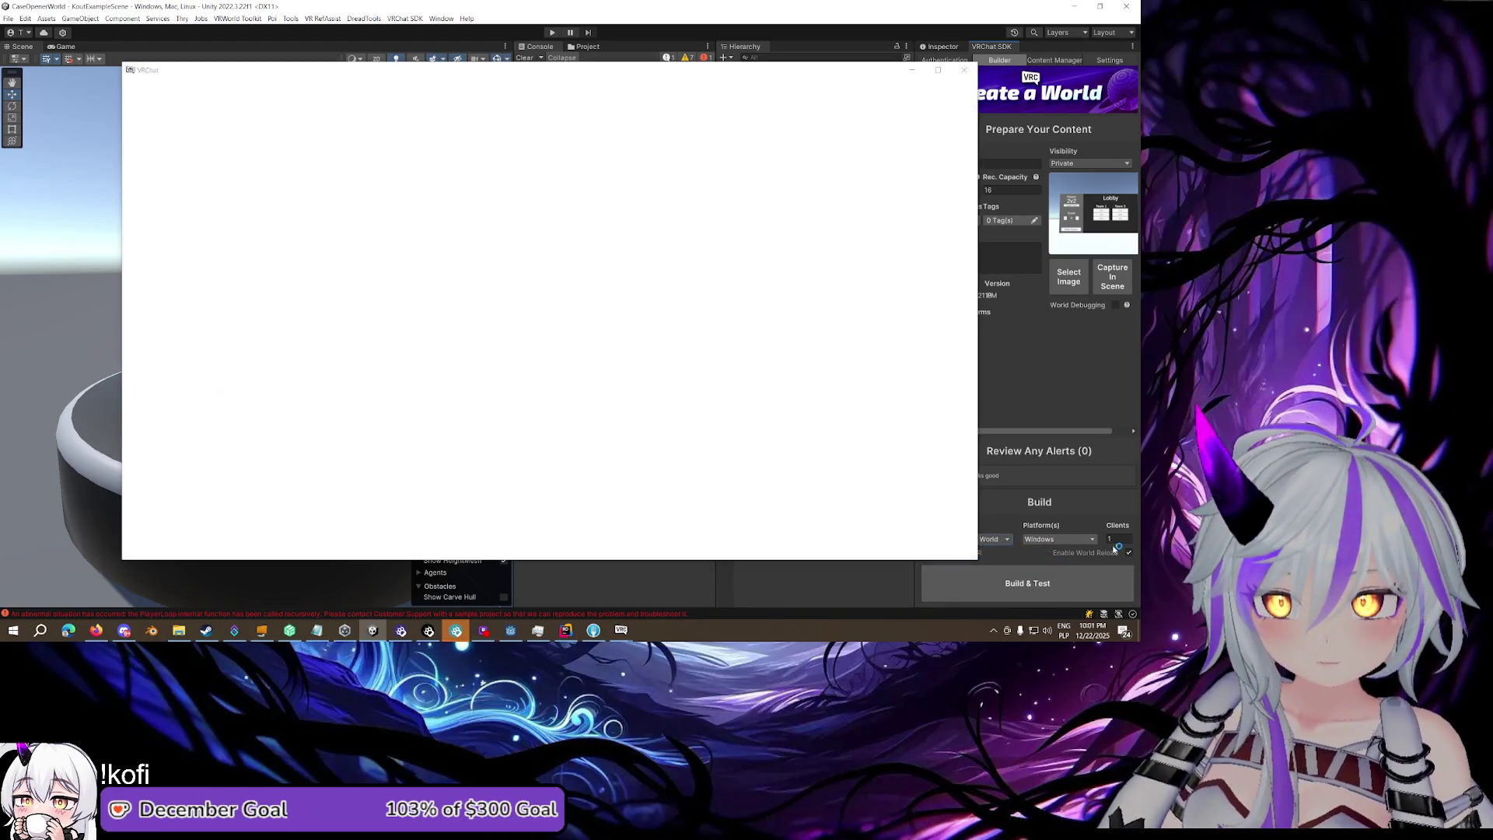
pyautogui.click(1119, 542)
pyautogui.write('4')
pyautogui.press('Return')
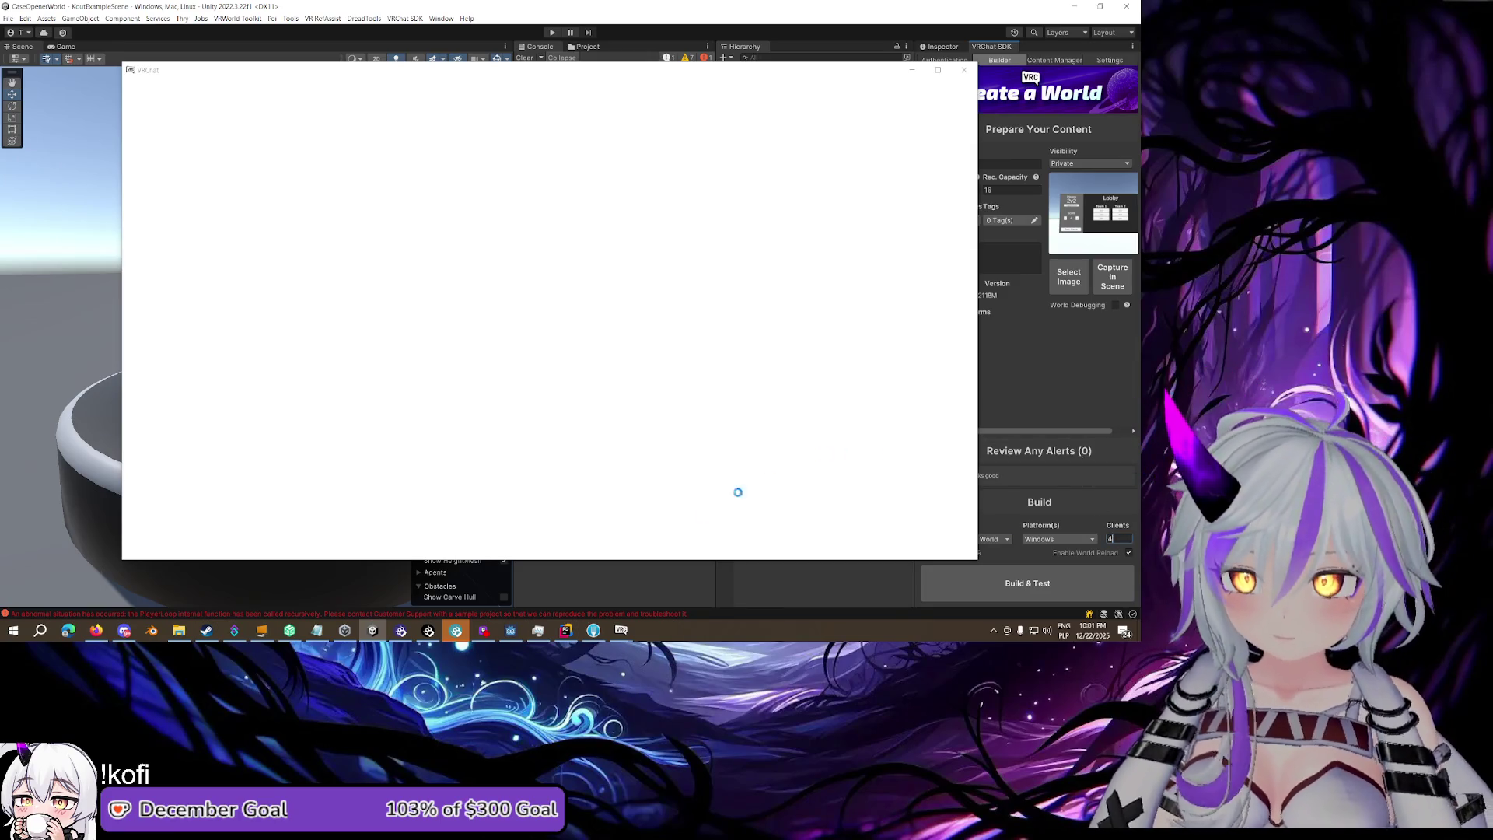
pyautogui.click(473, 591)
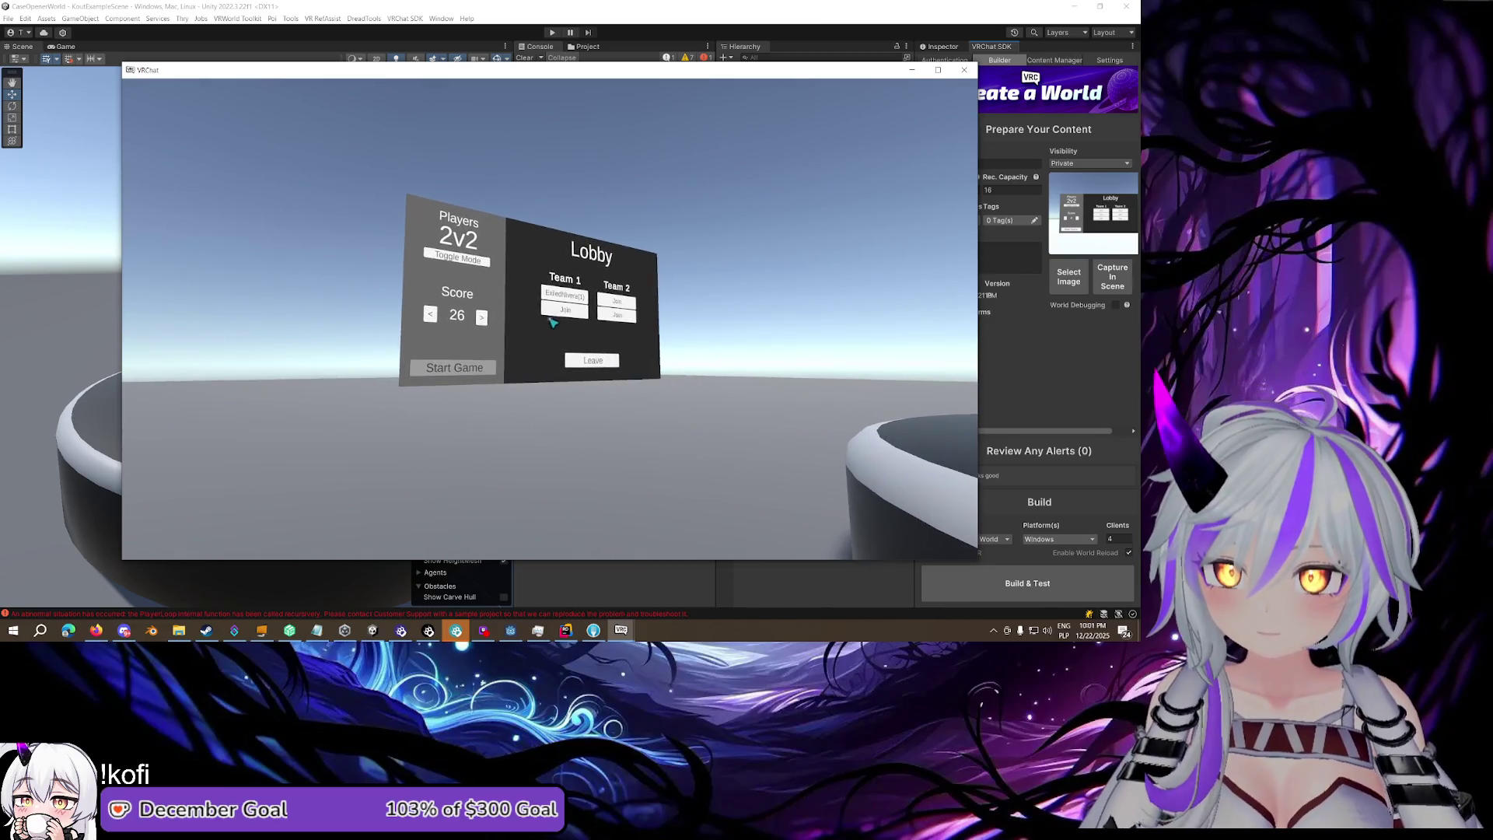
# Pick the client at the lobby board, step back, and open the Log Viewer
pyautogui.press('Escape')
pyautogui.moveTo(621, 629)
pyautogui.click(560, 587)
pyautogui.press('Escape')
pyautogui.moveTo(622, 631)
pyautogui.click(474, 589)
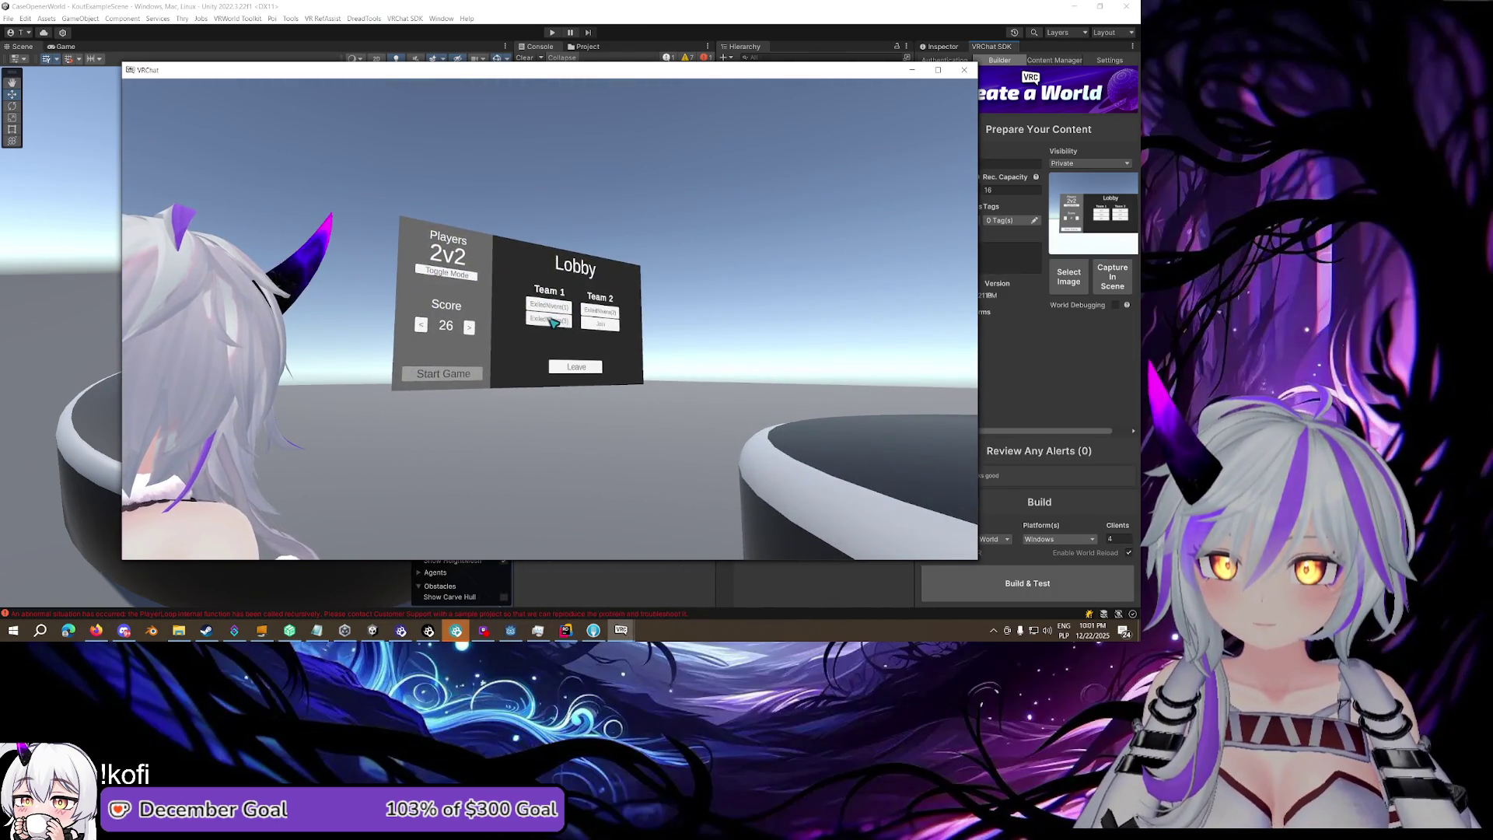
pyautogui.press('Escape')
pyautogui.moveTo(620, 632)
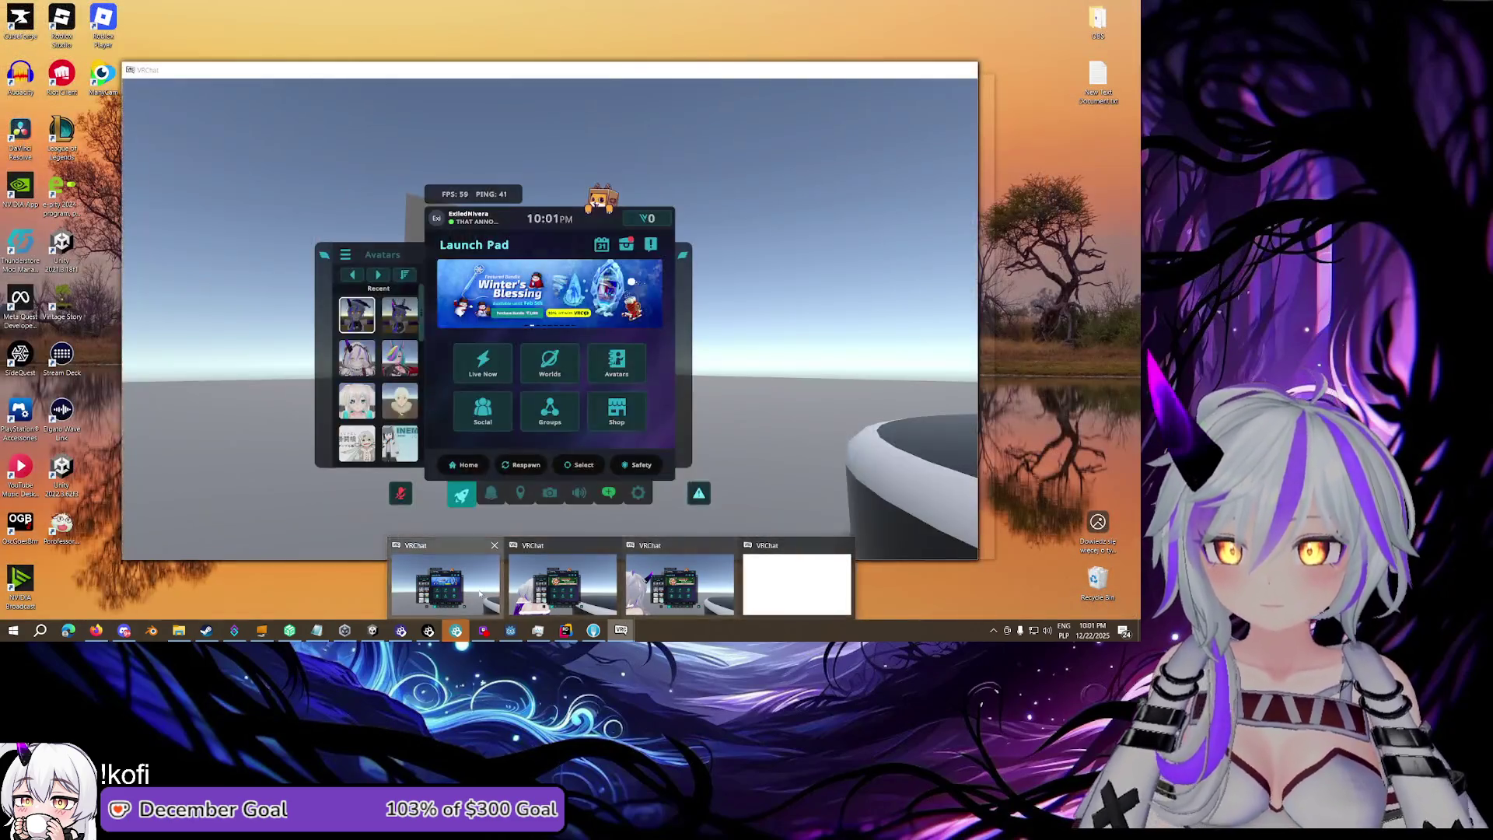
pyautogui.click(480, 594)
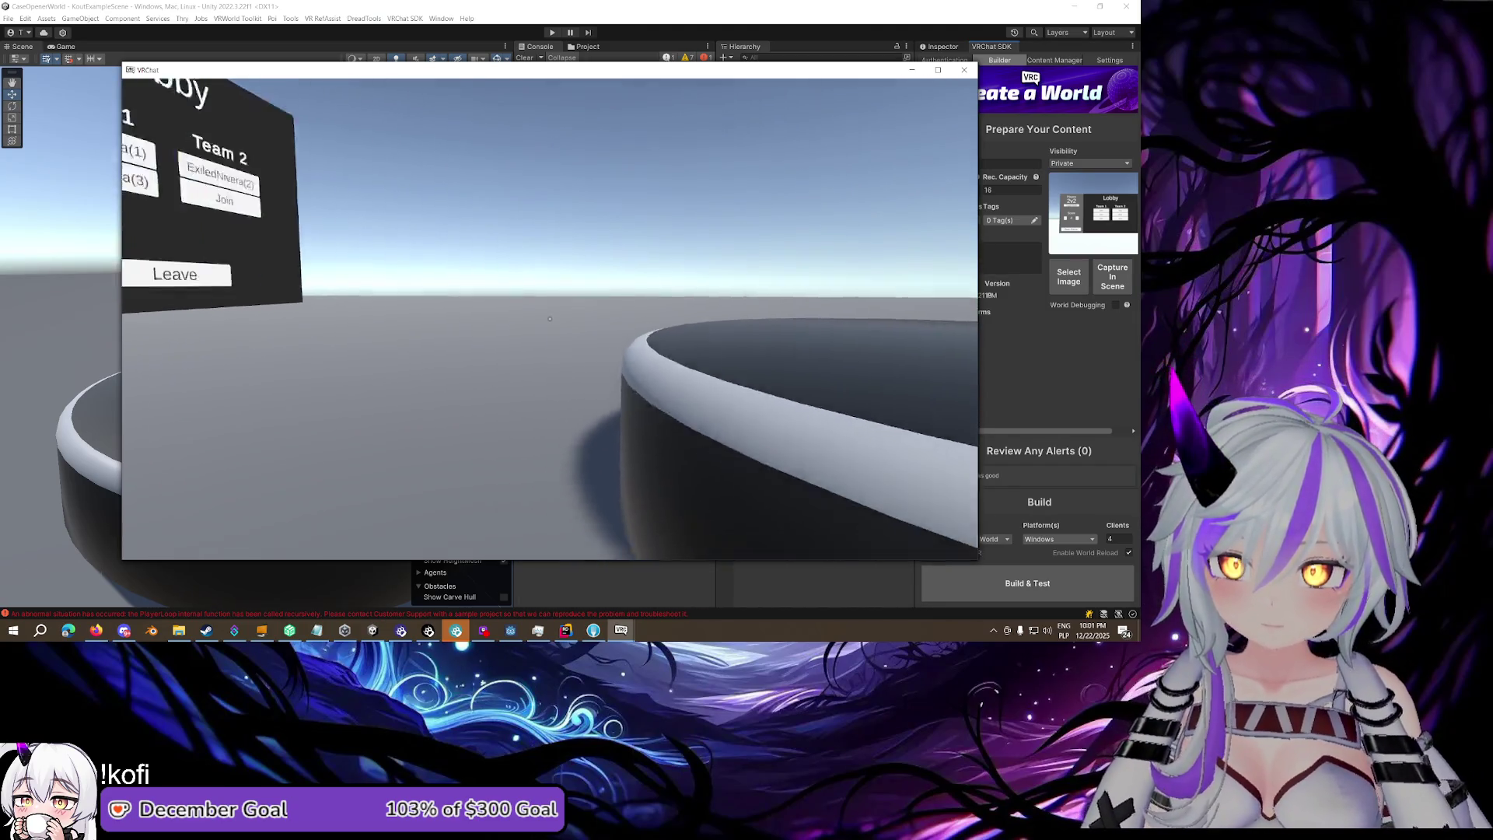
pyautogui.press('s')
pyautogui.hotkey('shift', '`', '3')
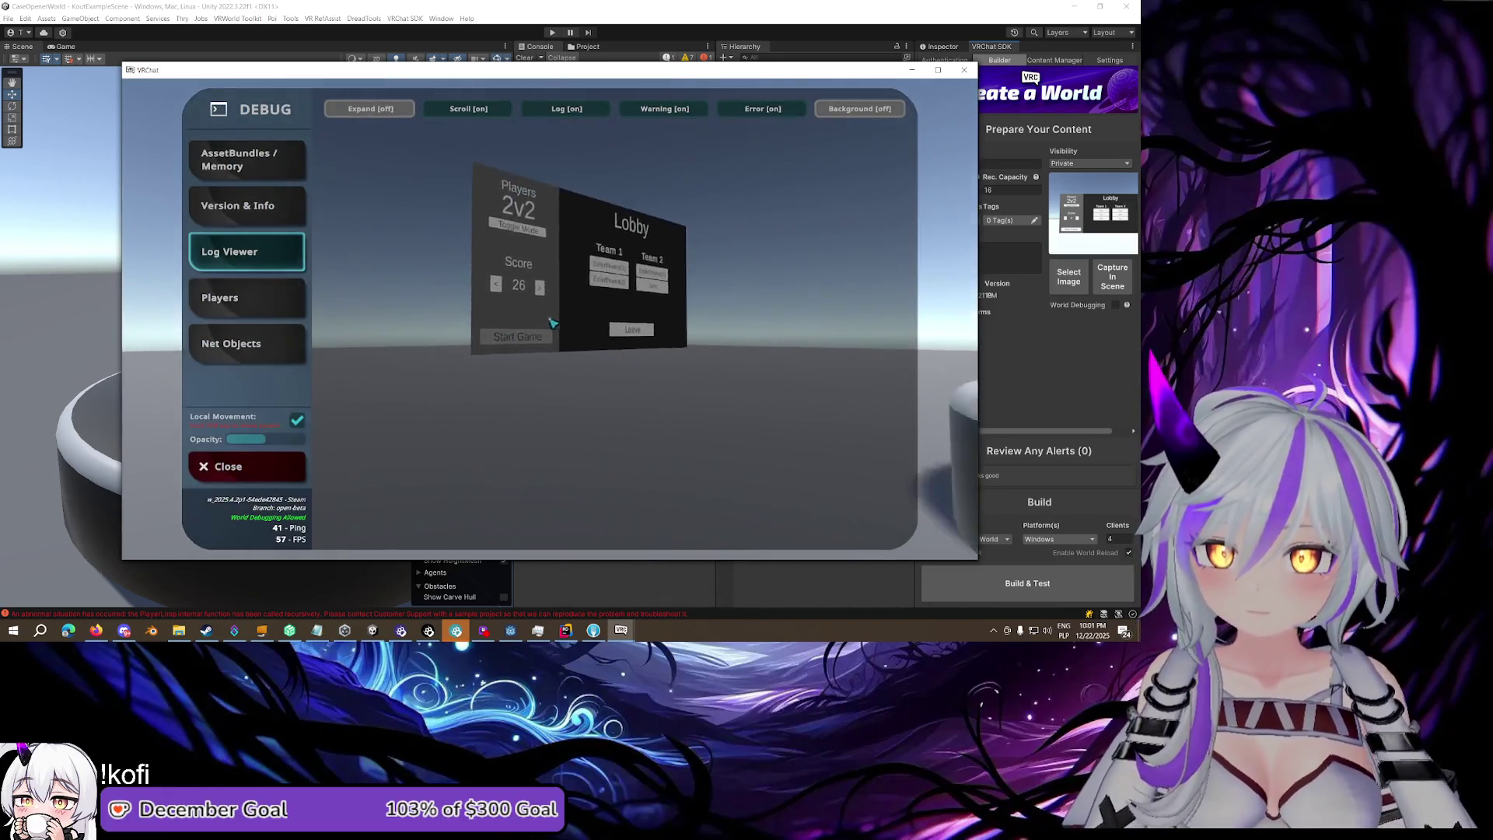
# Switch to the test client shown as 'Joining...' in the VRChat taskbar previews
pyautogui.press('Escape')
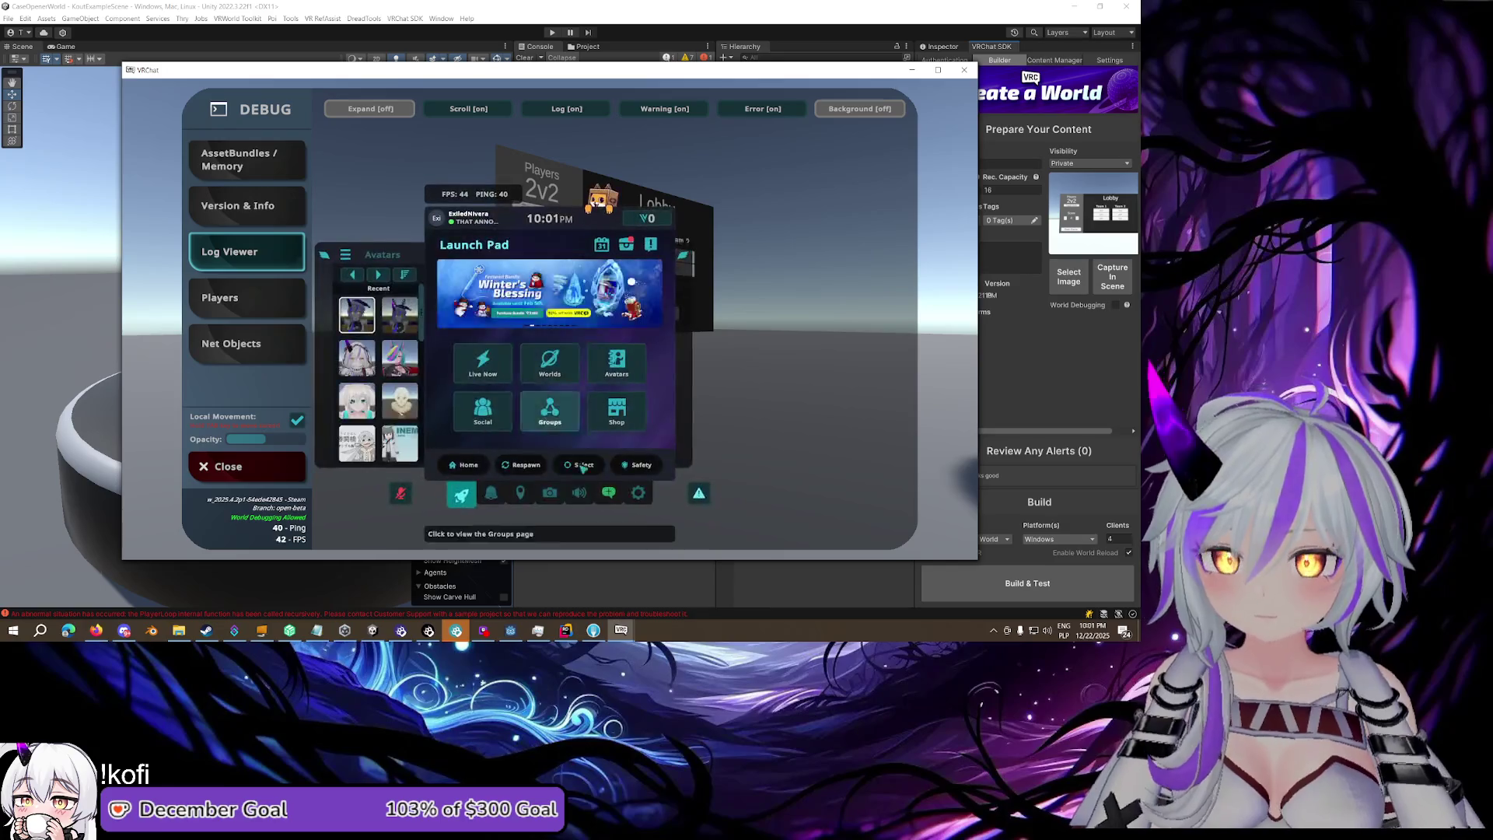
pyautogui.moveTo(621, 630)
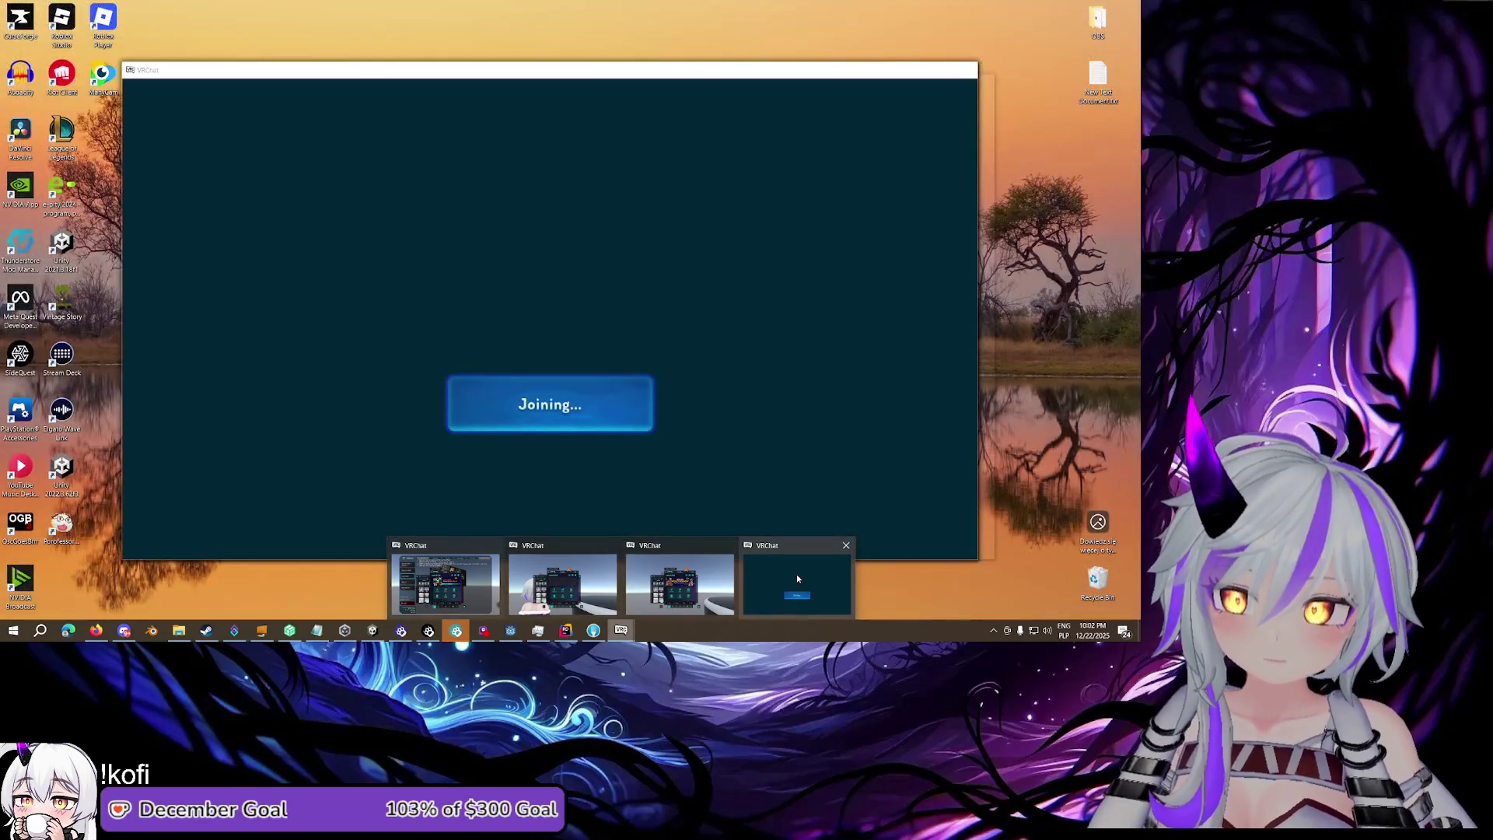
pyautogui.click(797, 578)
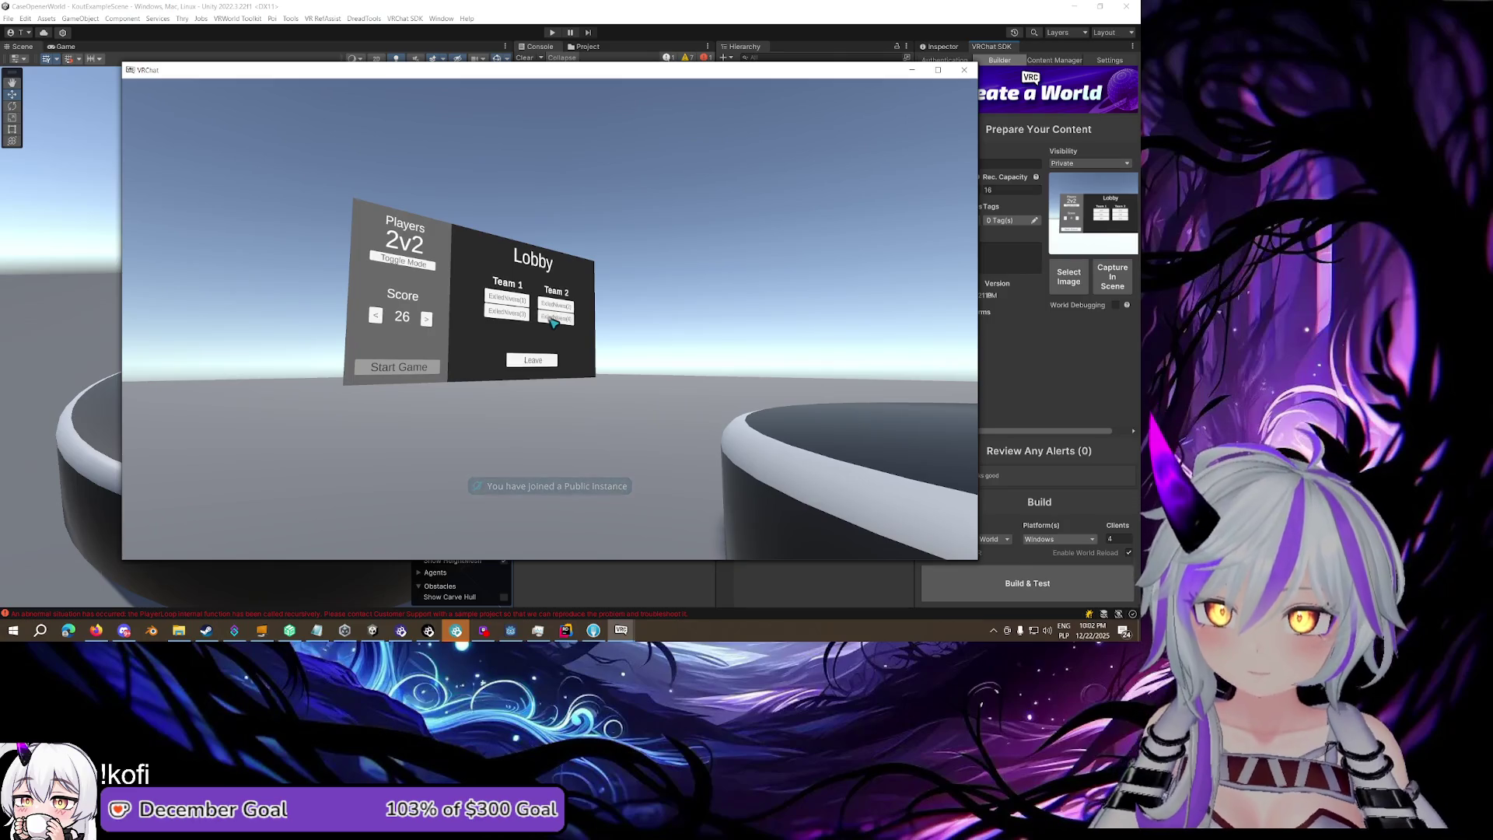
# Open the Debug Log Viewer and enable Local Movement to pin it in the world
pyautogui.press('Escape')
pyautogui.hotkey('shift', '`', '3')
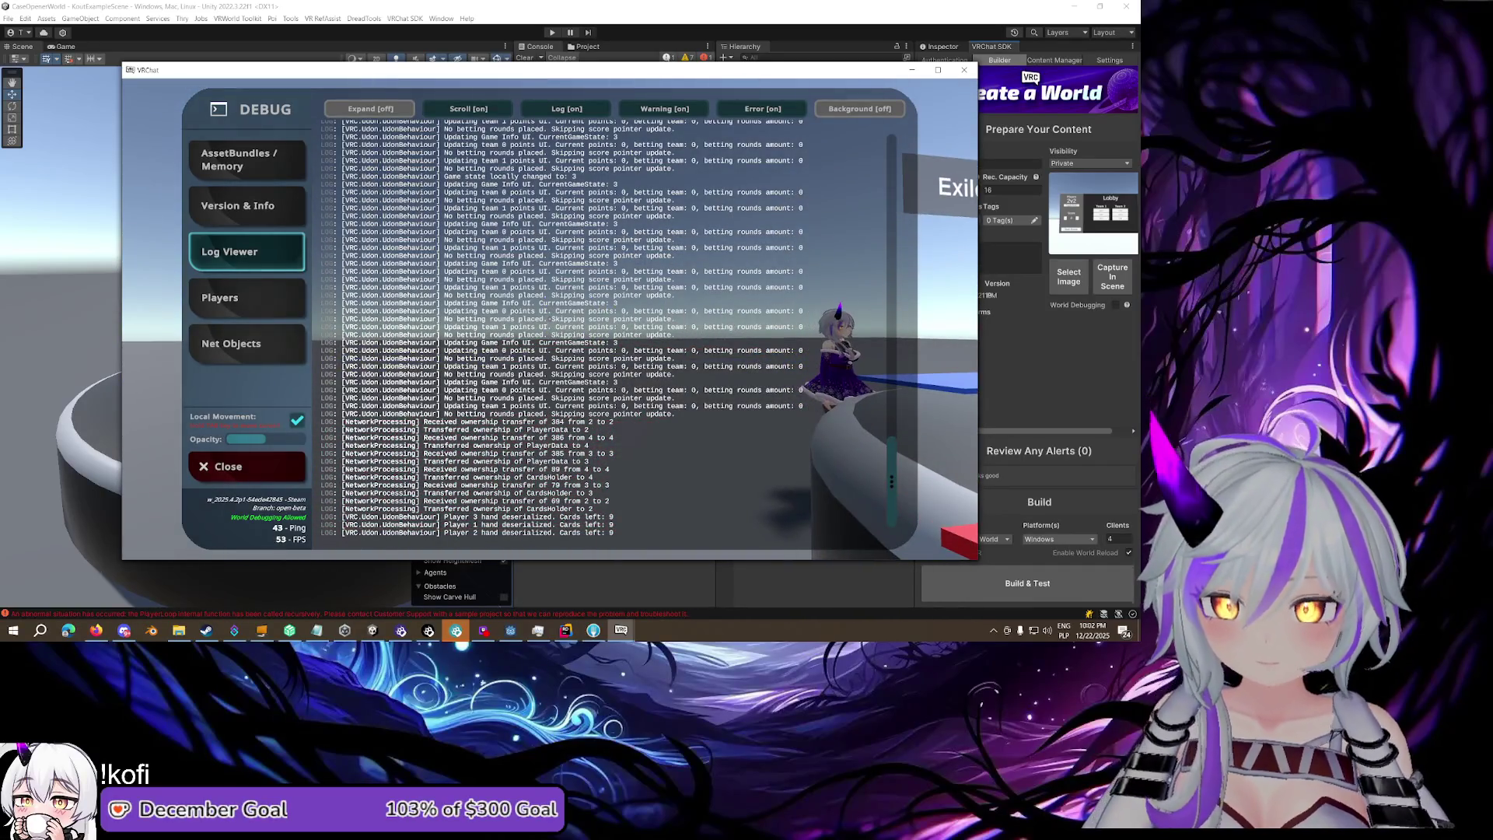
pyautogui.click(297, 422)
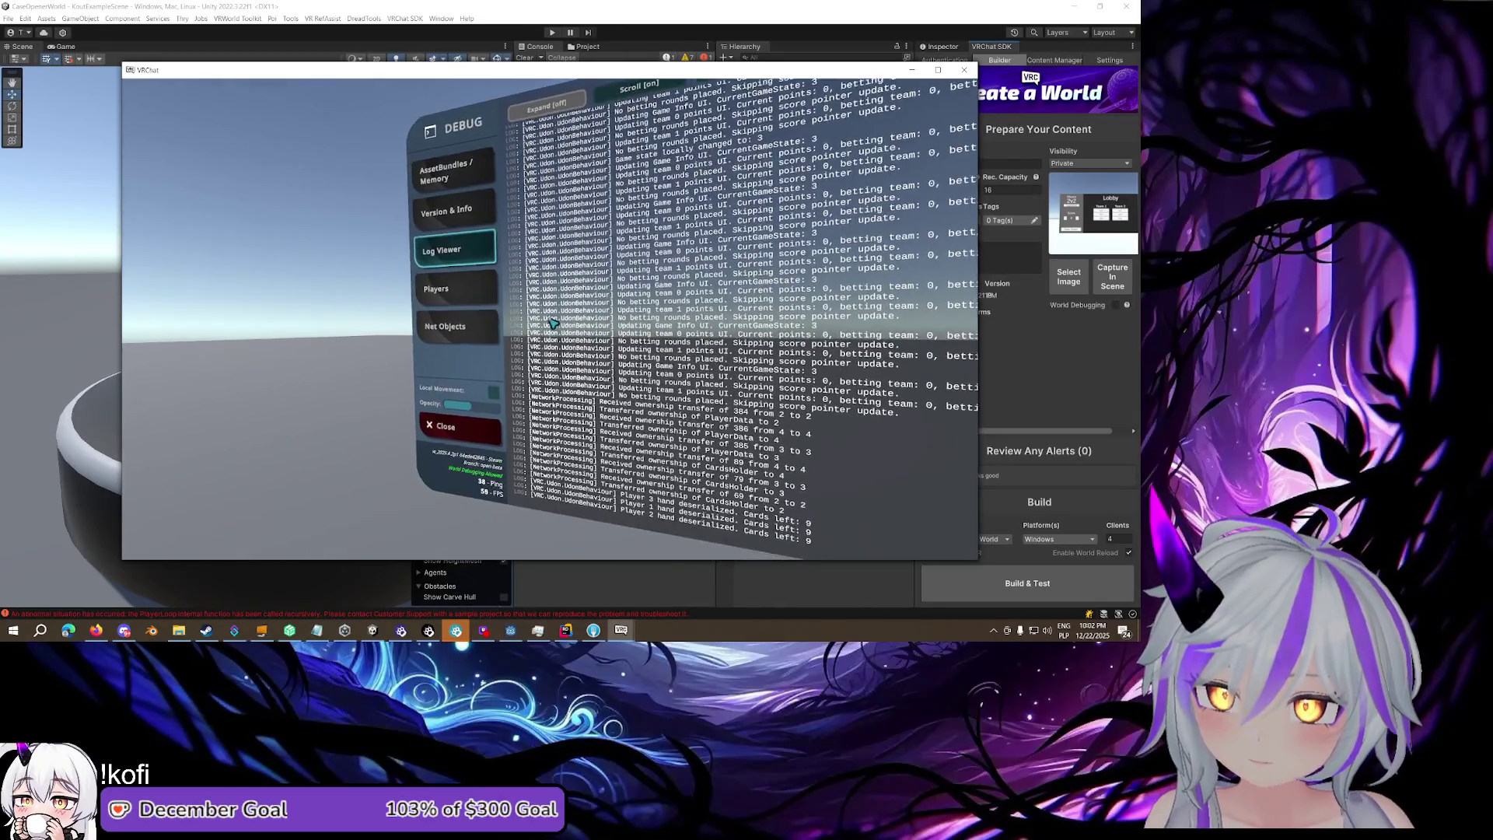
# Rejoin the world from the Quick Menu's Here page, confirm, and close the menu
pyautogui.press('Escape')
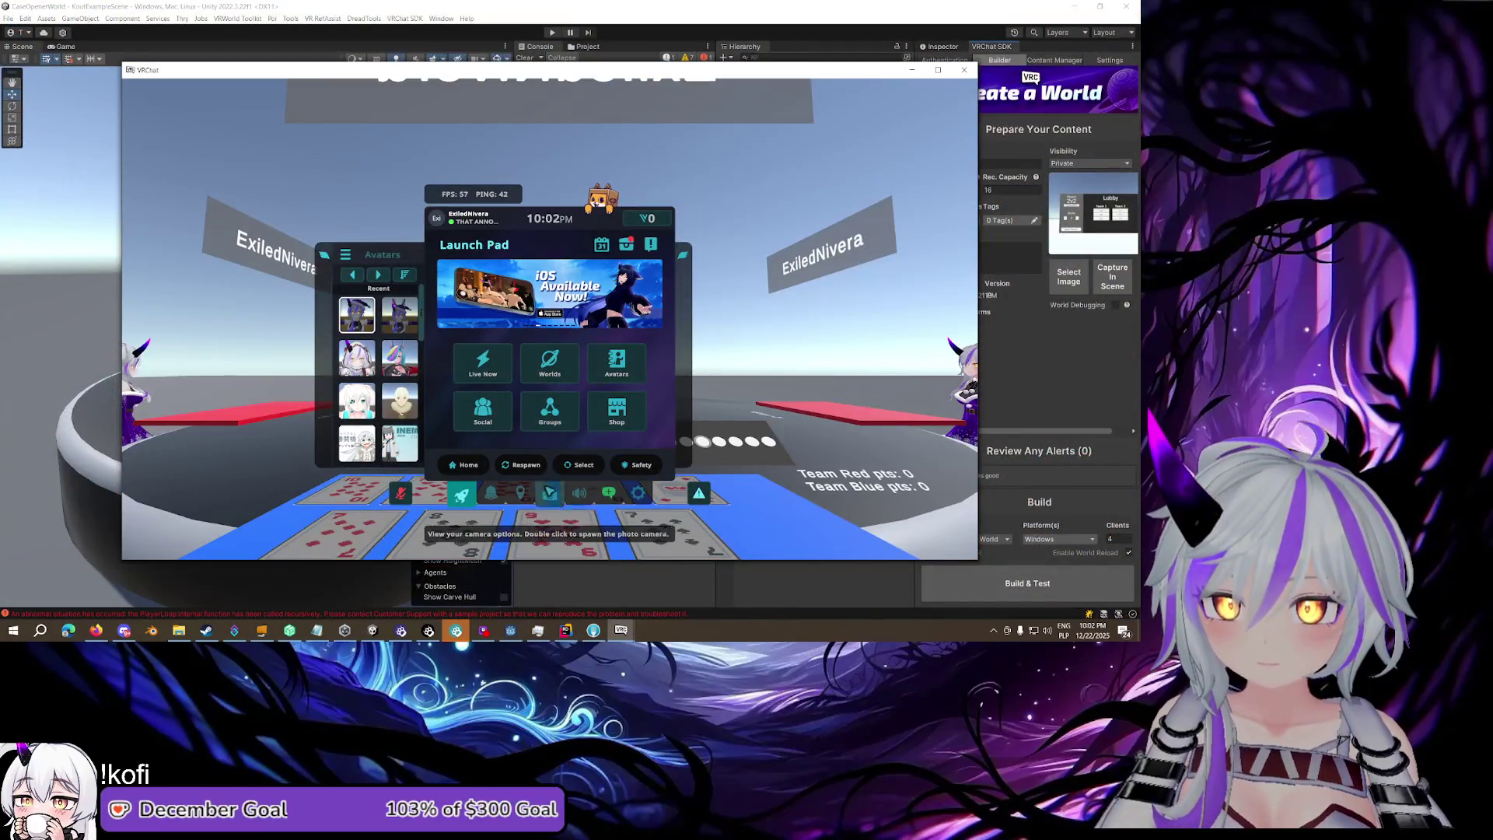
pyautogui.click(521, 493)
pyautogui.click(467, 443)
pyautogui.click(489, 448)
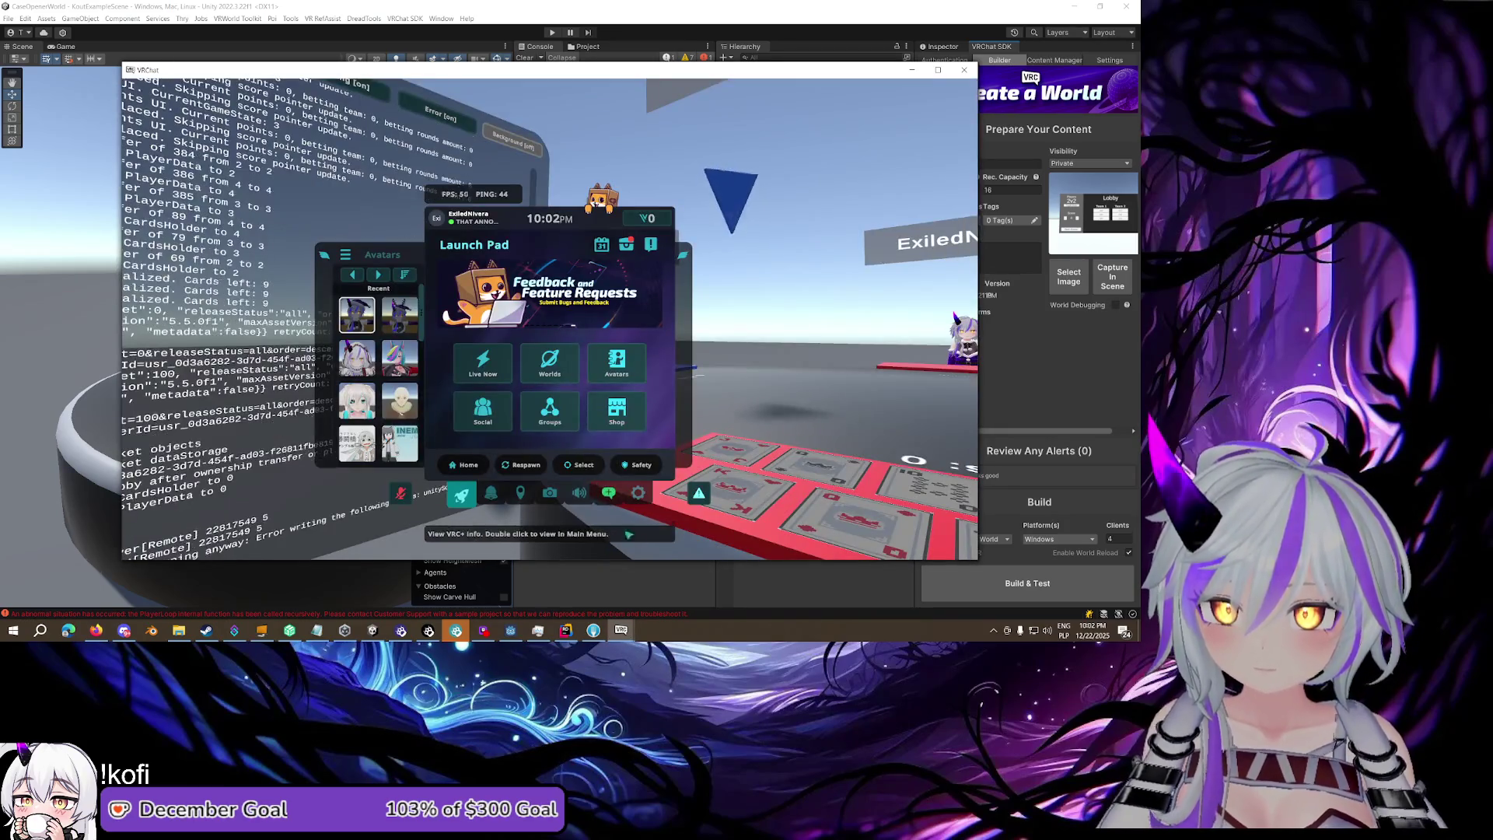
pyautogui.press('Escape')
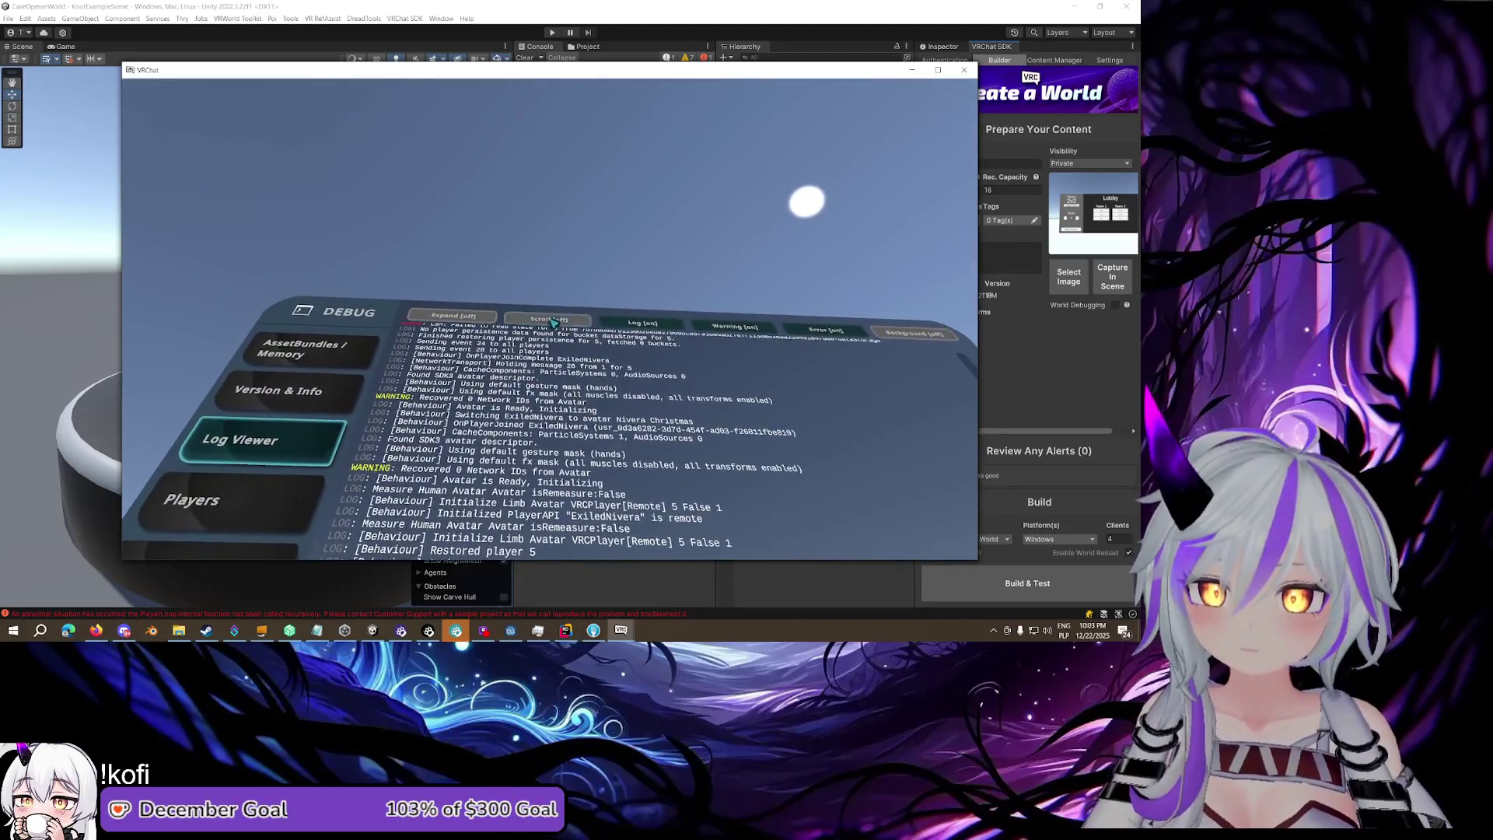
# Scroll the Debug Log Viewer up to the OnPlayerLeft and Removed player entries
pyautogui.scroll(5, 553, 322)
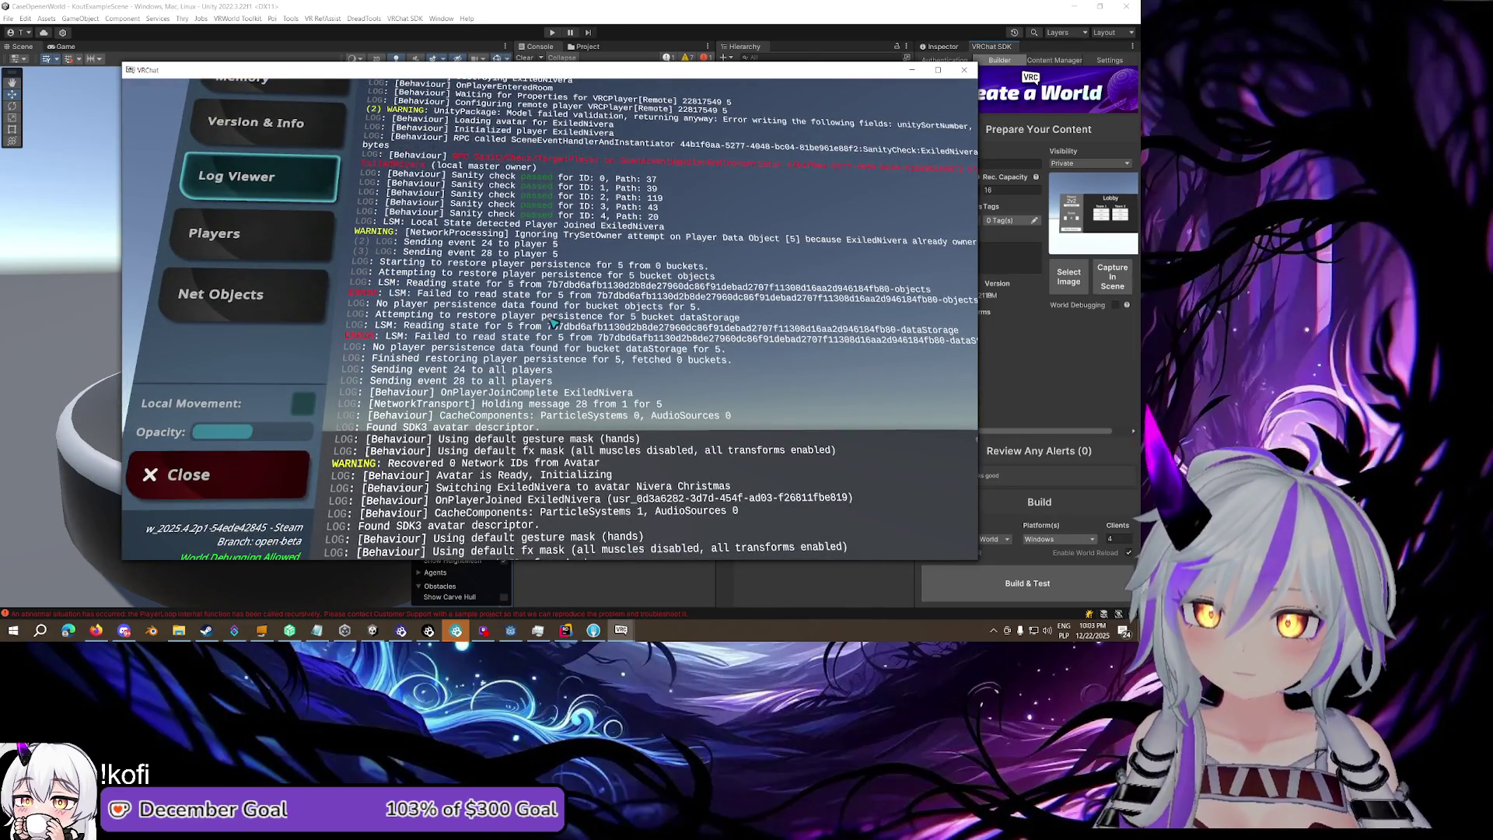
pyautogui.scroll(3, 553, 322)
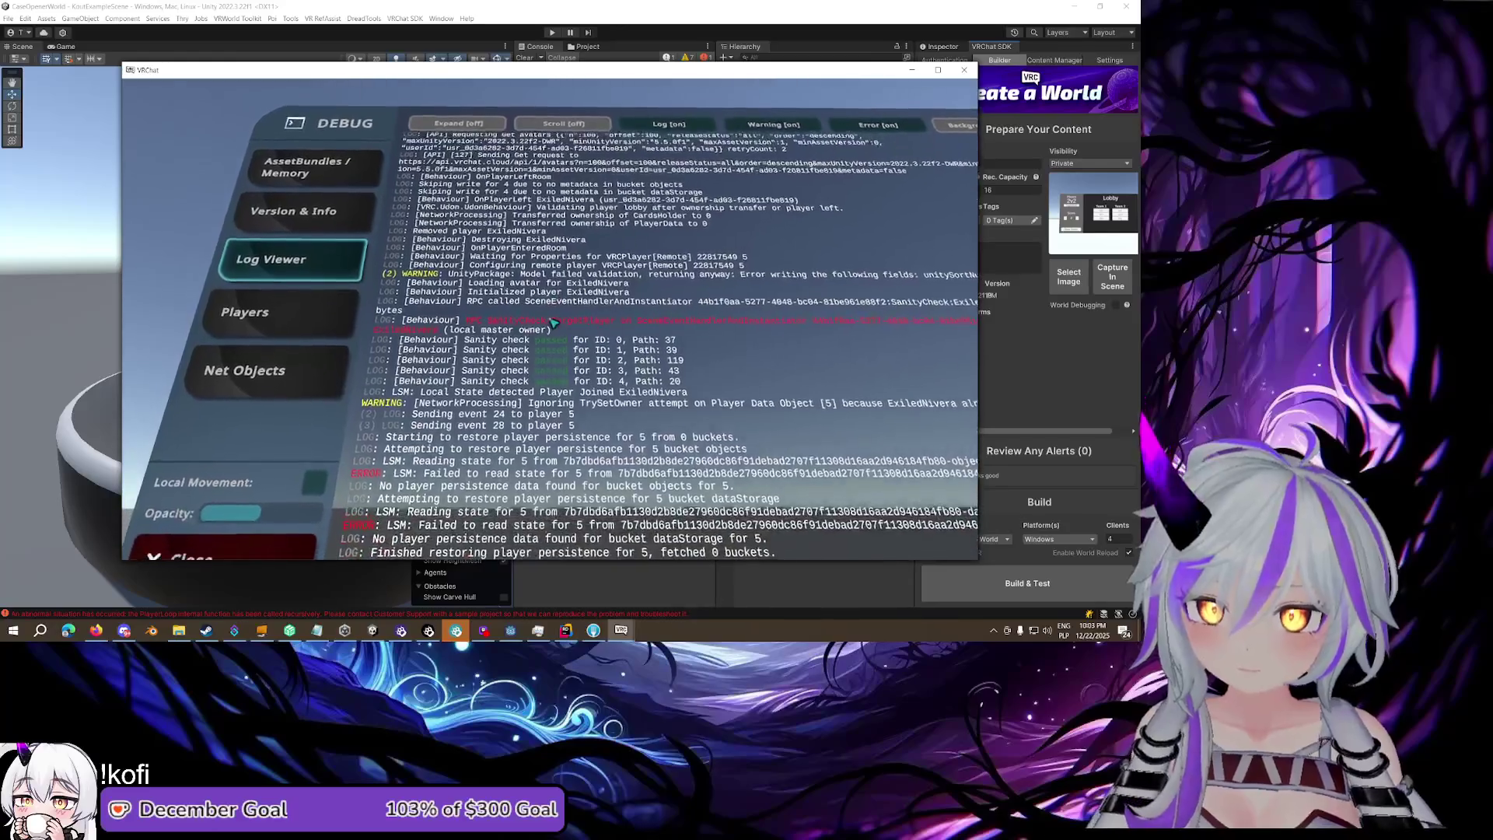
pyautogui.scroll(3, 553, 321)
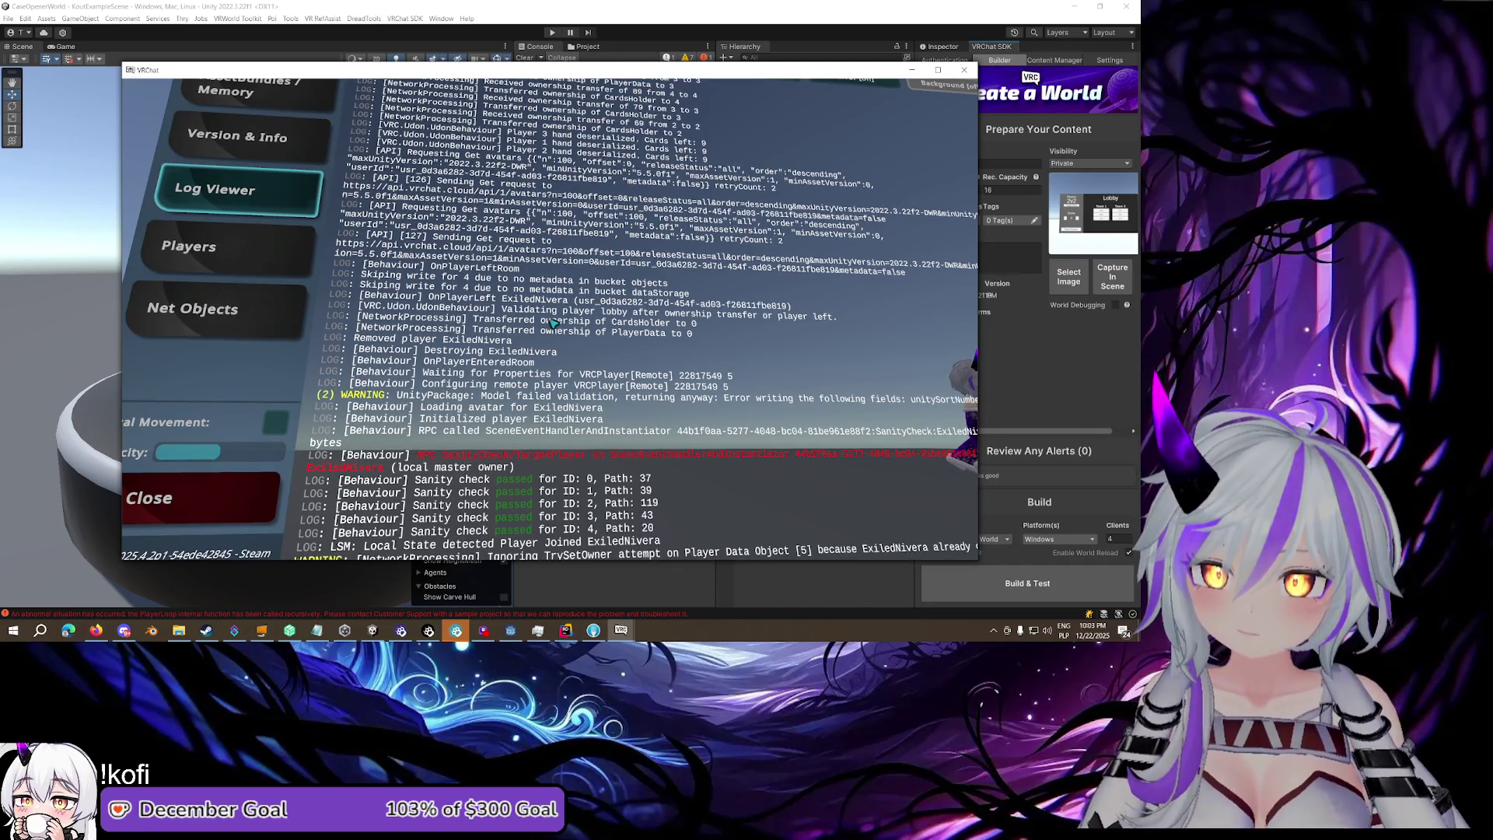
# Bring up the VRChat quick menu
pyautogui.press('Escape')
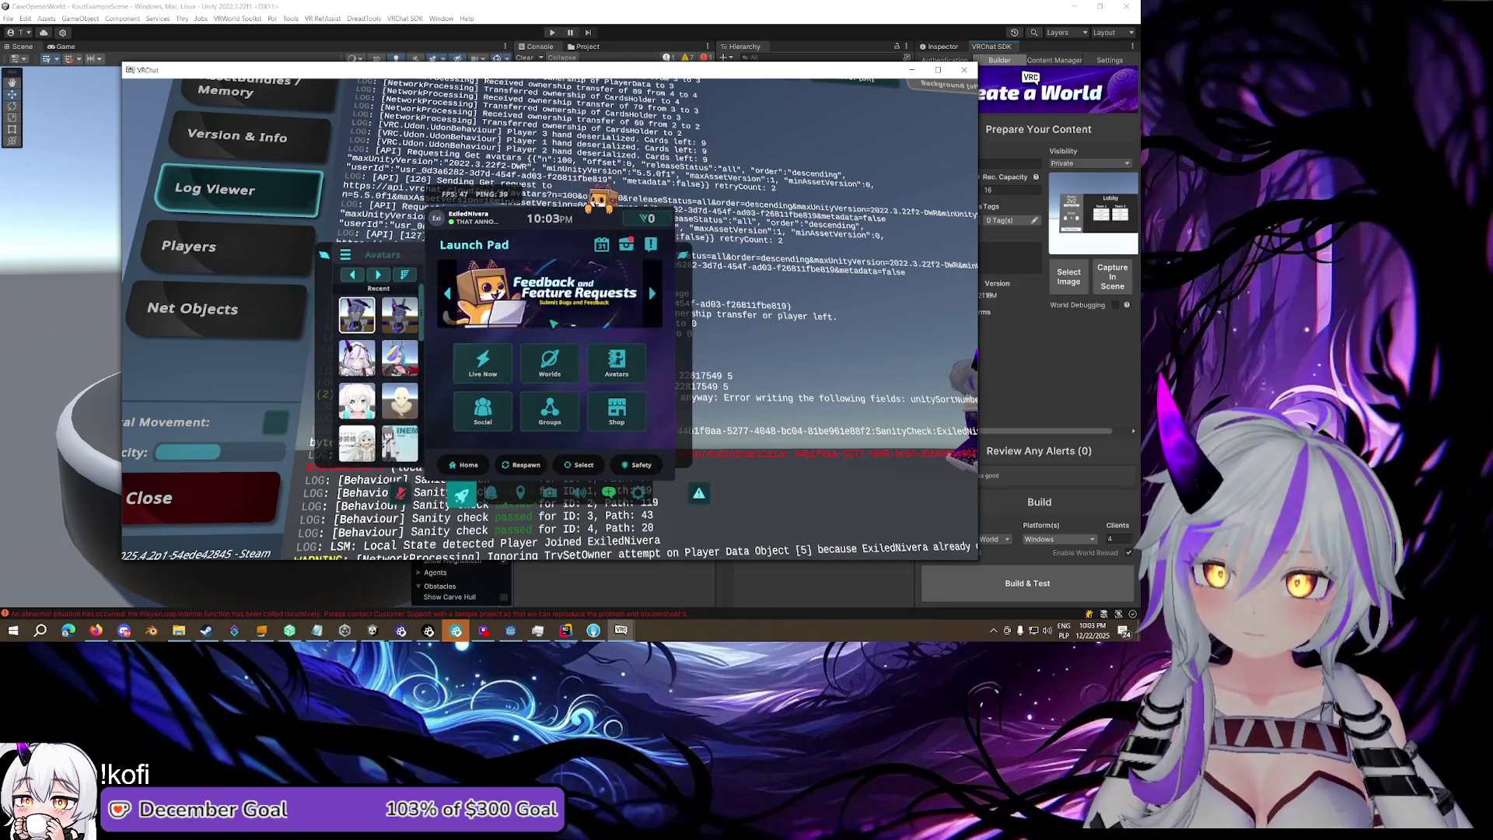
pyautogui.press('Escape')
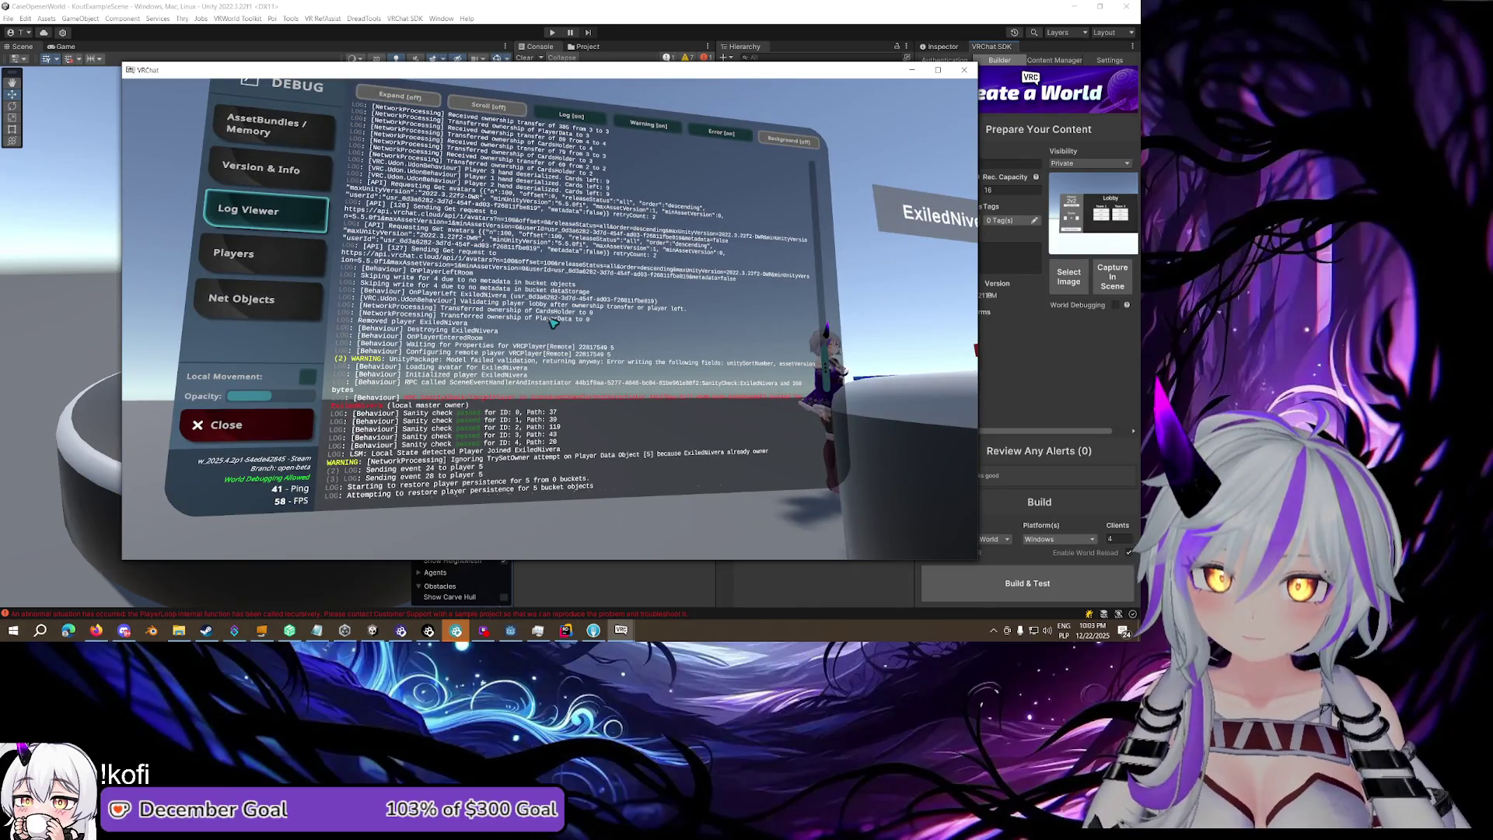
pyautogui.press('Escape')
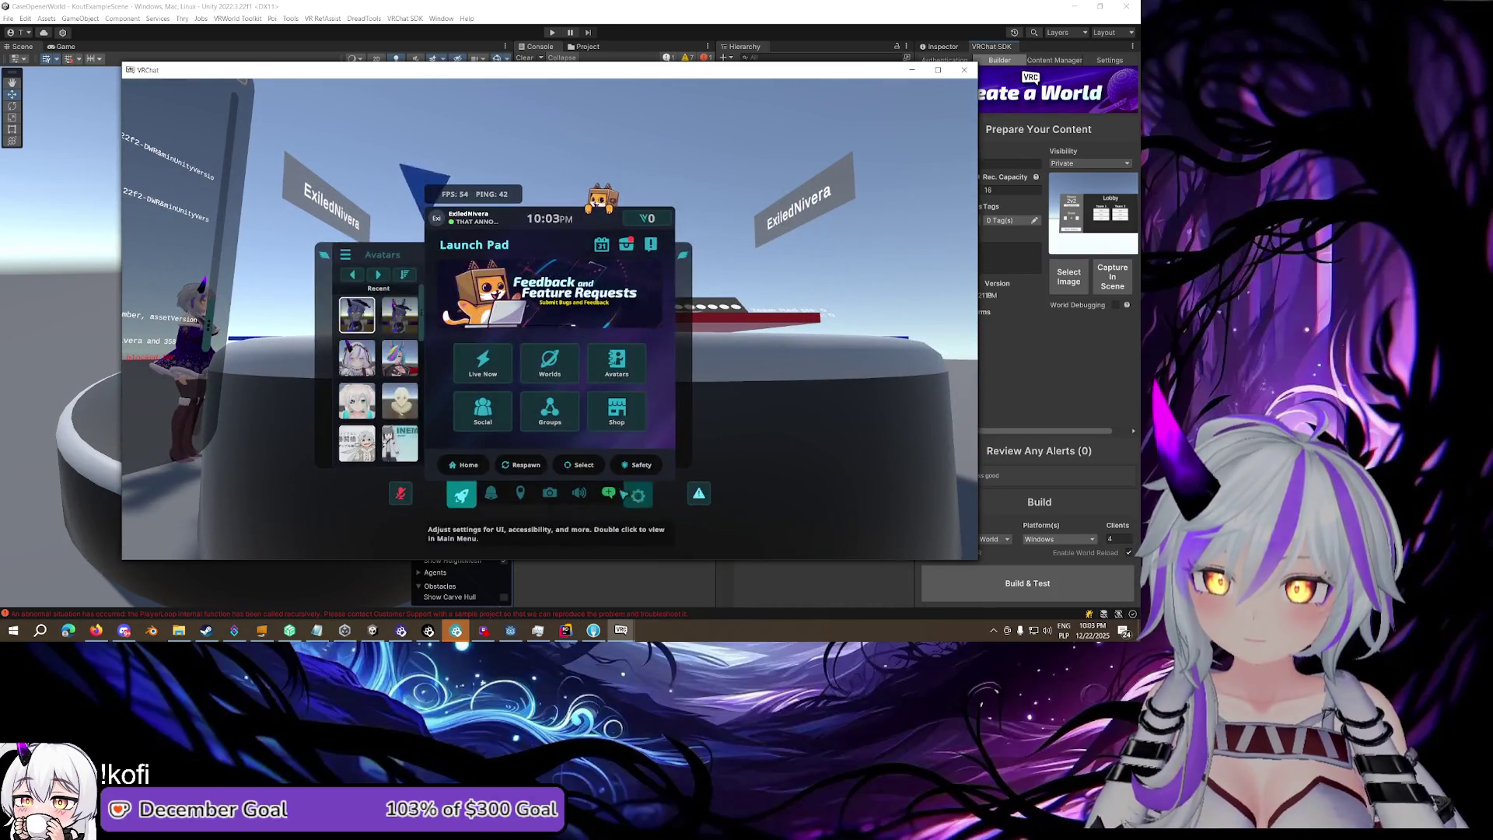
# Rejoin the current world instance from the quick menu's Here page
pyautogui.click(520, 493)
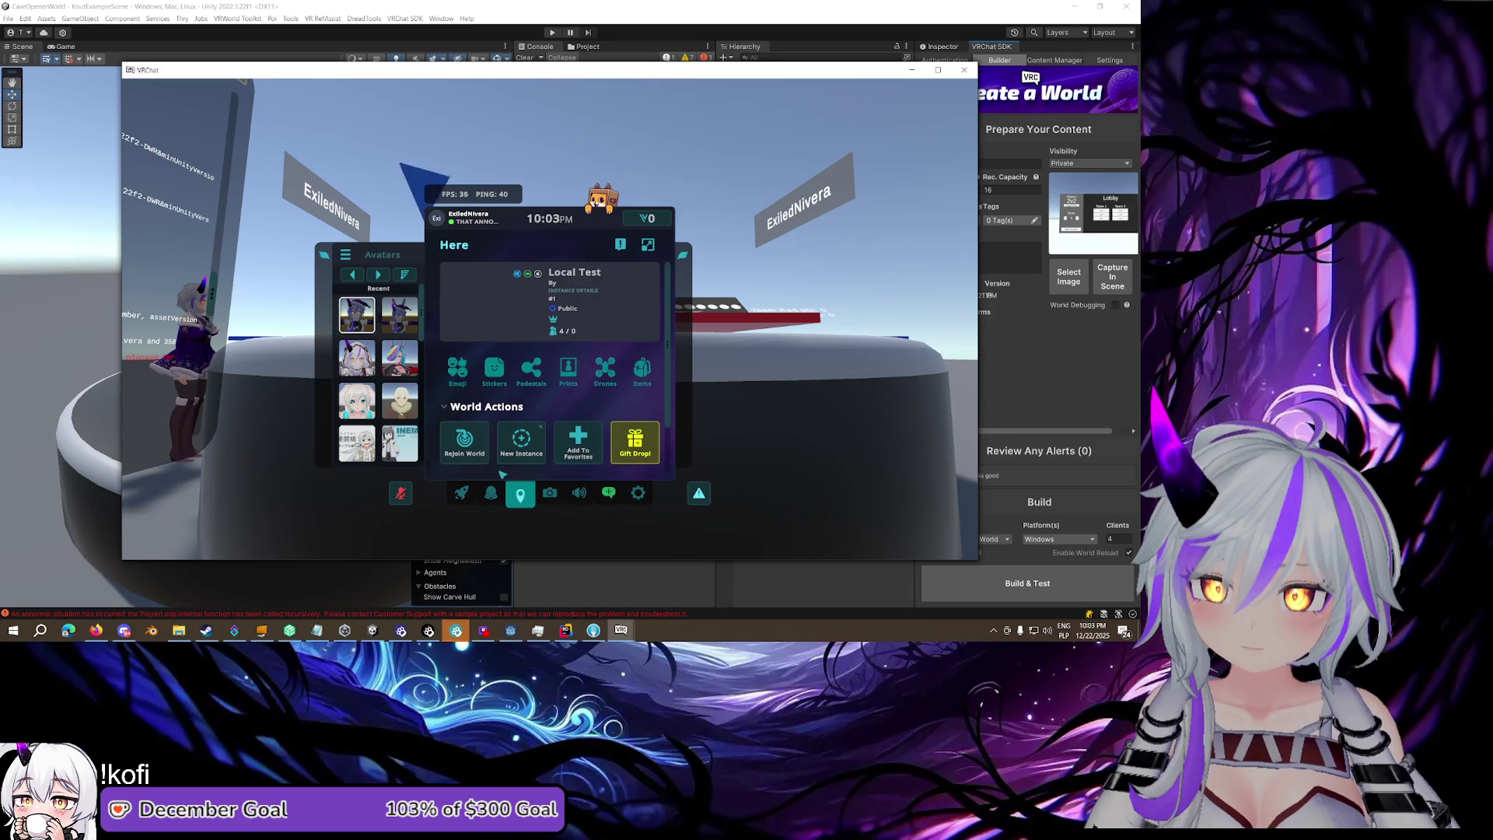
pyautogui.click(464, 443)
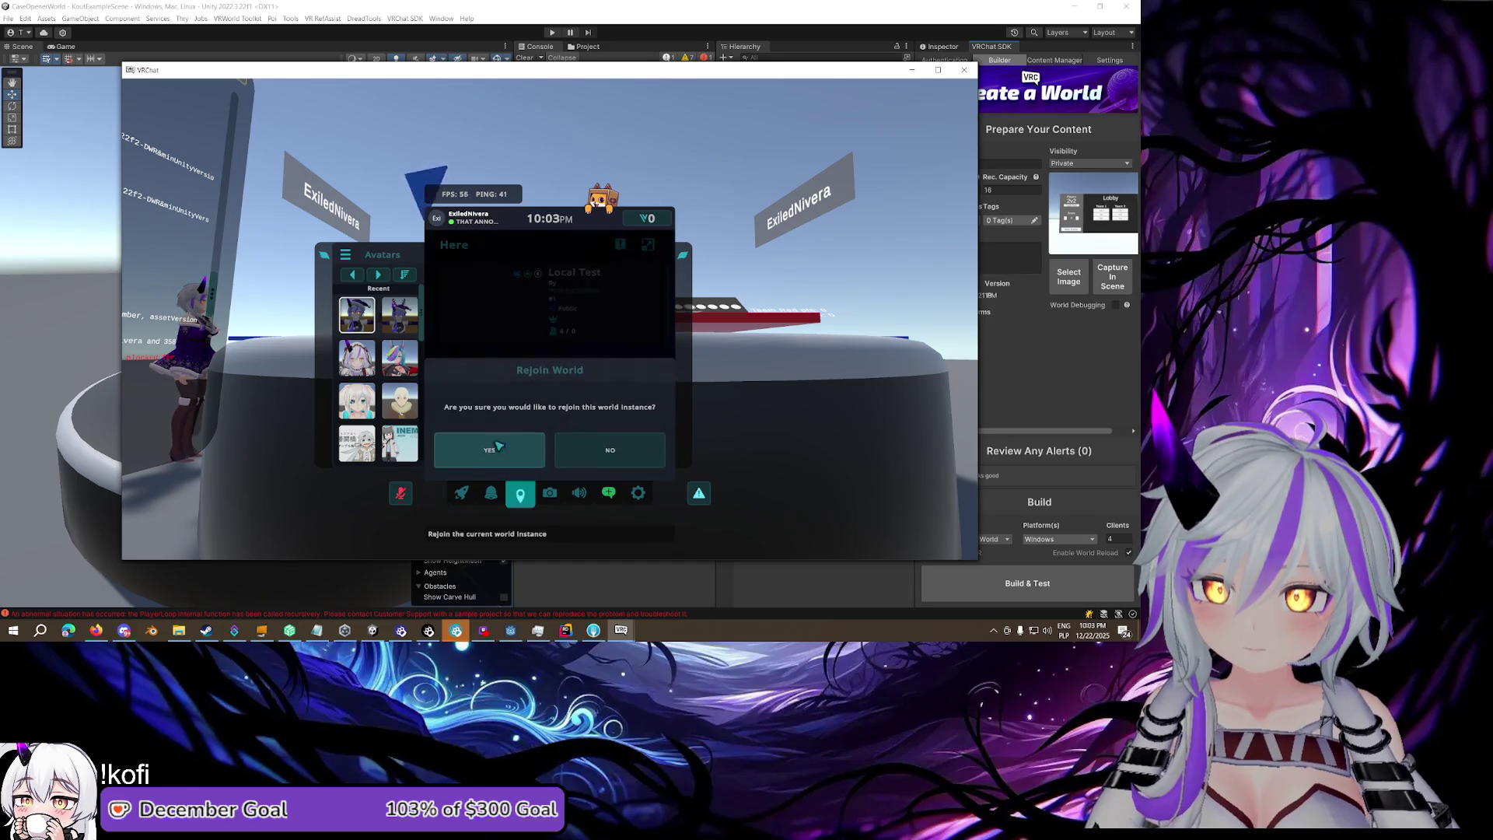
pyautogui.click(620, 630)
pyautogui.press('Escape')
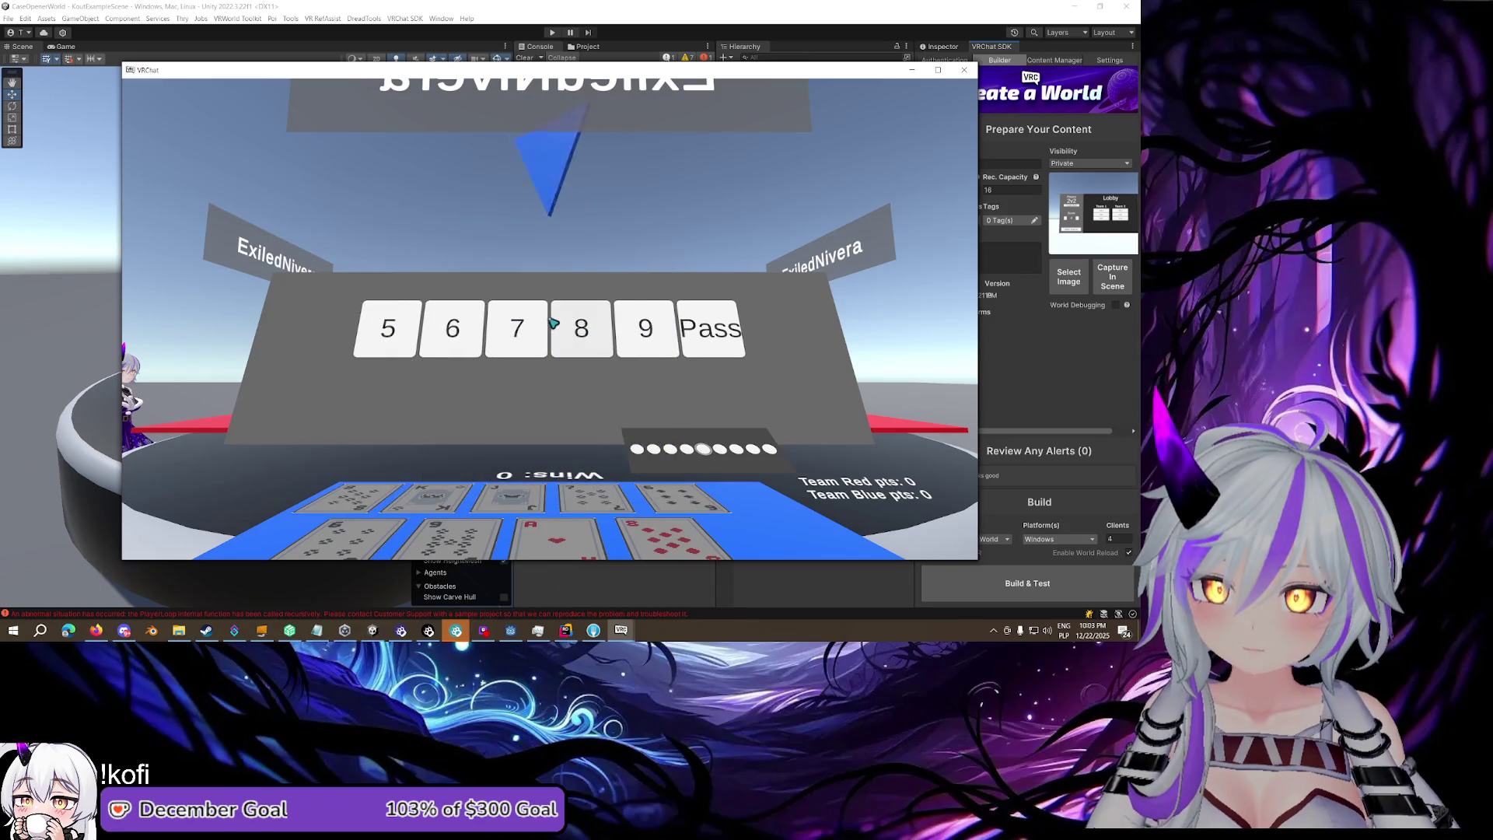
# Walk between the Game In Progress board and the table offering bids 5–9 and Pass, then return to Rider
pyautogui.press('s')
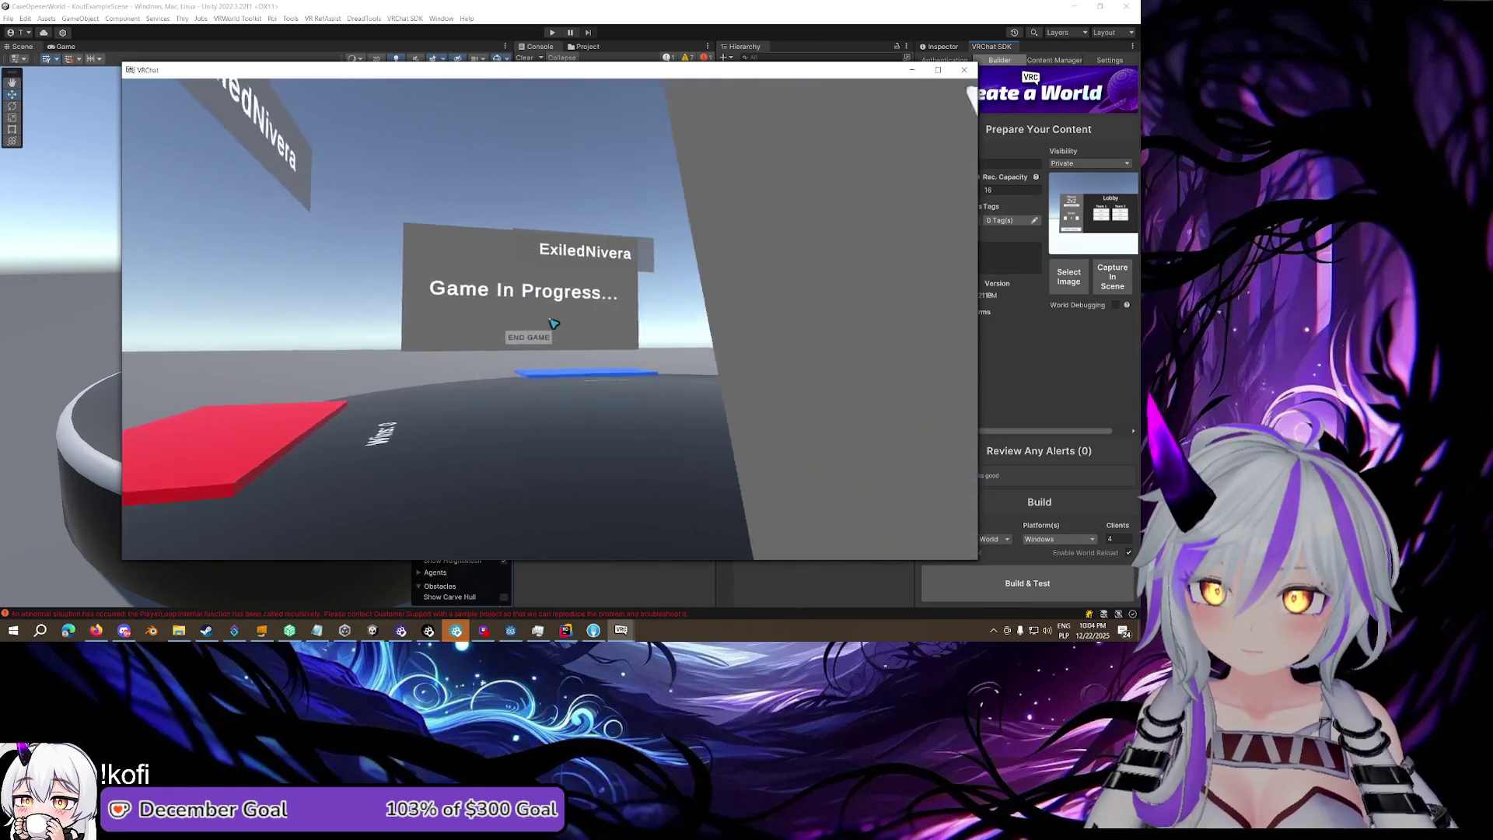
pyautogui.press('w')
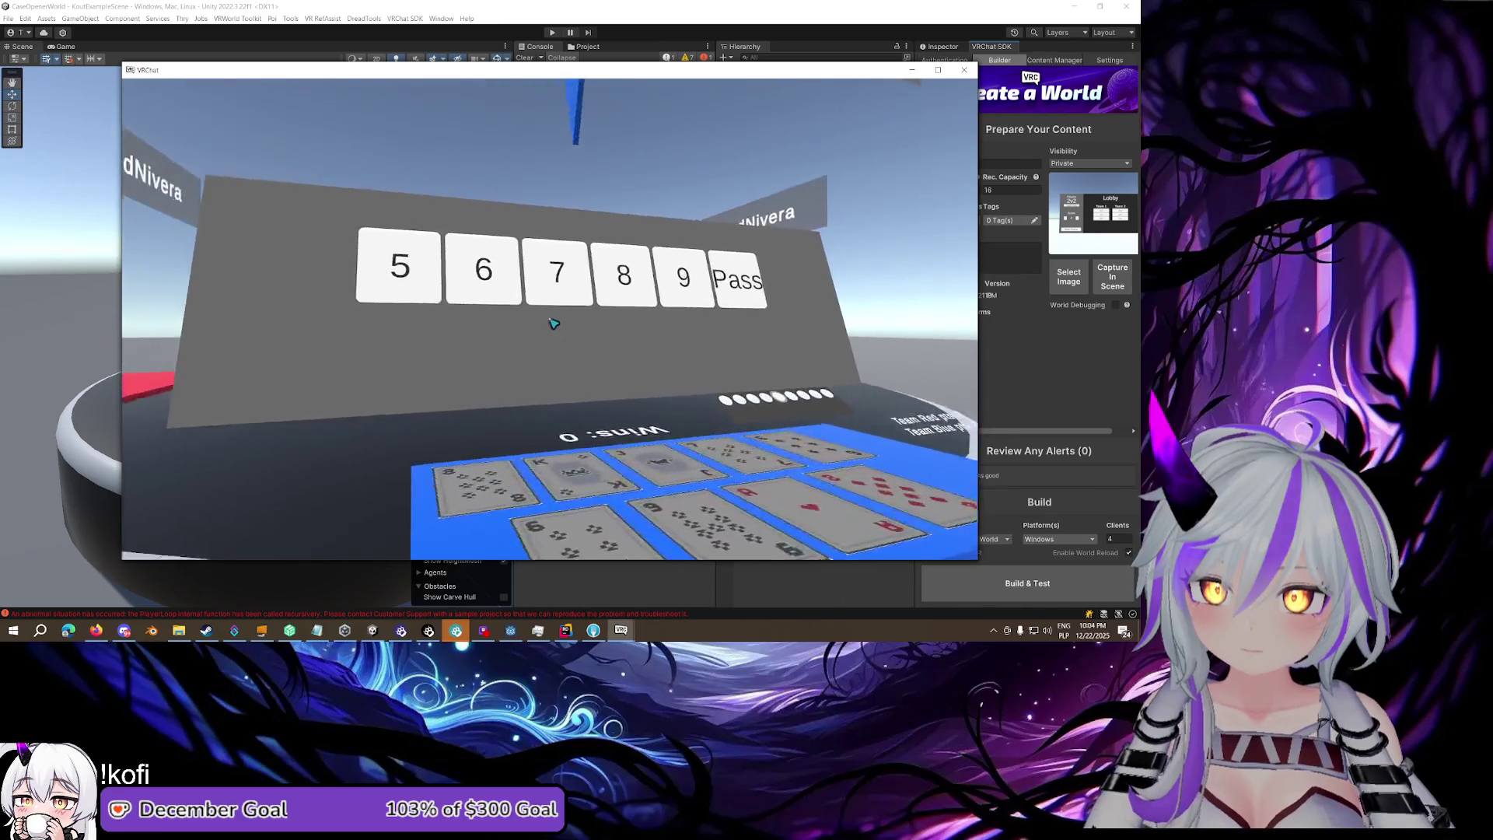
pyautogui.press('s')
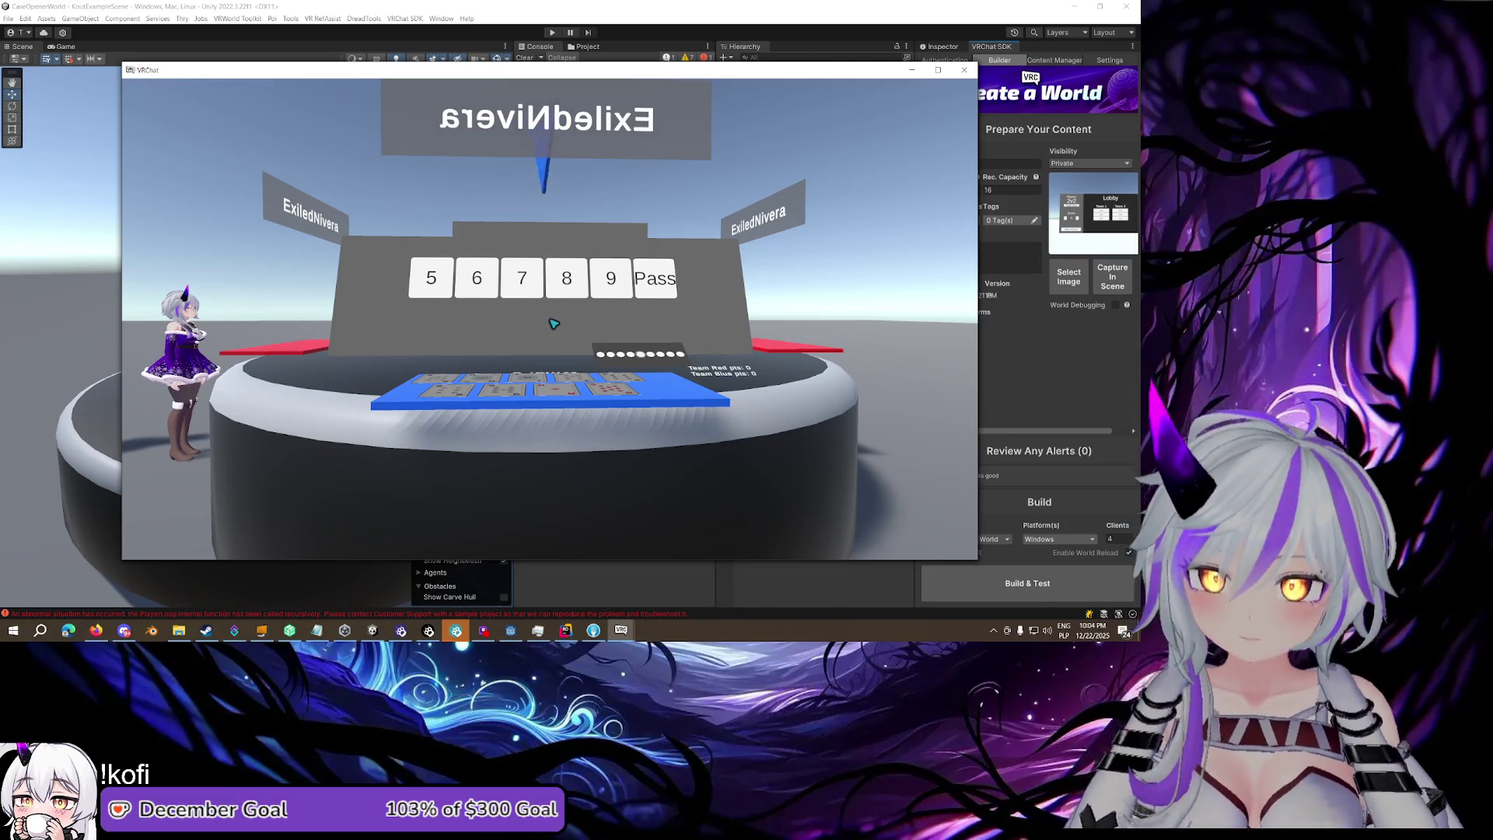
pyautogui.press('Escape')
pyautogui.click(566, 630)
# Change OnOwnershipTransferred's check to read if(!player.isLocal) return;
pyautogui.scroll(10, 669, 295)
pyautogui.scroll(5, 669, 286)
pyautogui.scroll(5, 669, 286)
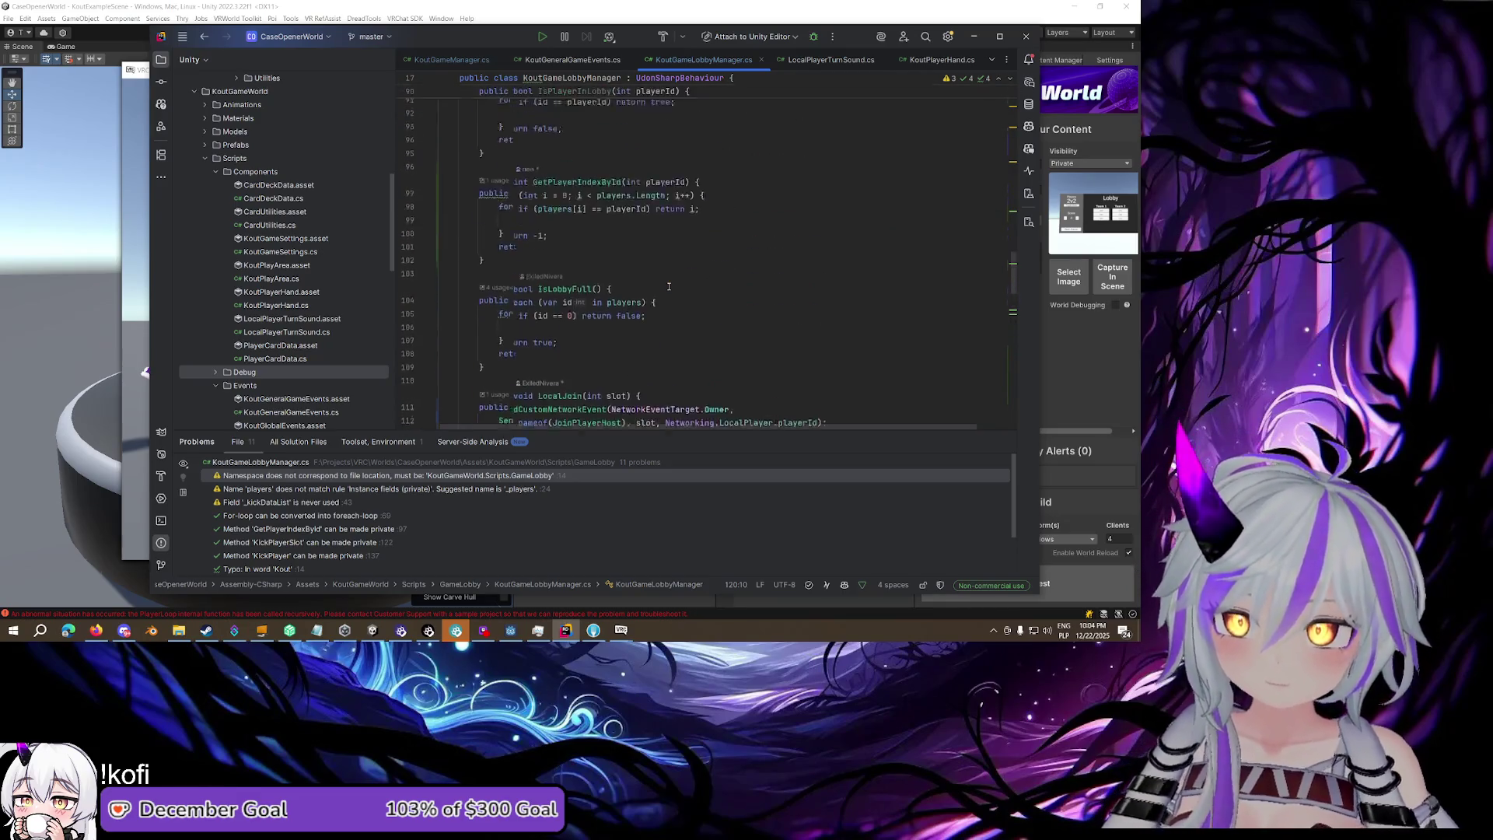
pyautogui.scroll(12, 669, 286)
pyautogui.scroll(-5, 669, 286)
pyautogui.scroll(-4, 668, 286)
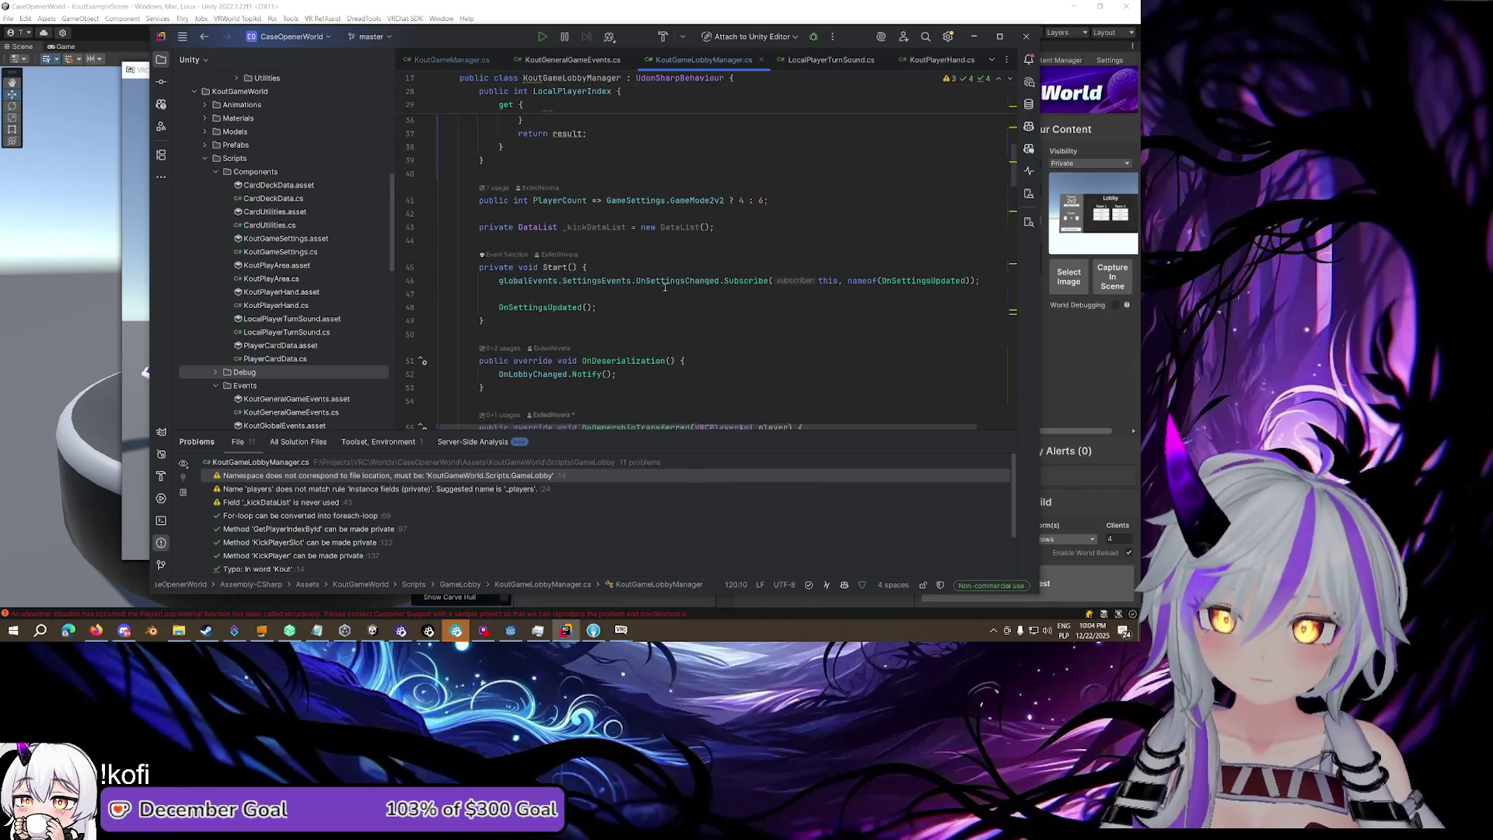
pyautogui.moveTo(633, 295)
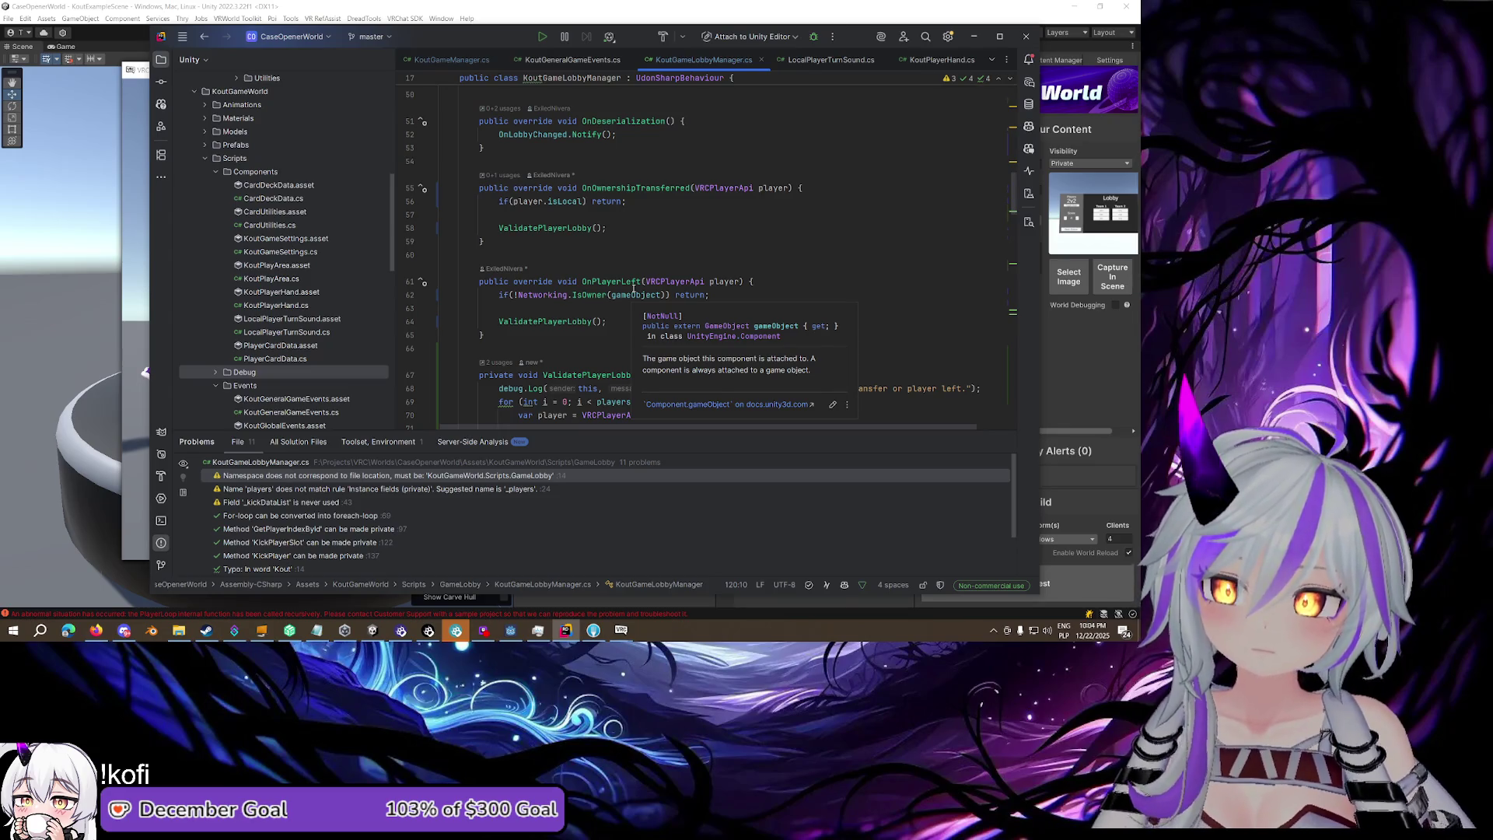
pyautogui.click(562, 202)
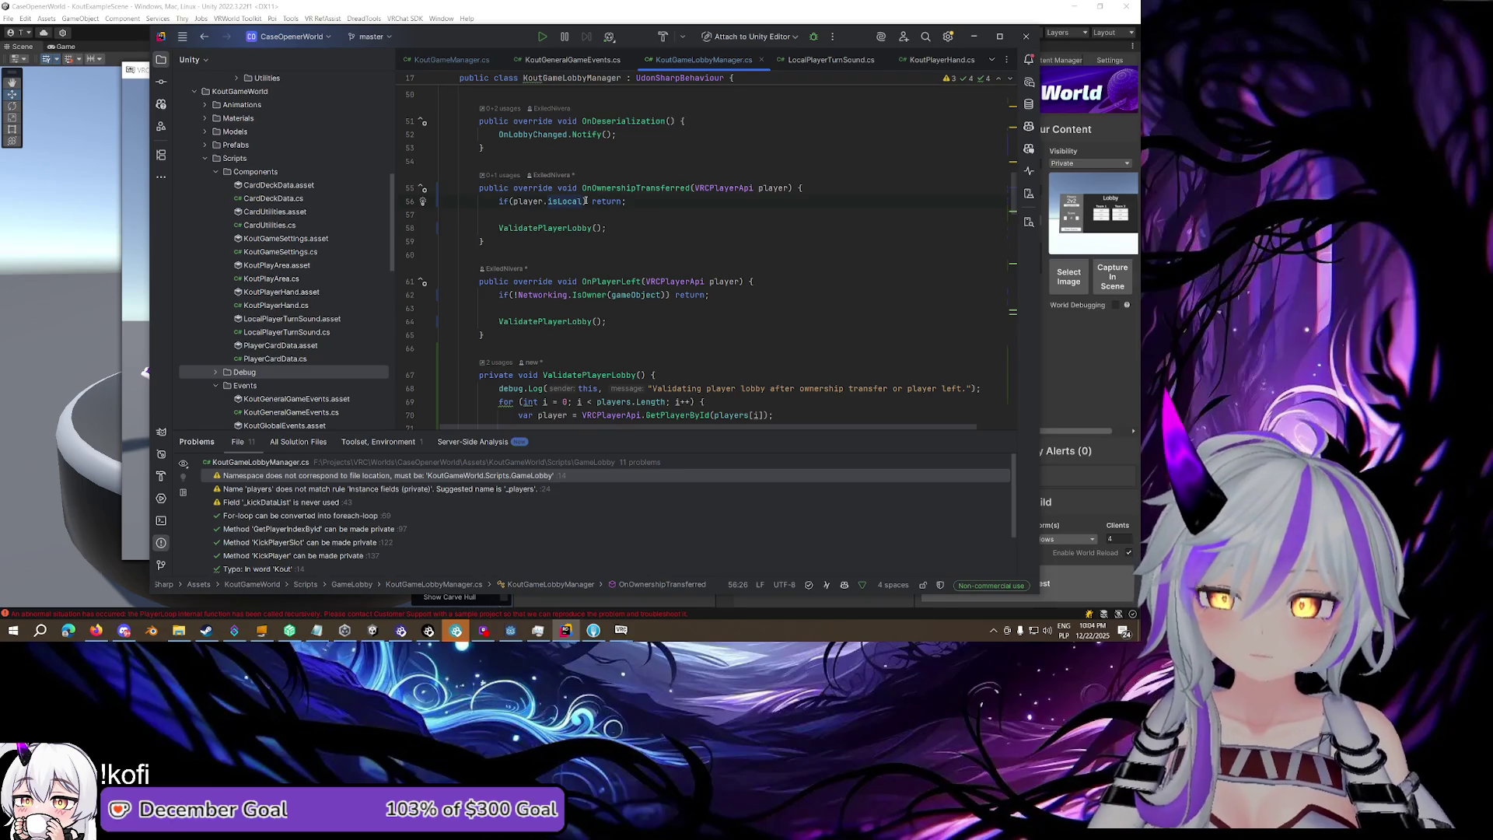
pyautogui.click(513, 201)
pyautogui.write('!')
# Review the ValidatePlayerLobby calls after ownership transfer and in OnPlayerLeft
pyautogui.click(657, 201)
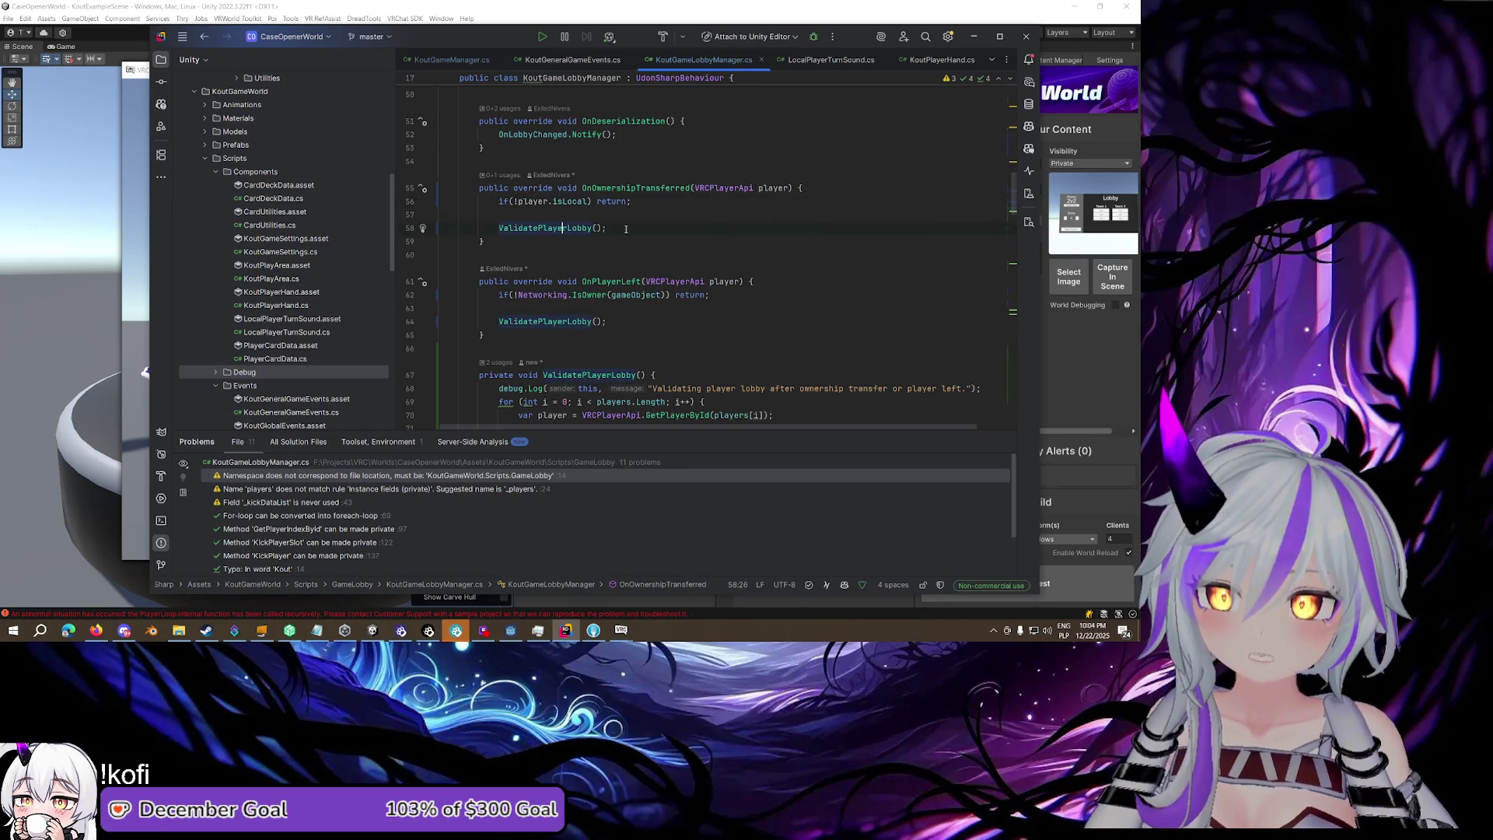
pyautogui.scroll(-2, 622, 229)
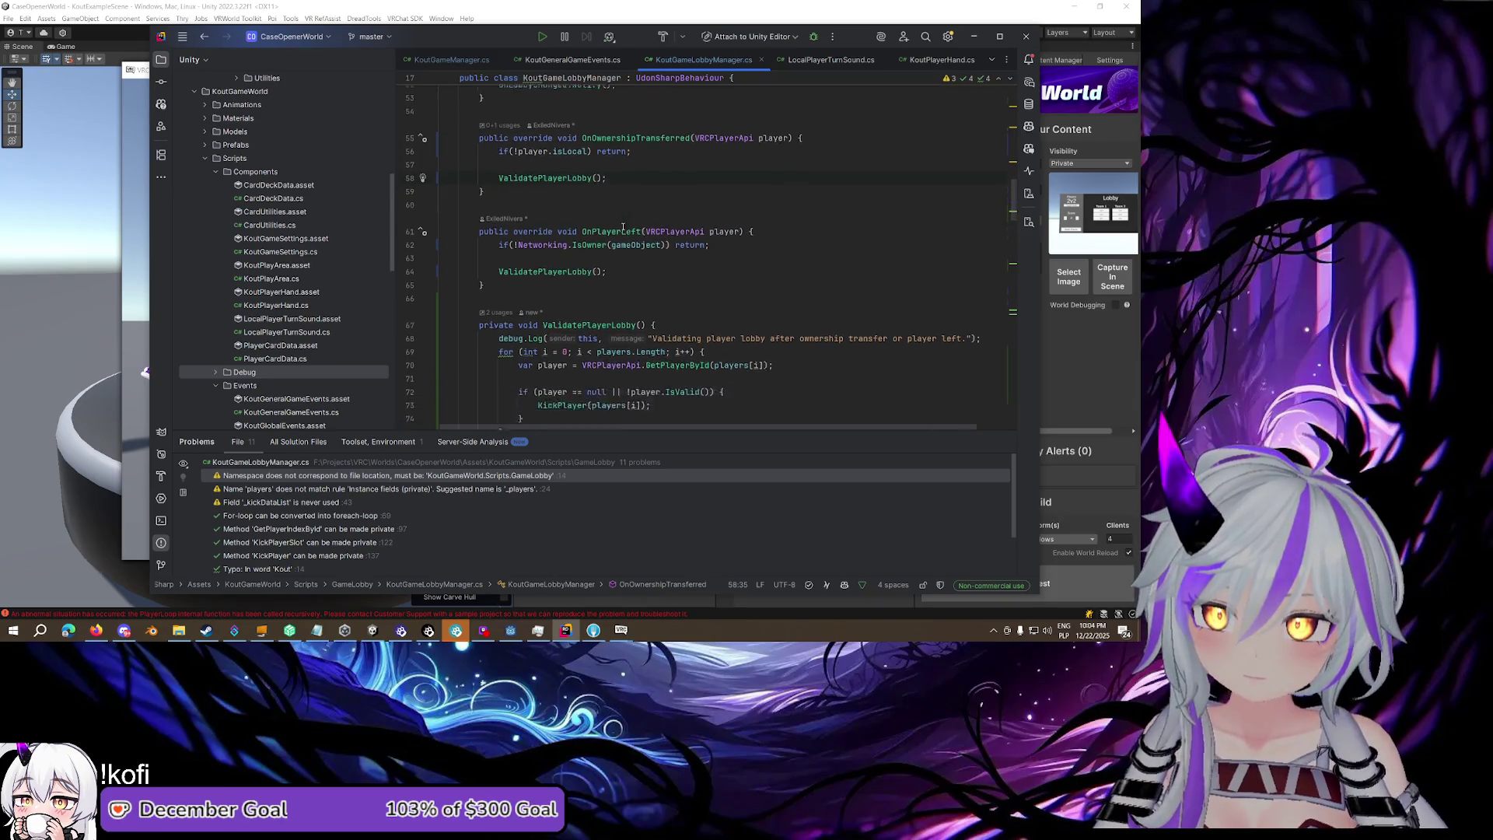
pyautogui.click(619, 240)
pyautogui.scroll(2, 618, 236)
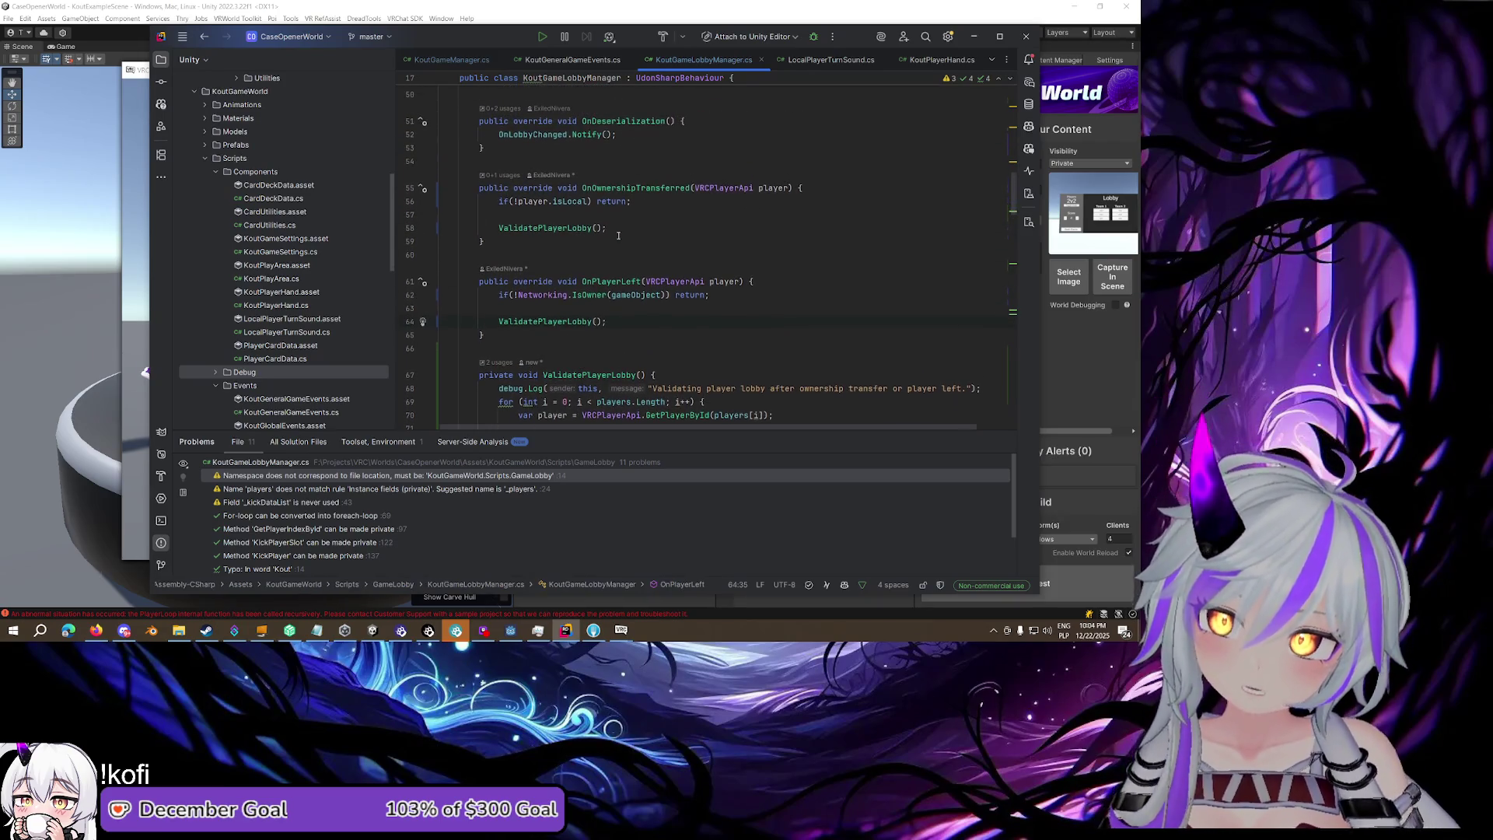
pyautogui.click(618, 234)
pyautogui.scroll(-2, 618, 234)
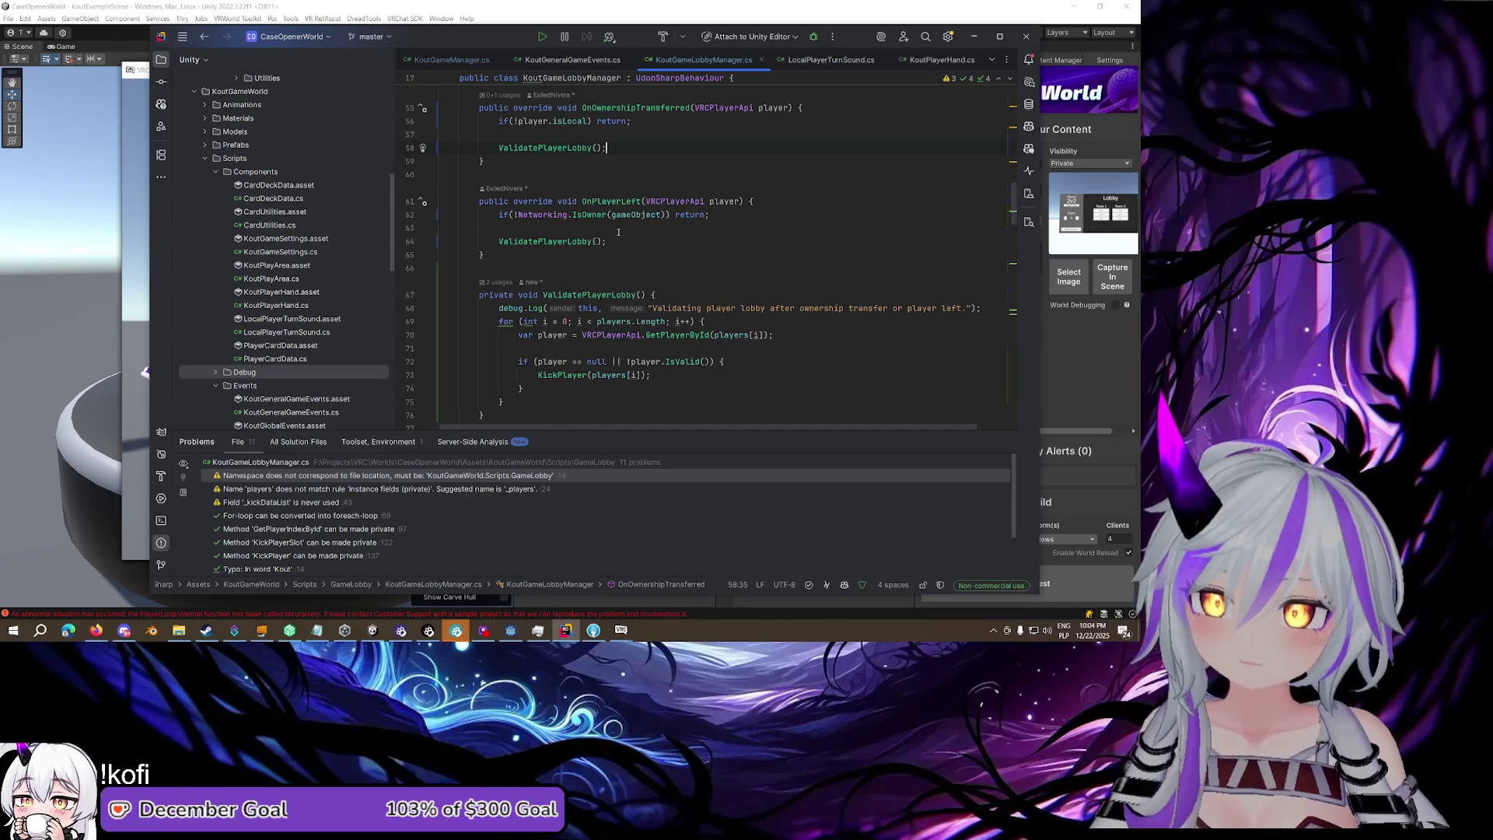
pyautogui.scroll(-2, 618, 232)
# Insert blank lines below the GetPlayerById lookup in ValidatePlayerLobby
pyautogui.click(770, 227)
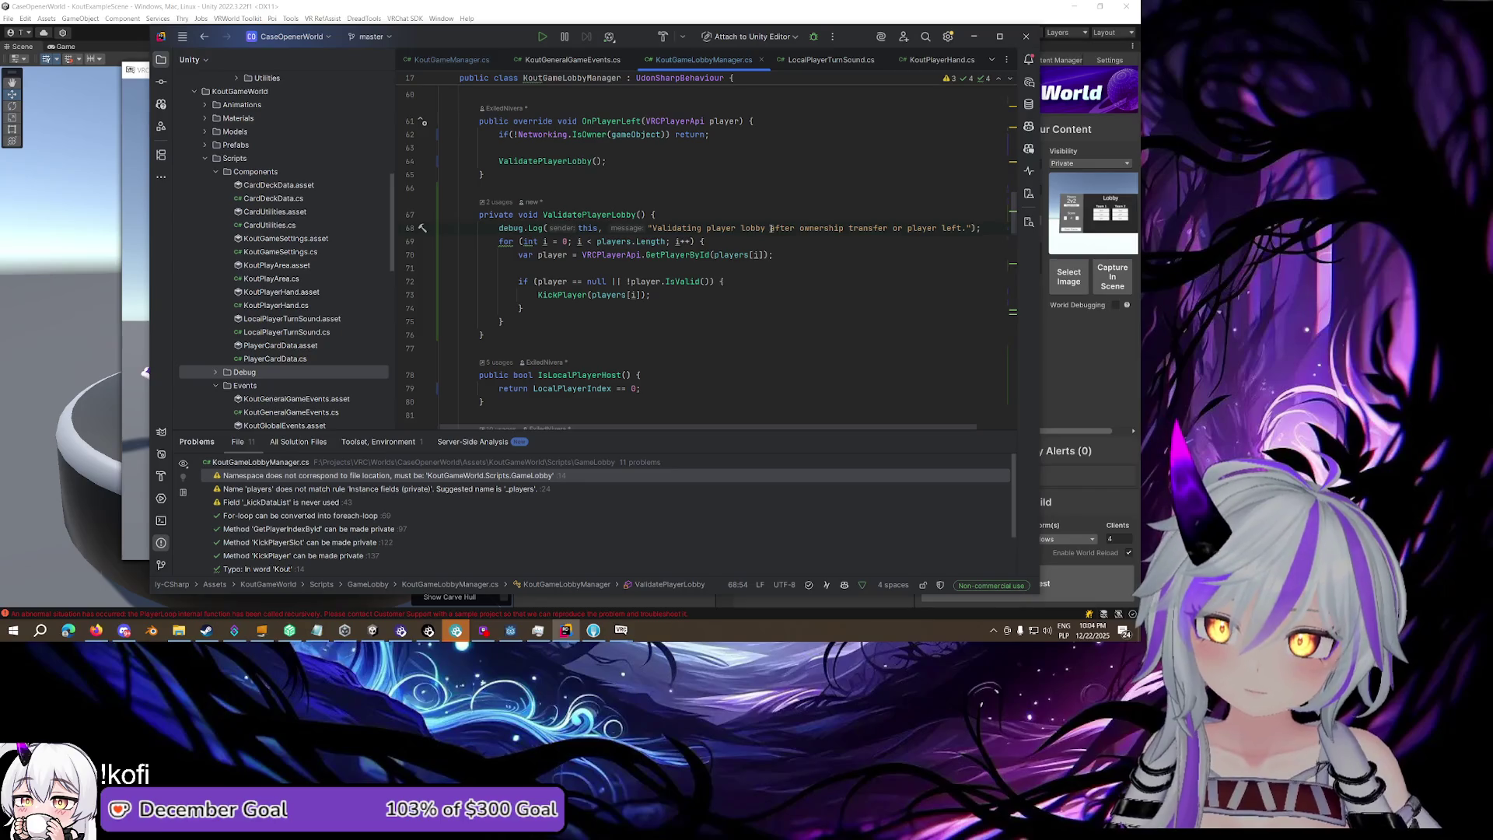
pyautogui.click(785, 255)
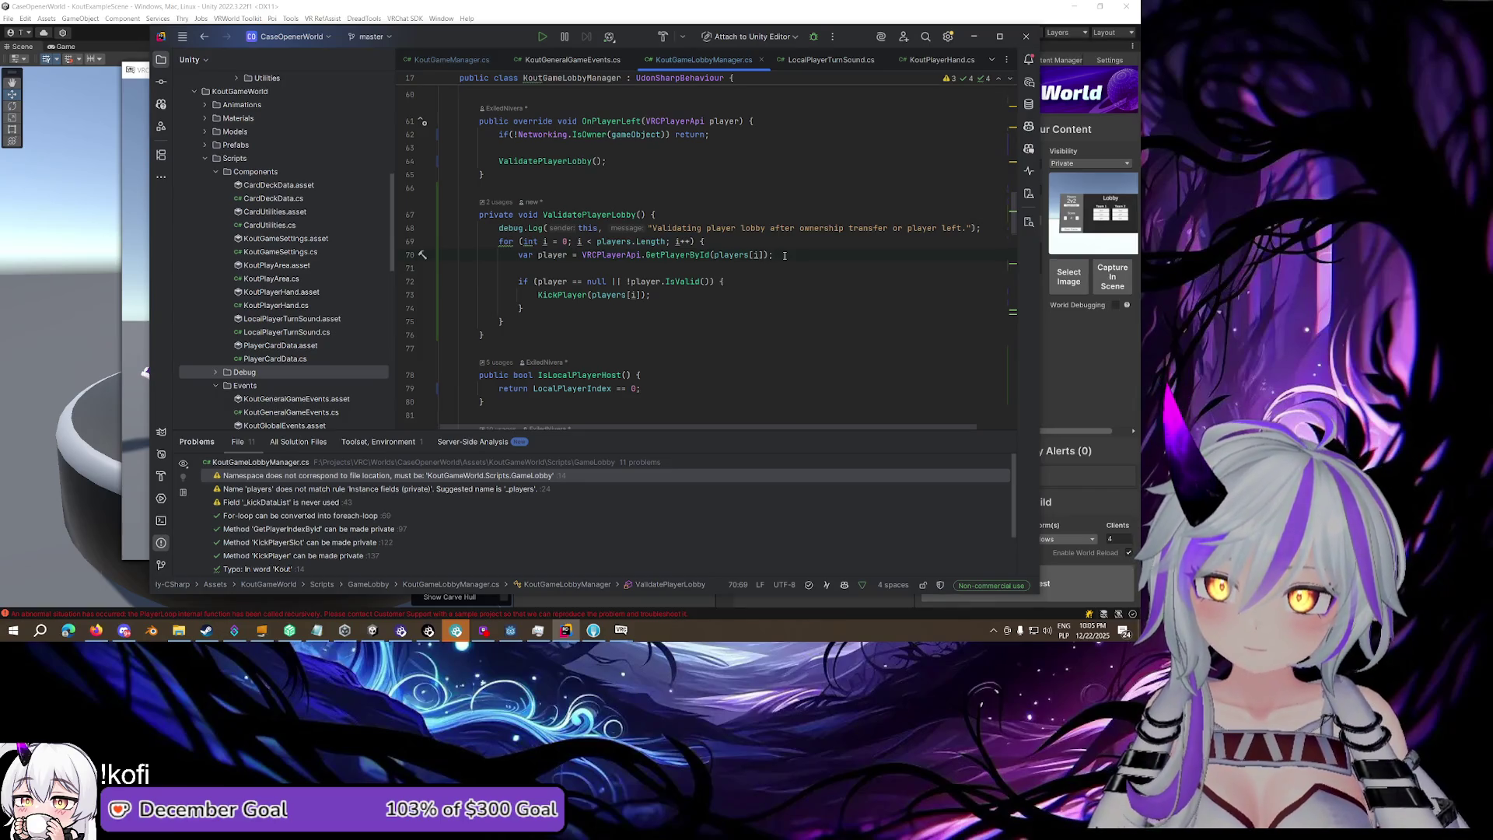
pyautogui.press('Return')
pyautogui.press('Return')
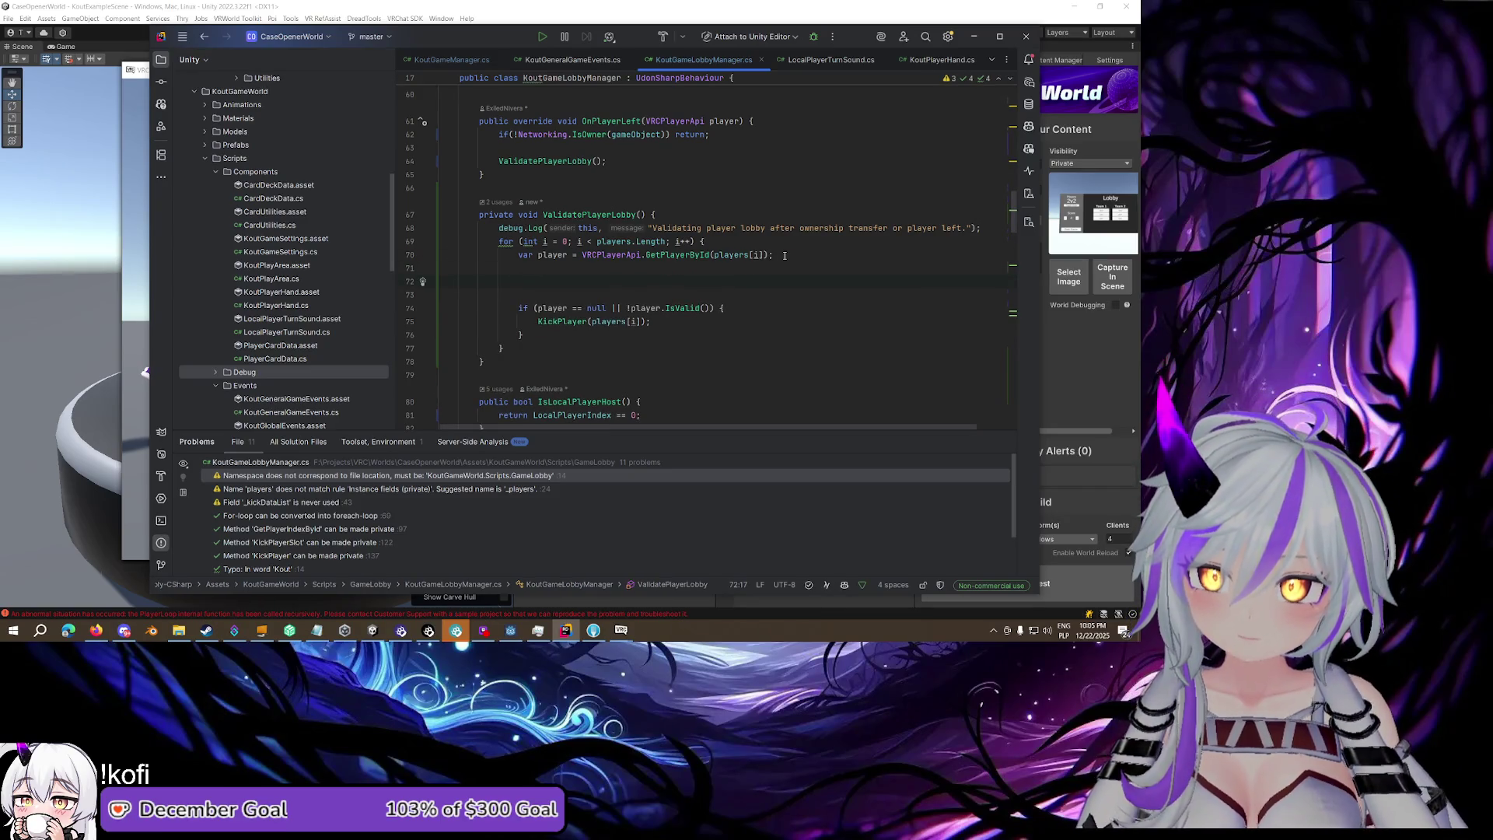
# Go to the decompiled VRCPlayerApi class declaration
pyautogui.moveTo(615, 257)
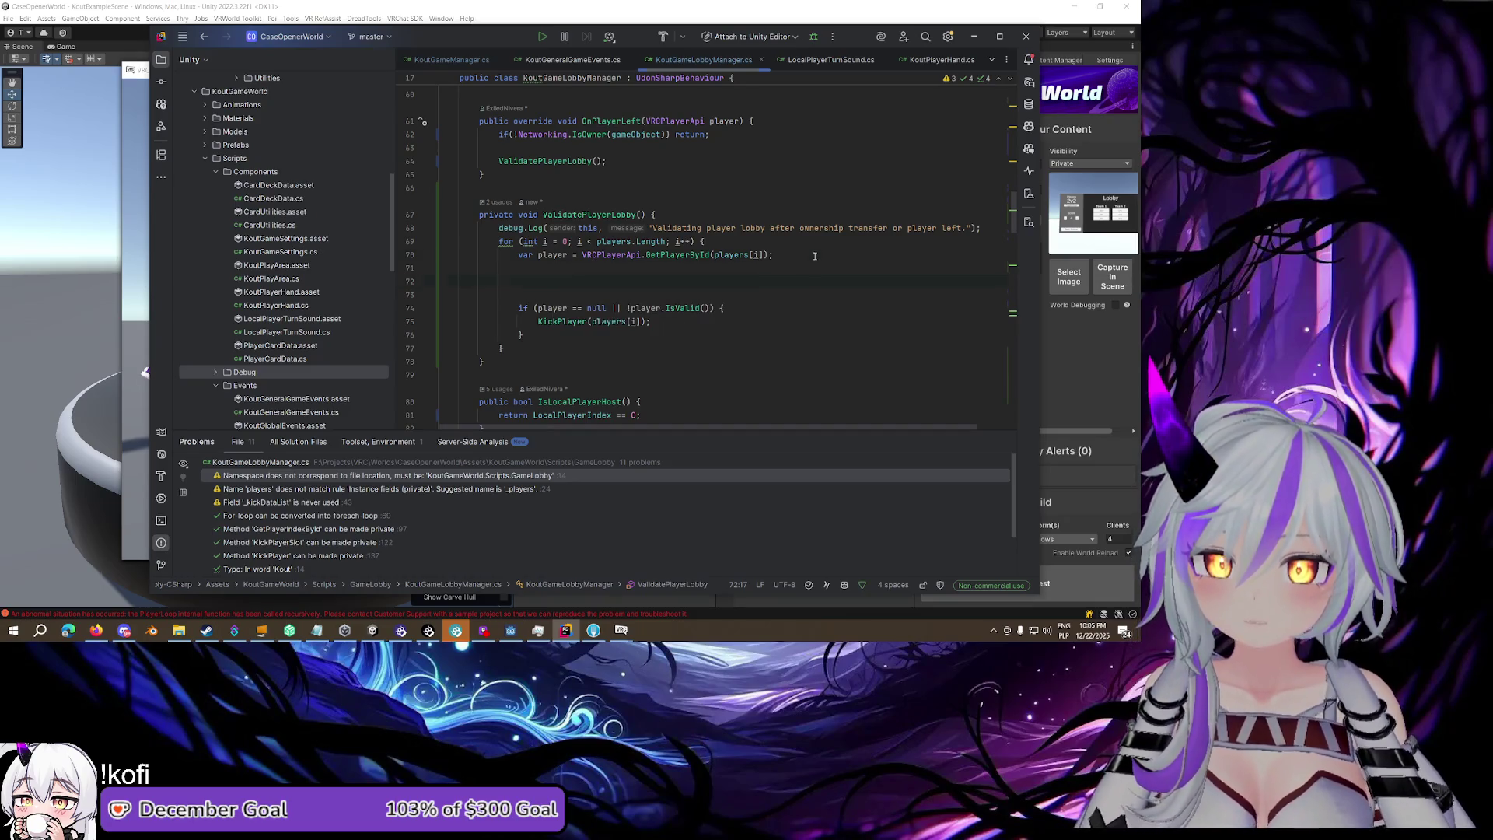
pyautogui.click(601, 255)
pyautogui.moveTo(605, 255)
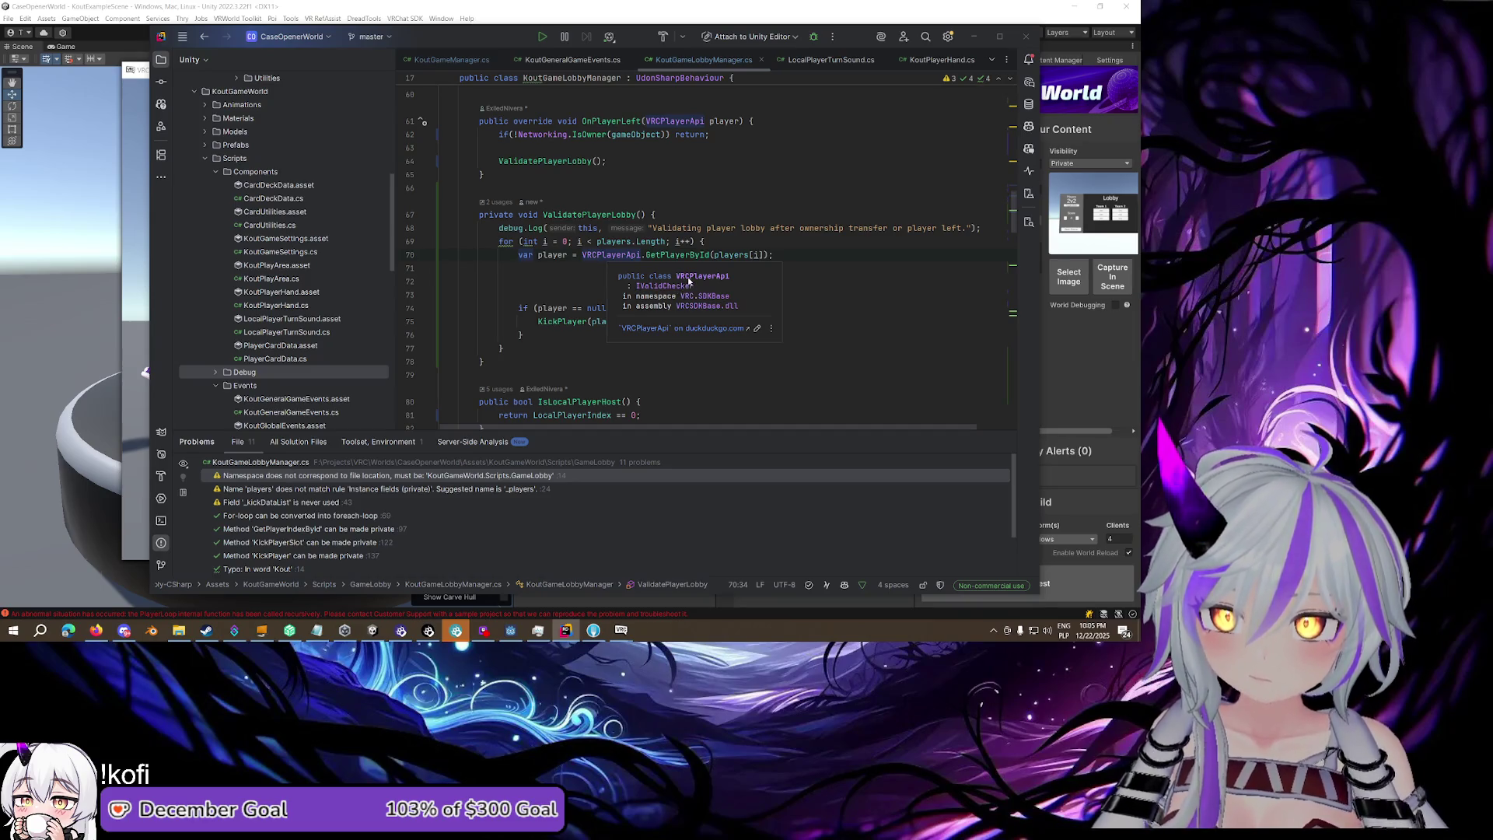
pyautogui.click(622, 255)
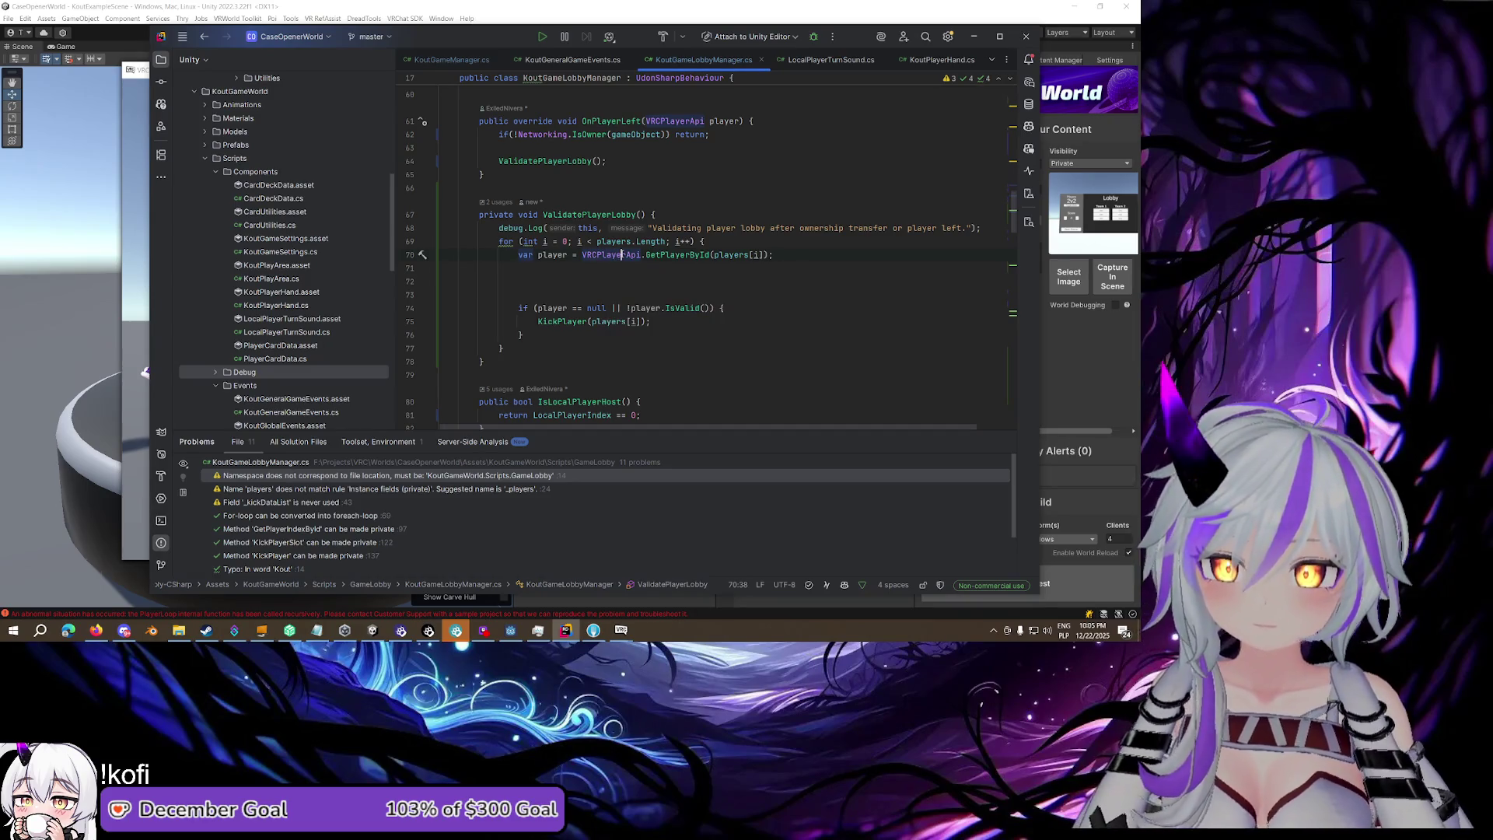
pyautogui.keyDown('ctrl'); pyautogui.click(622, 255); pyautogui.keyUp('ctrl')
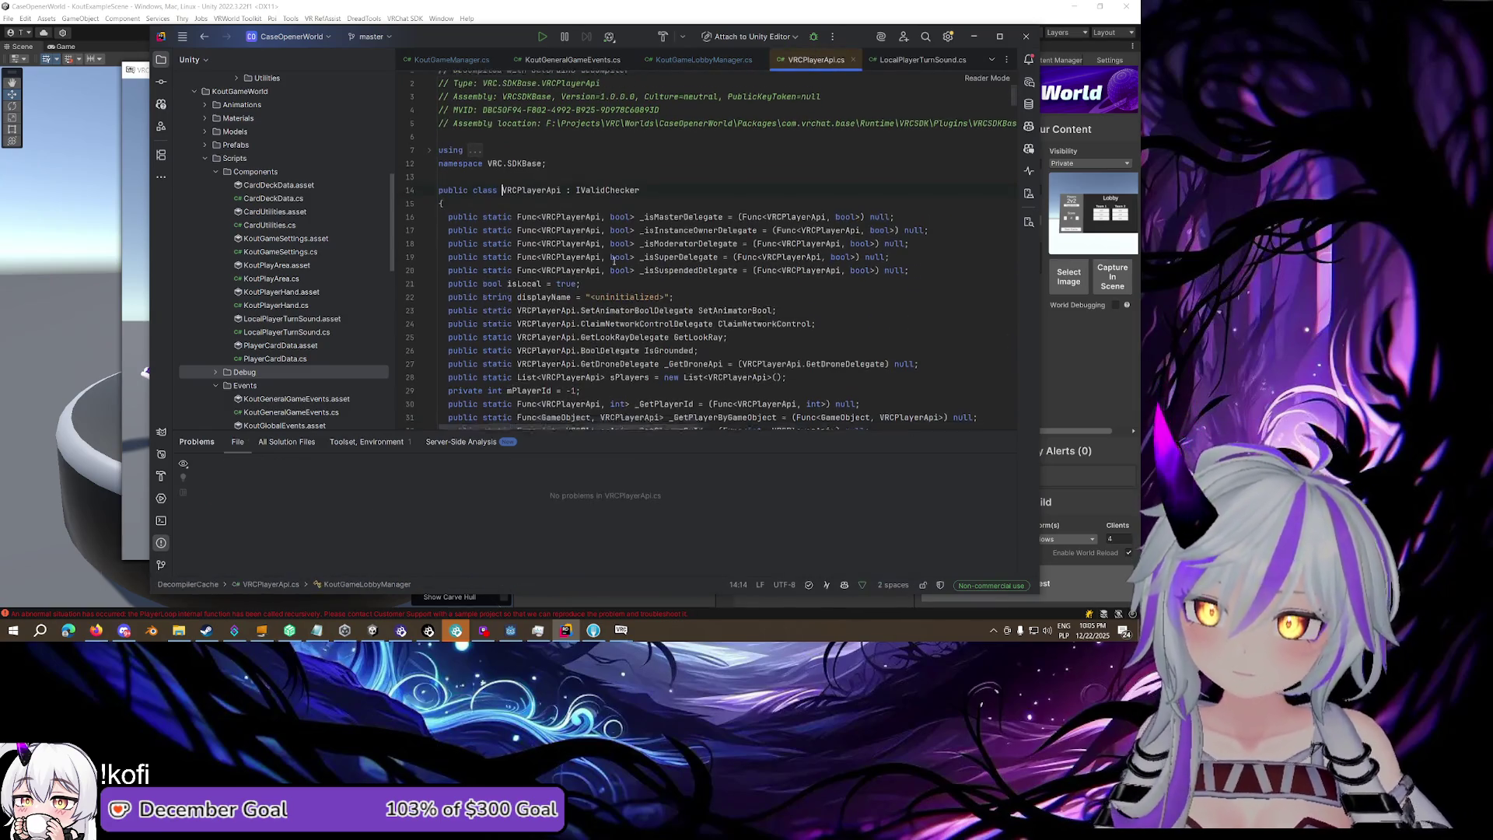
# Browse the decompiled VRCPlayerApi source down to IsValid and GetPlayerById, then close its tab
pyautogui.click(618, 253)
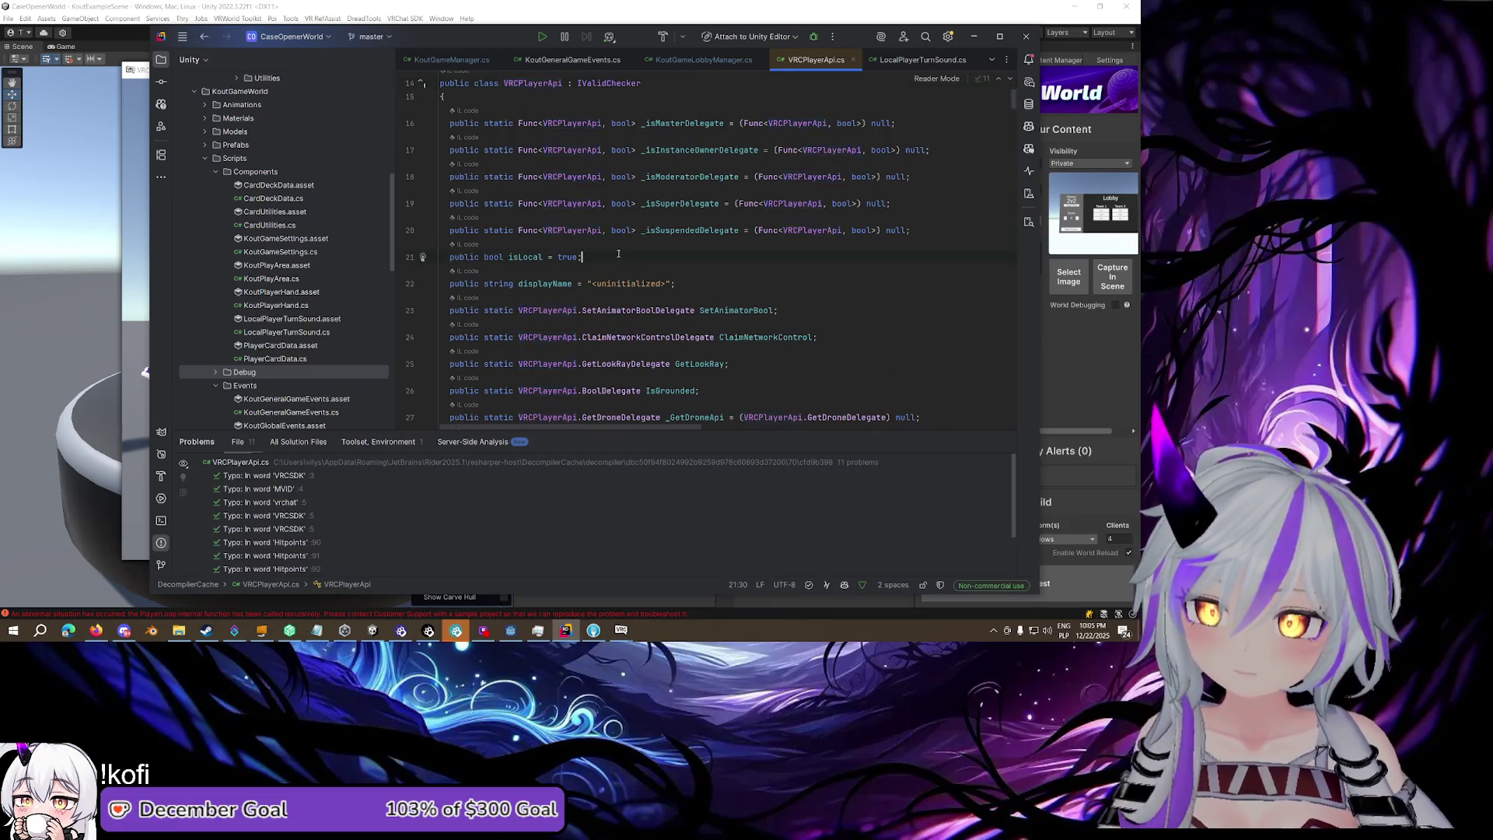
pyautogui.scroll(-3, 618, 254)
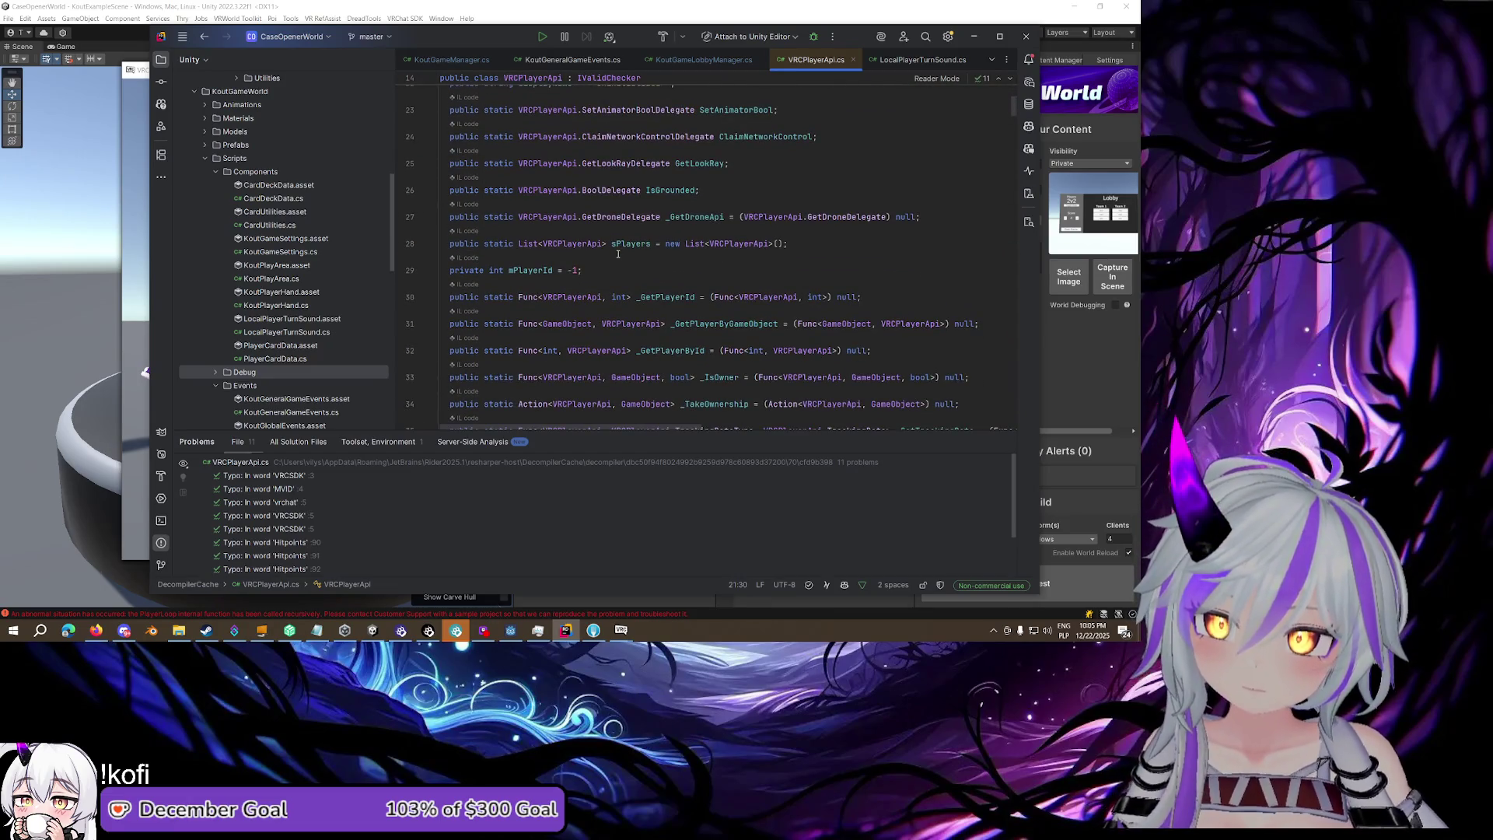
pyautogui.scroll(1, 618, 253)
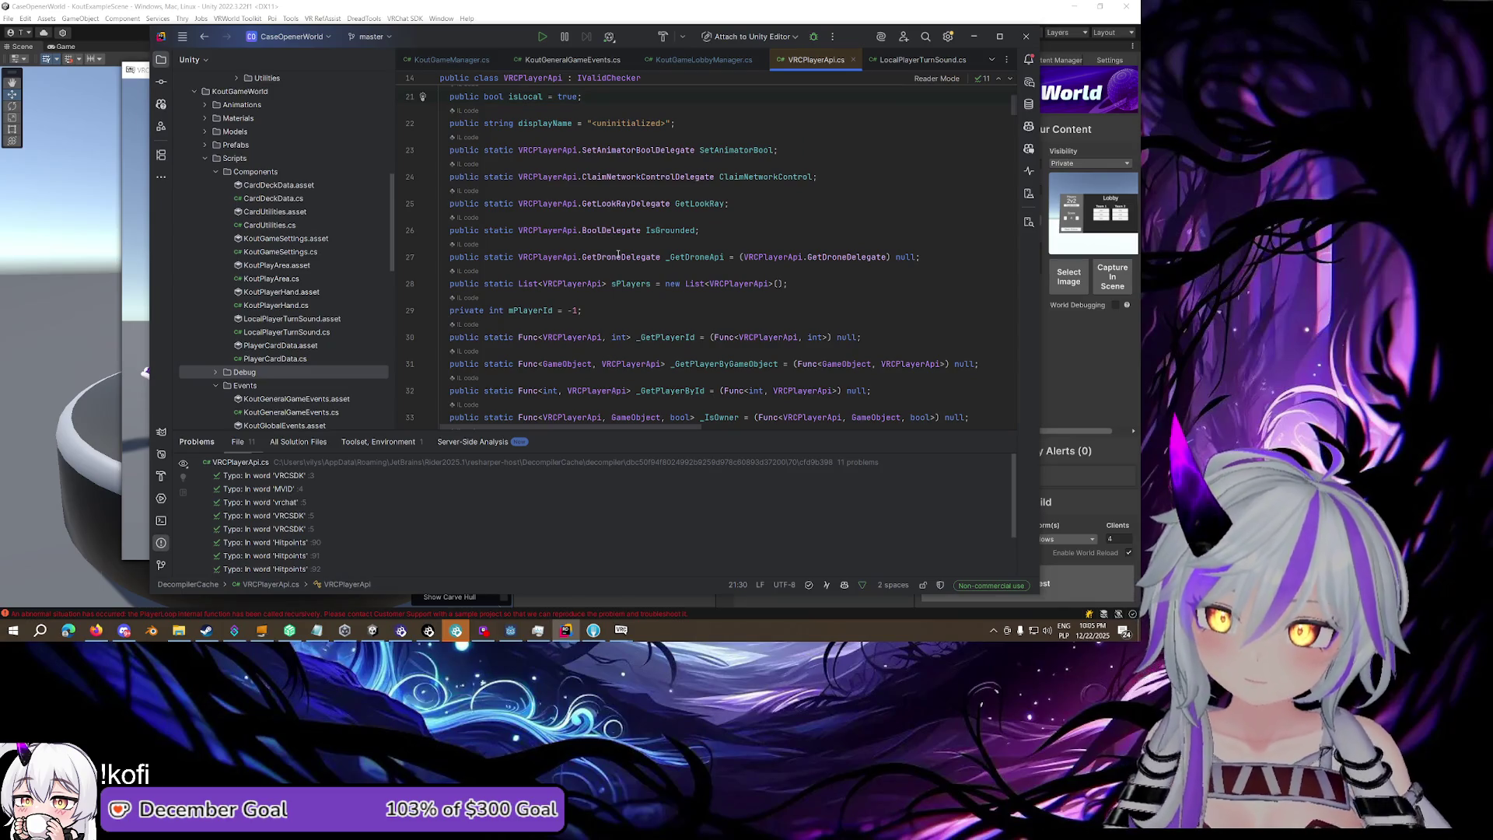
pyautogui.scroll(1, 618, 254)
pyautogui.hotkey('ctrl', 'f')
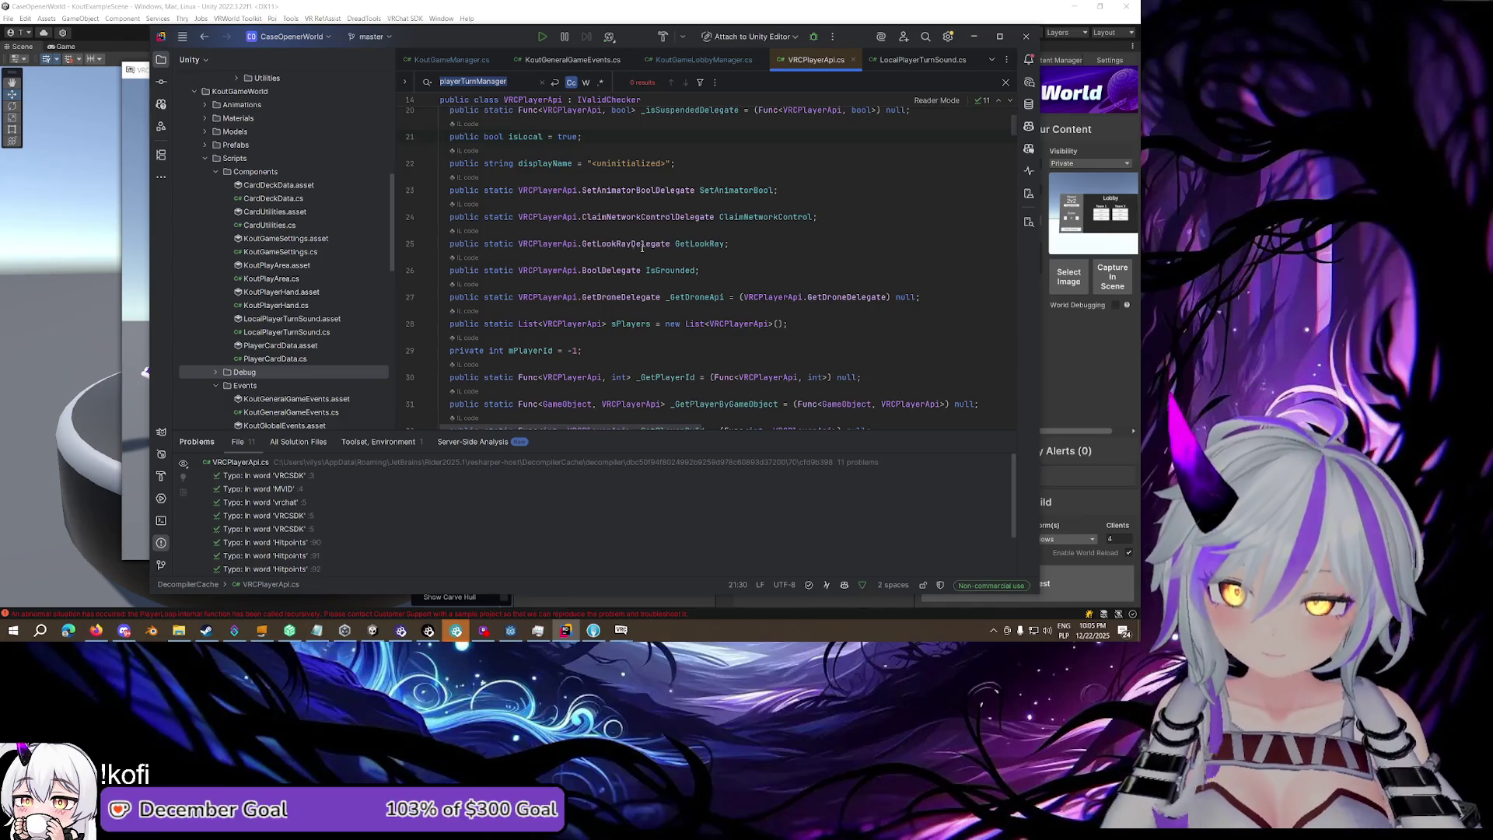
pyautogui.click(642, 247)
pyautogui.scroll(-20, 650, 246)
pyautogui.scroll(-10, 684, 257)
pyautogui.scroll(-15, 1018, 330)
pyautogui.moveTo(1018, 331); pyautogui.dragTo(1021, 362)
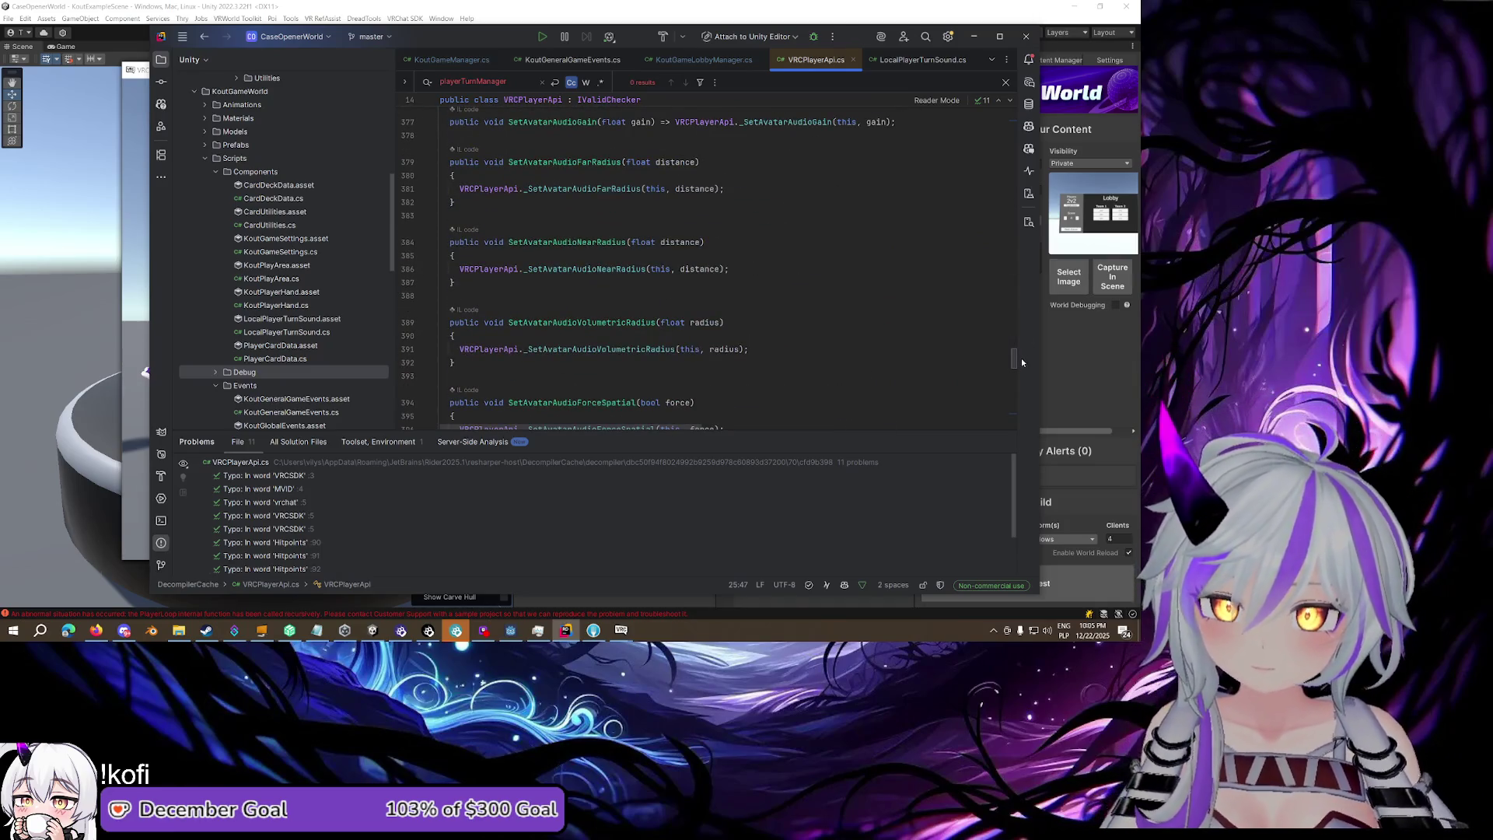
pyautogui.moveTo(1016, 362)
pyautogui.mouseDown()
pyautogui.moveTo(1016, 426)
pyautogui.moveTo(1008, 235)
pyautogui.mouseUp()
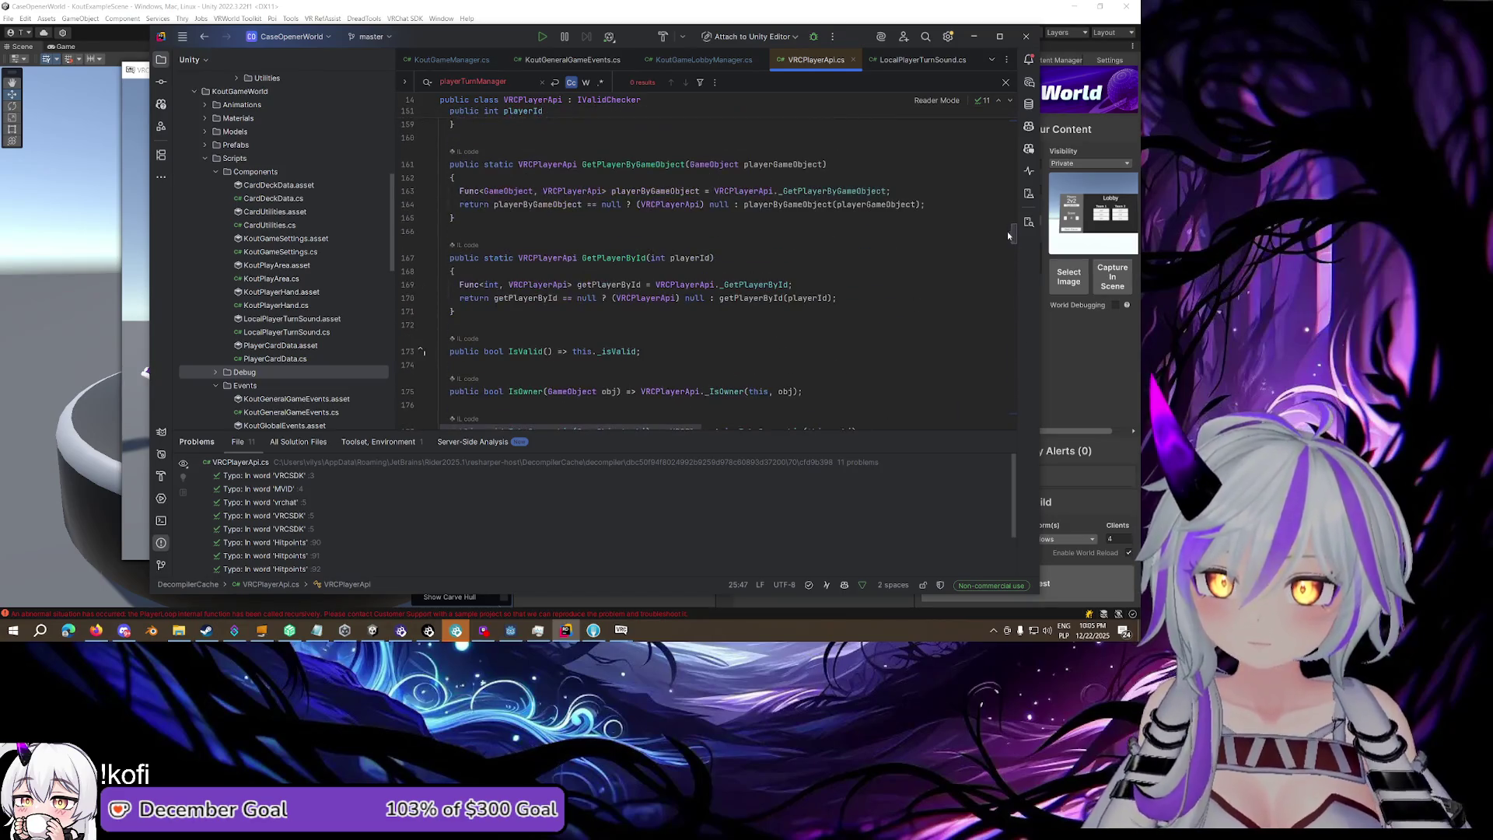
pyautogui.click(853, 60)
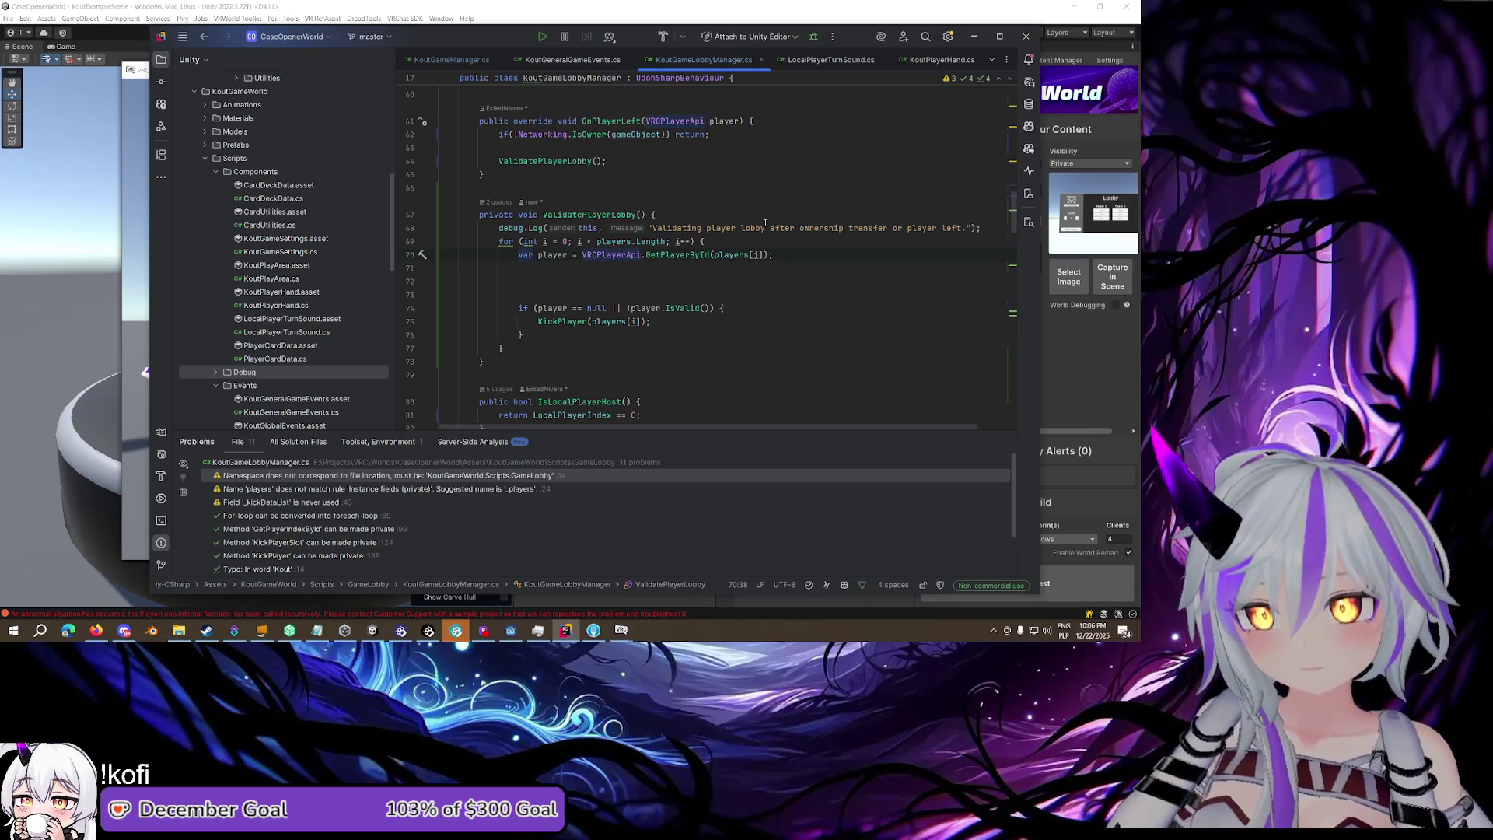
pyautogui.click(704, 277)
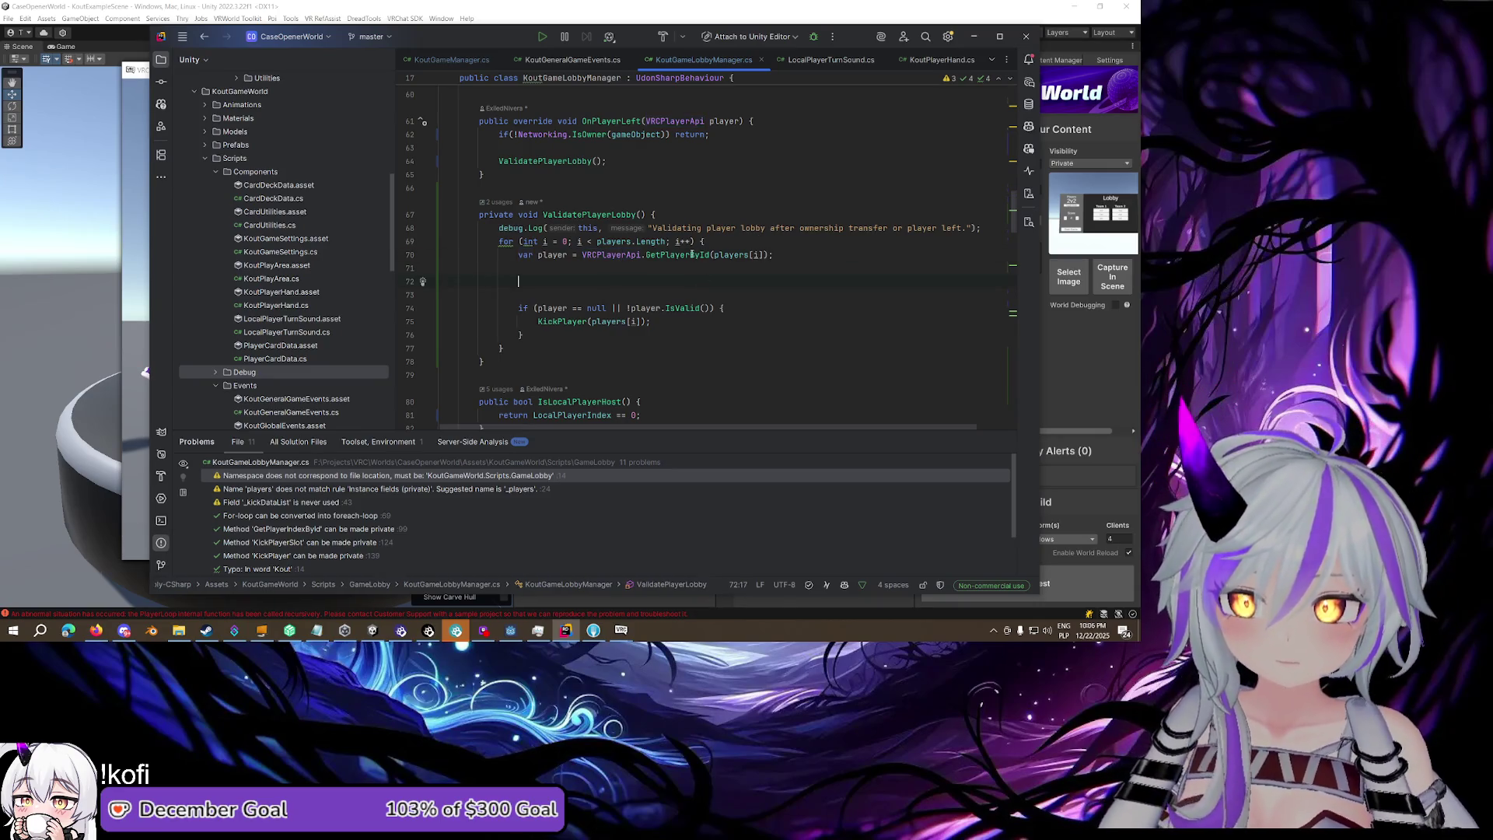
pyautogui.moveTo(692, 255)
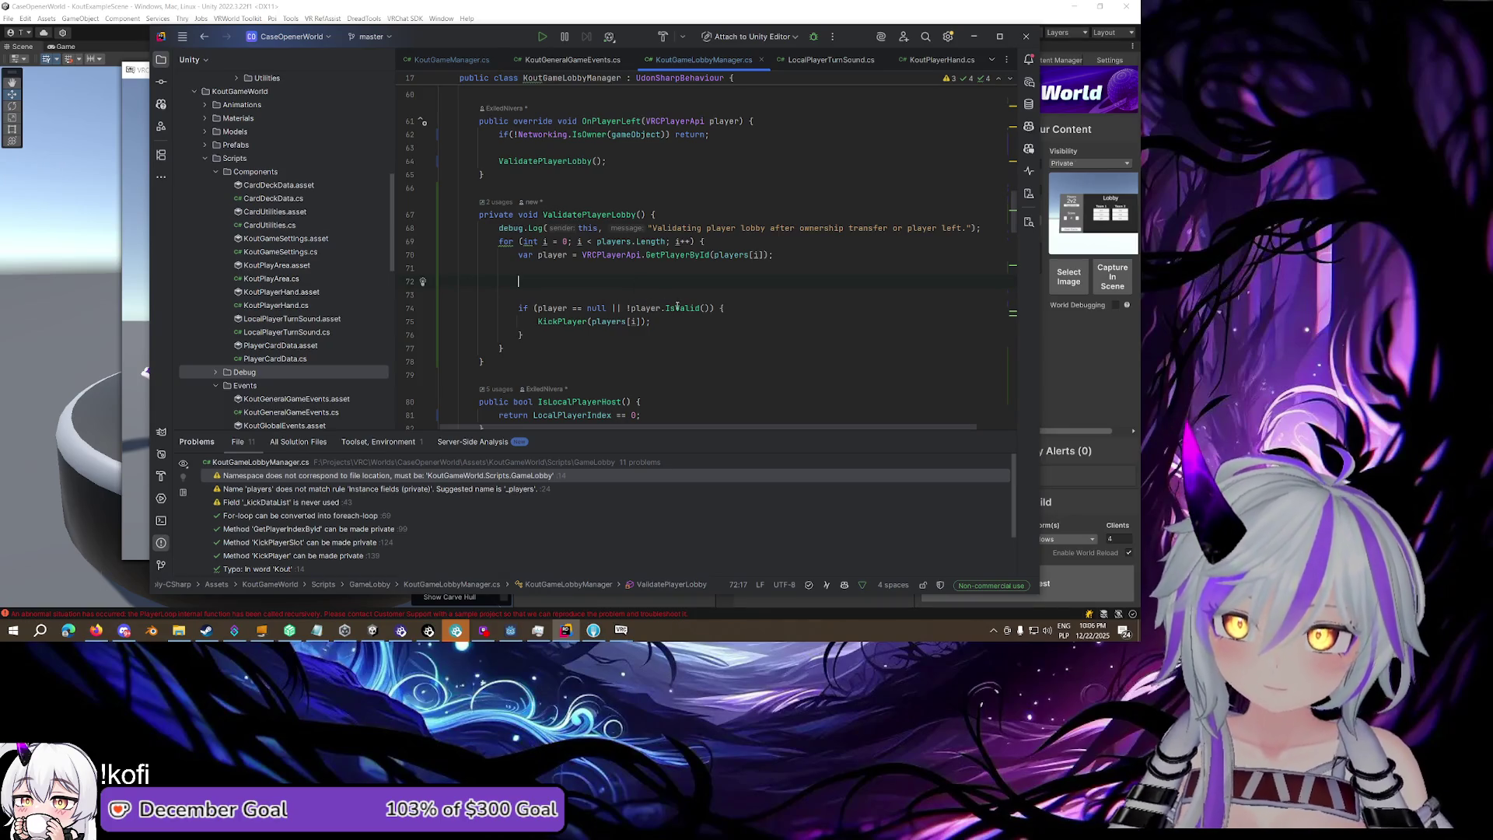
pyautogui.moveTo(677, 307)
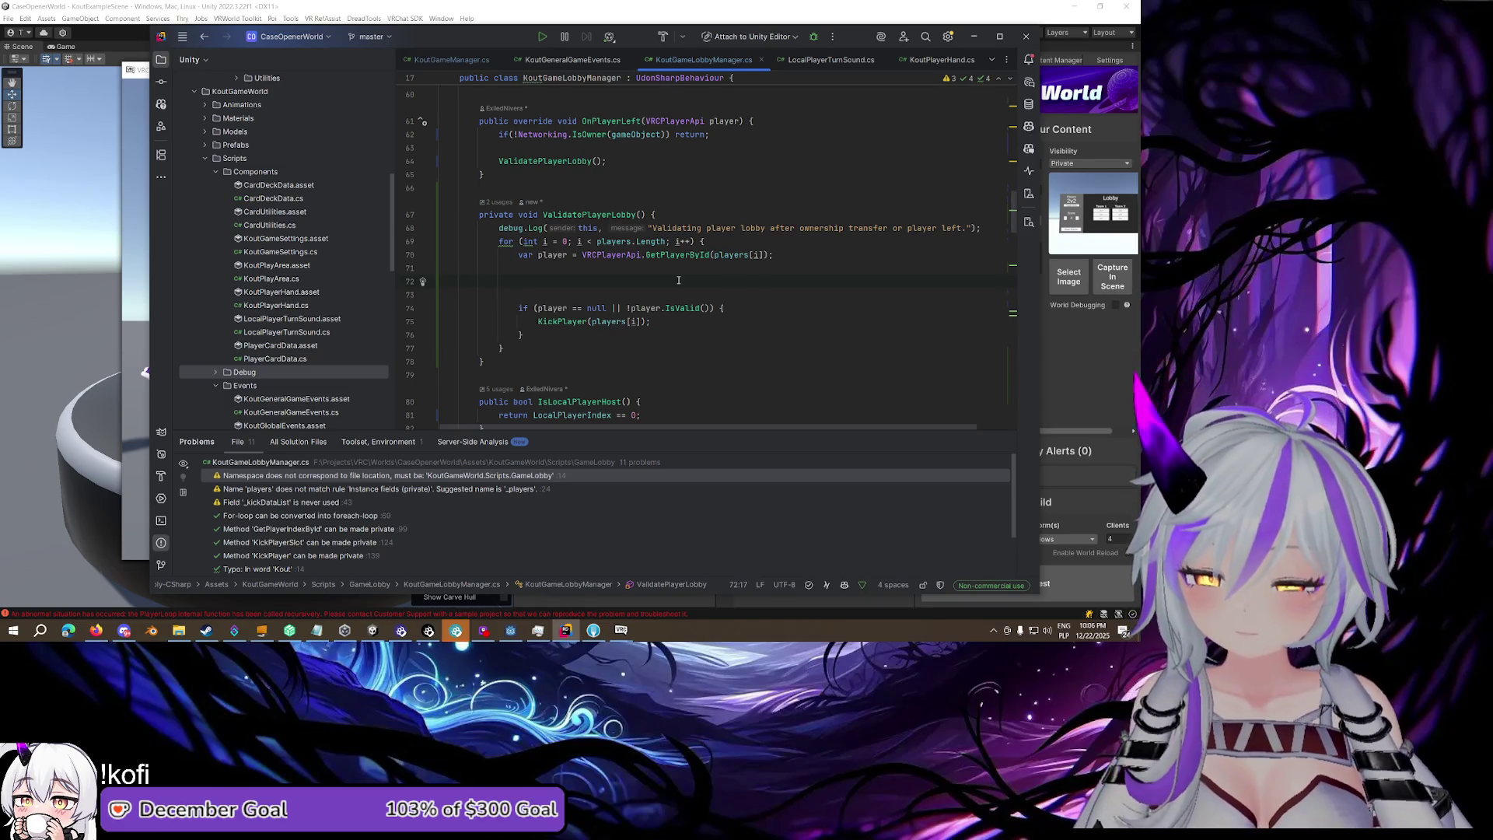
pyautogui.scroll(-10, 678, 280)
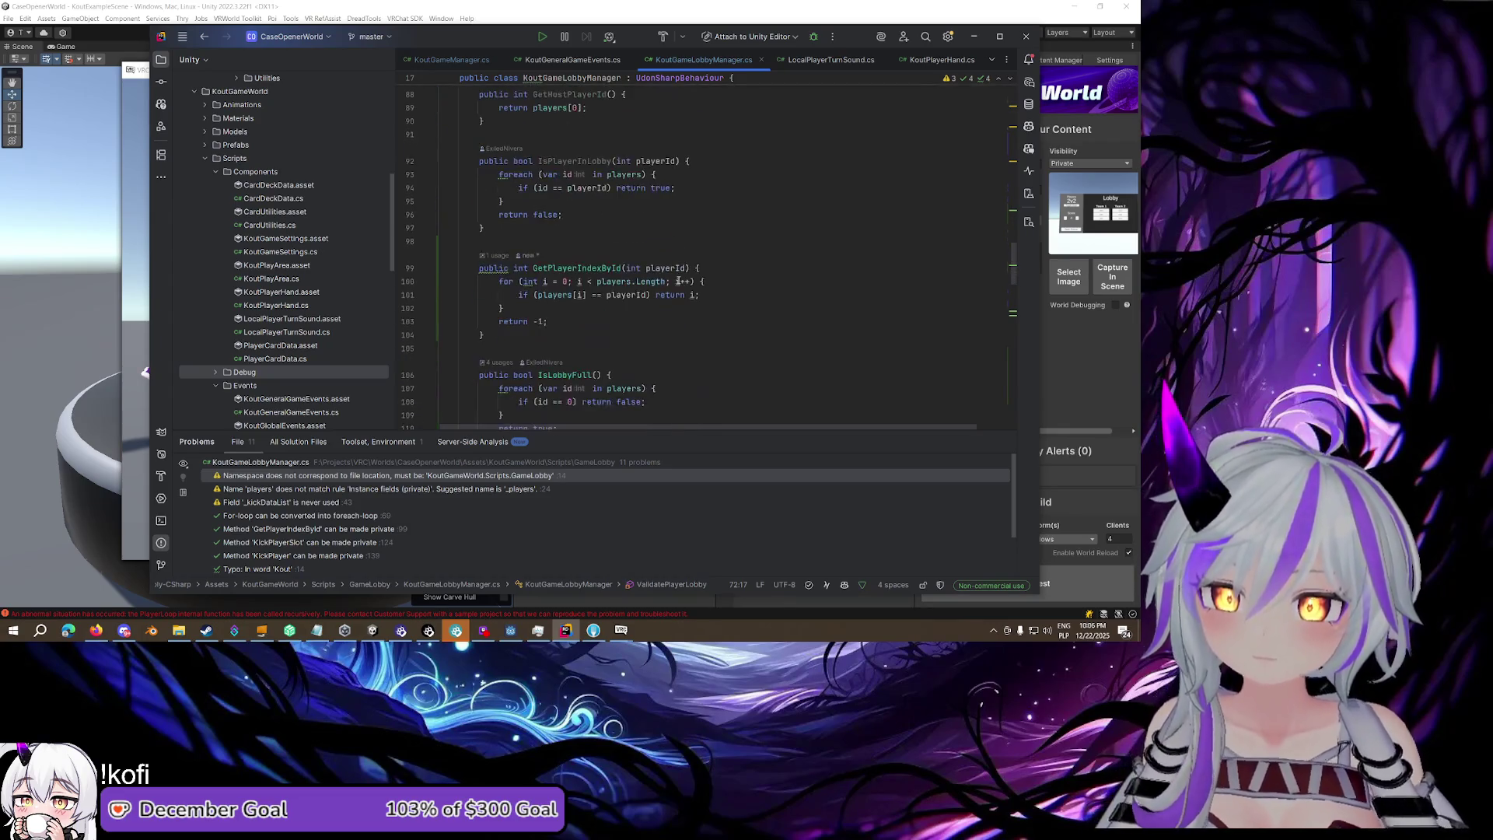
pyautogui.scroll(-7, 678, 280)
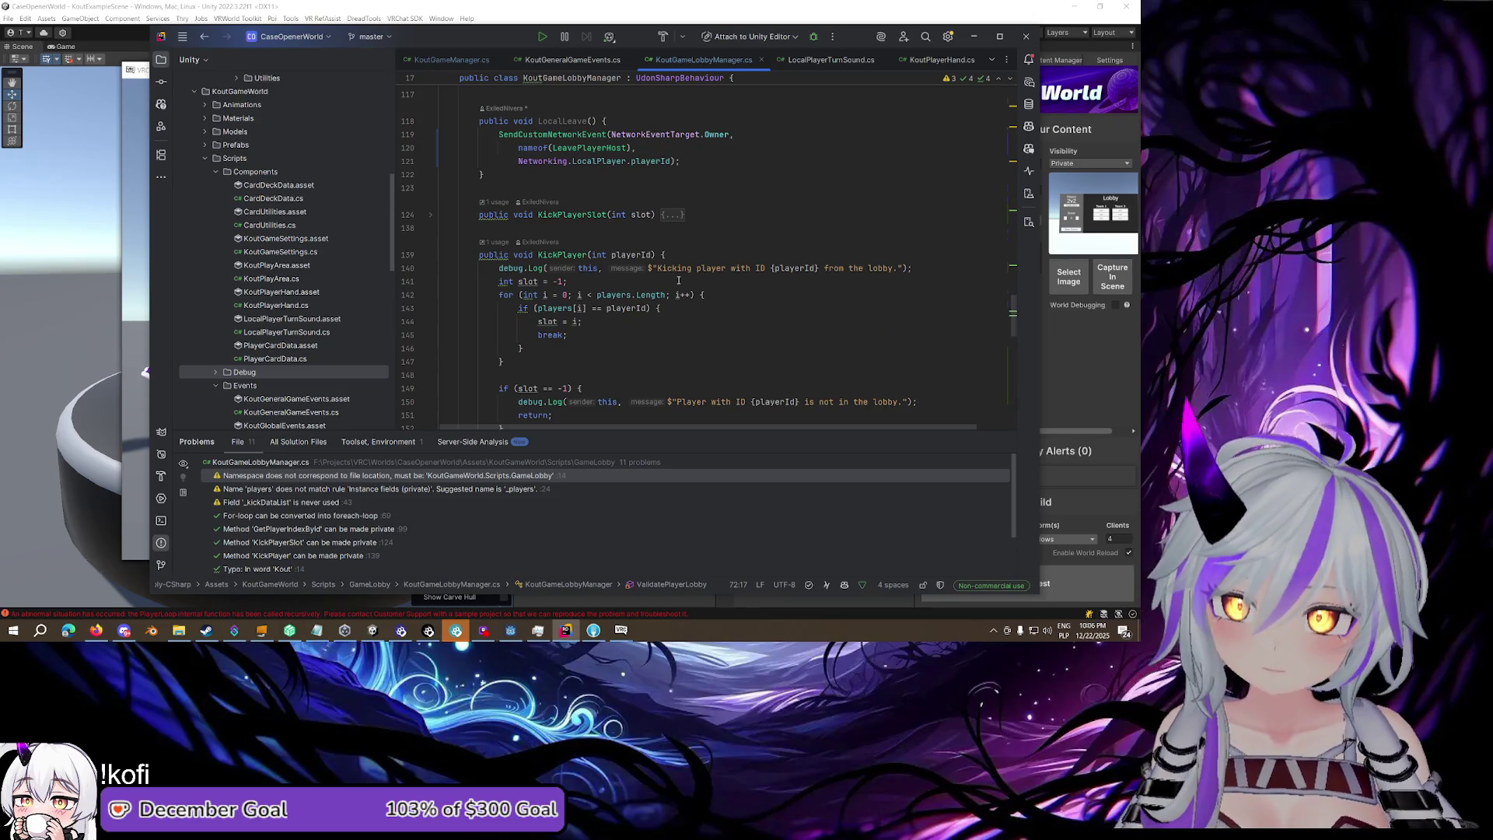
pyautogui.scroll(-2, 678, 280)
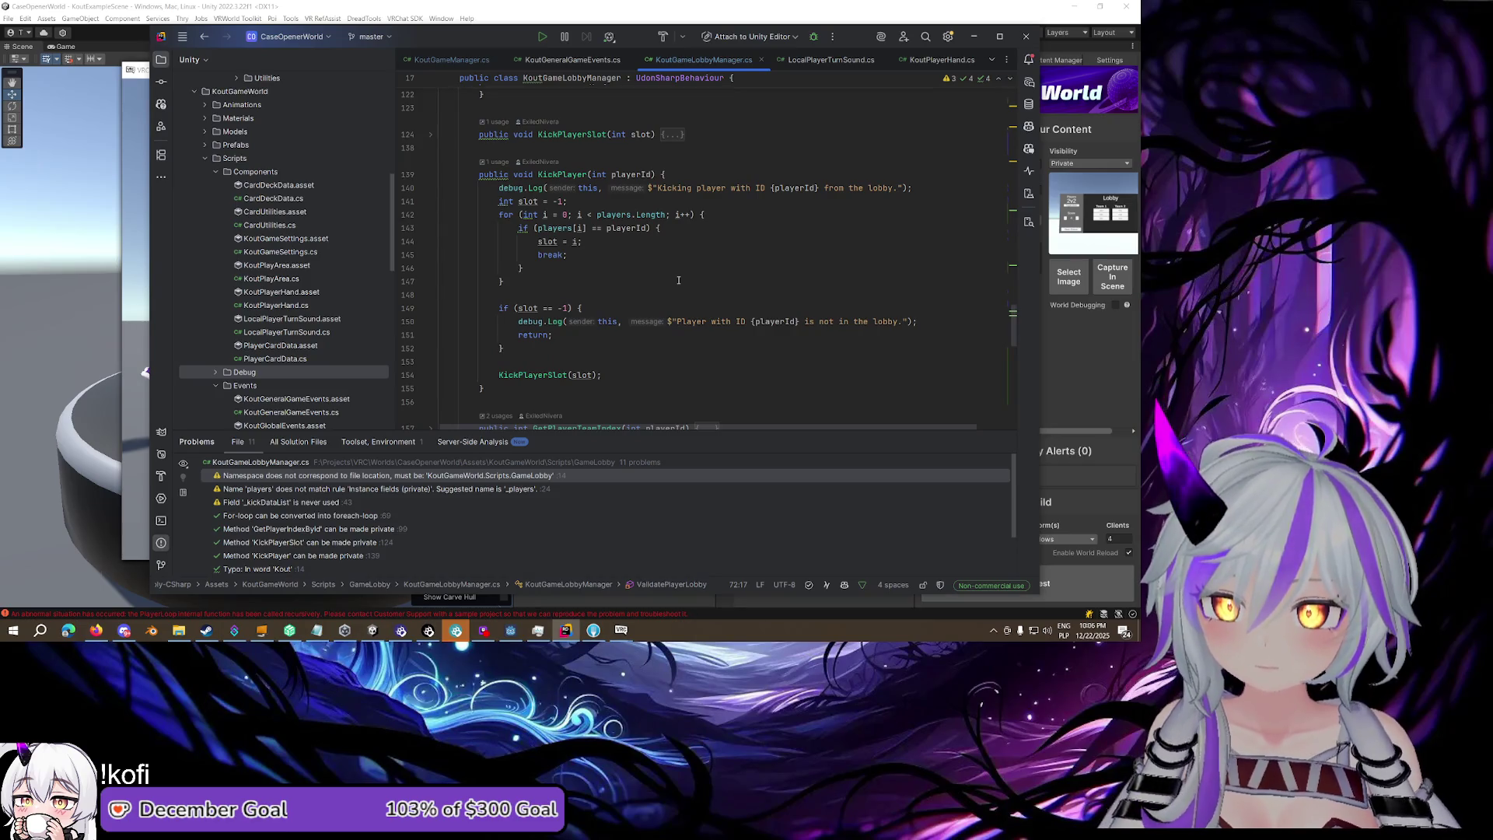
pyautogui.scroll(15, 678, 280)
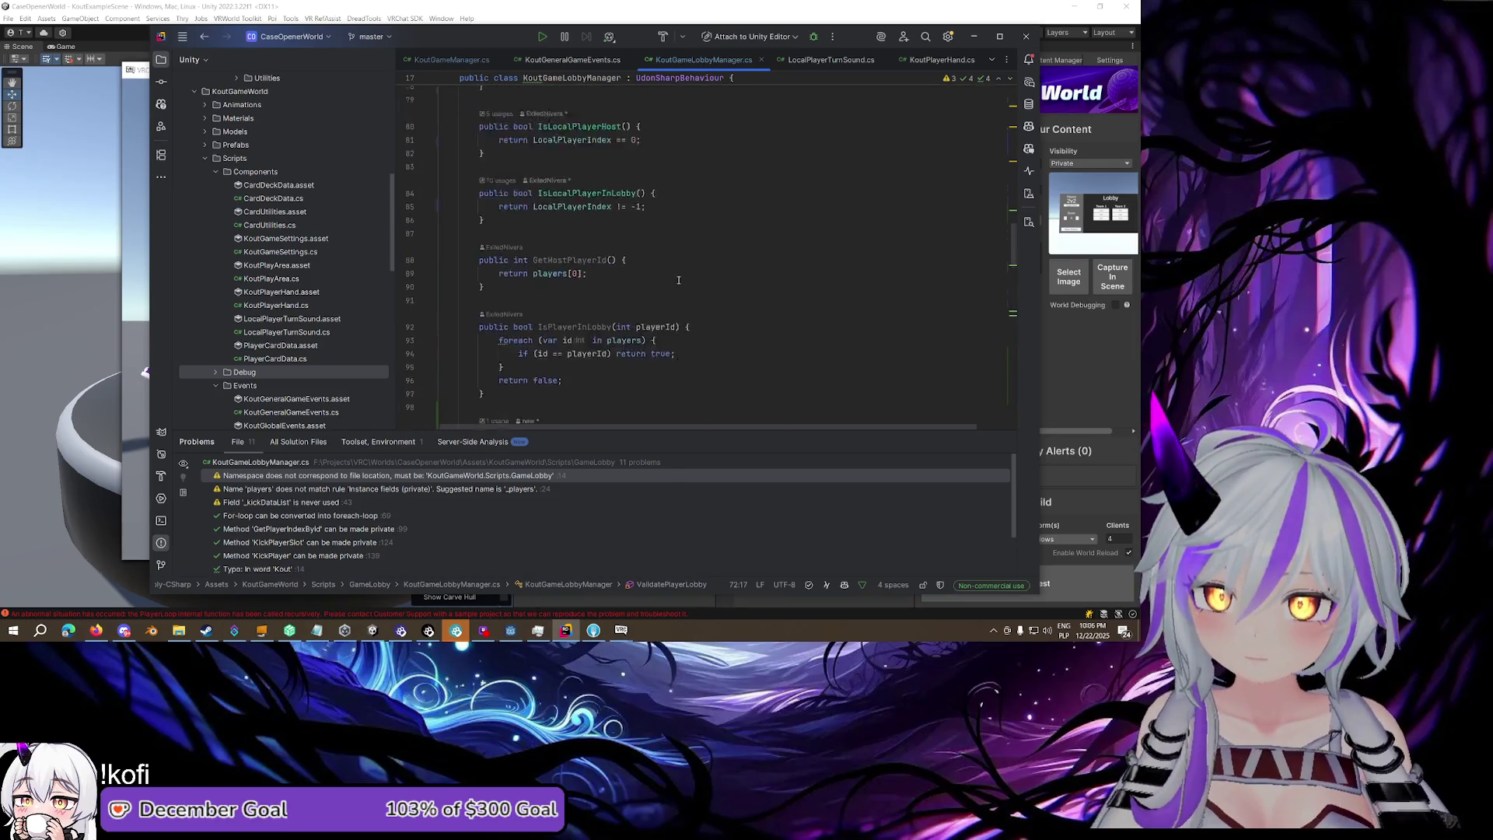
pyautogui.scroll(3, 678, 280)
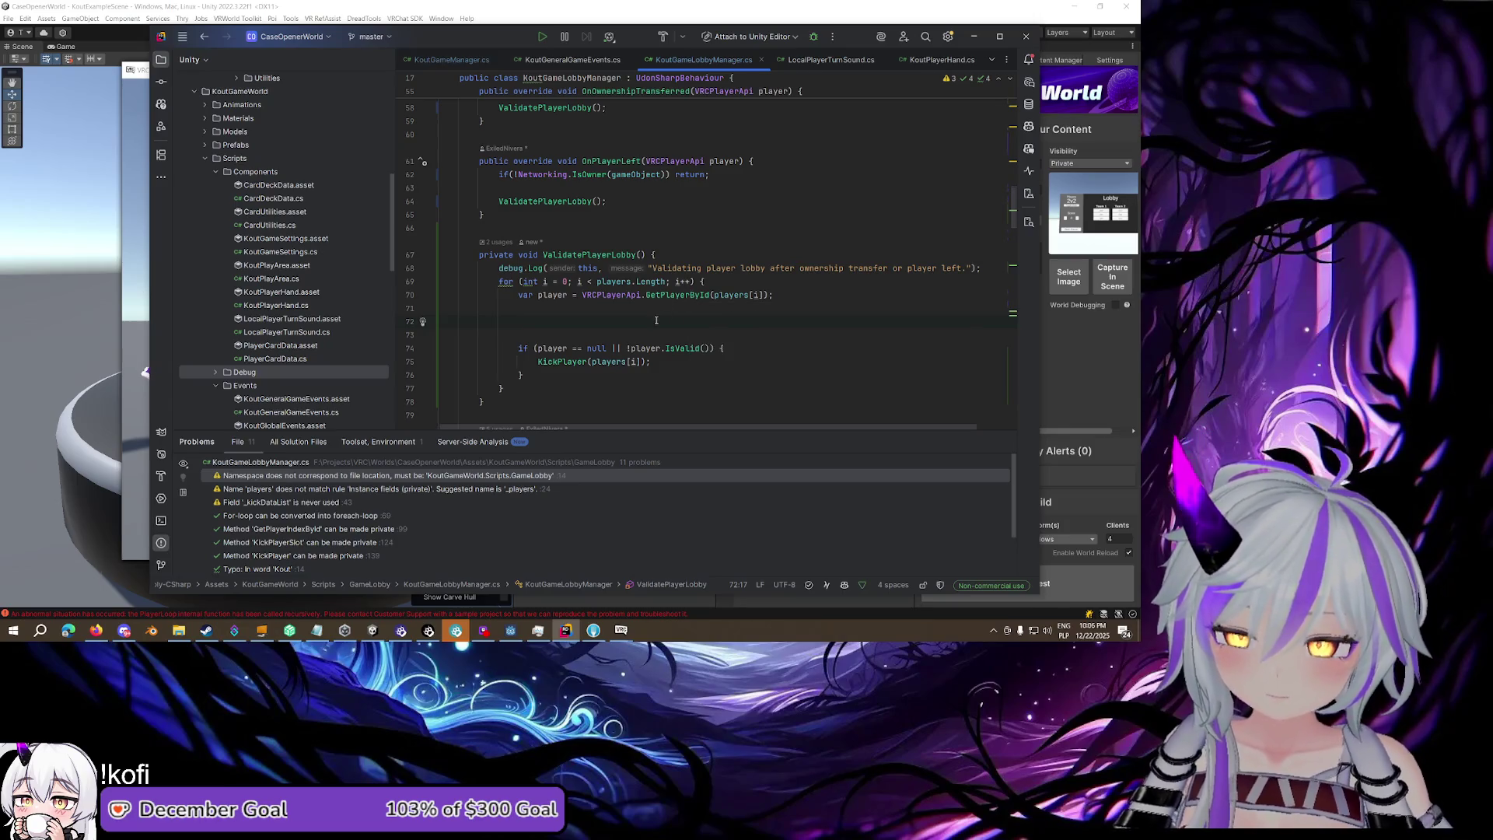
pyautogui.write('debug.')
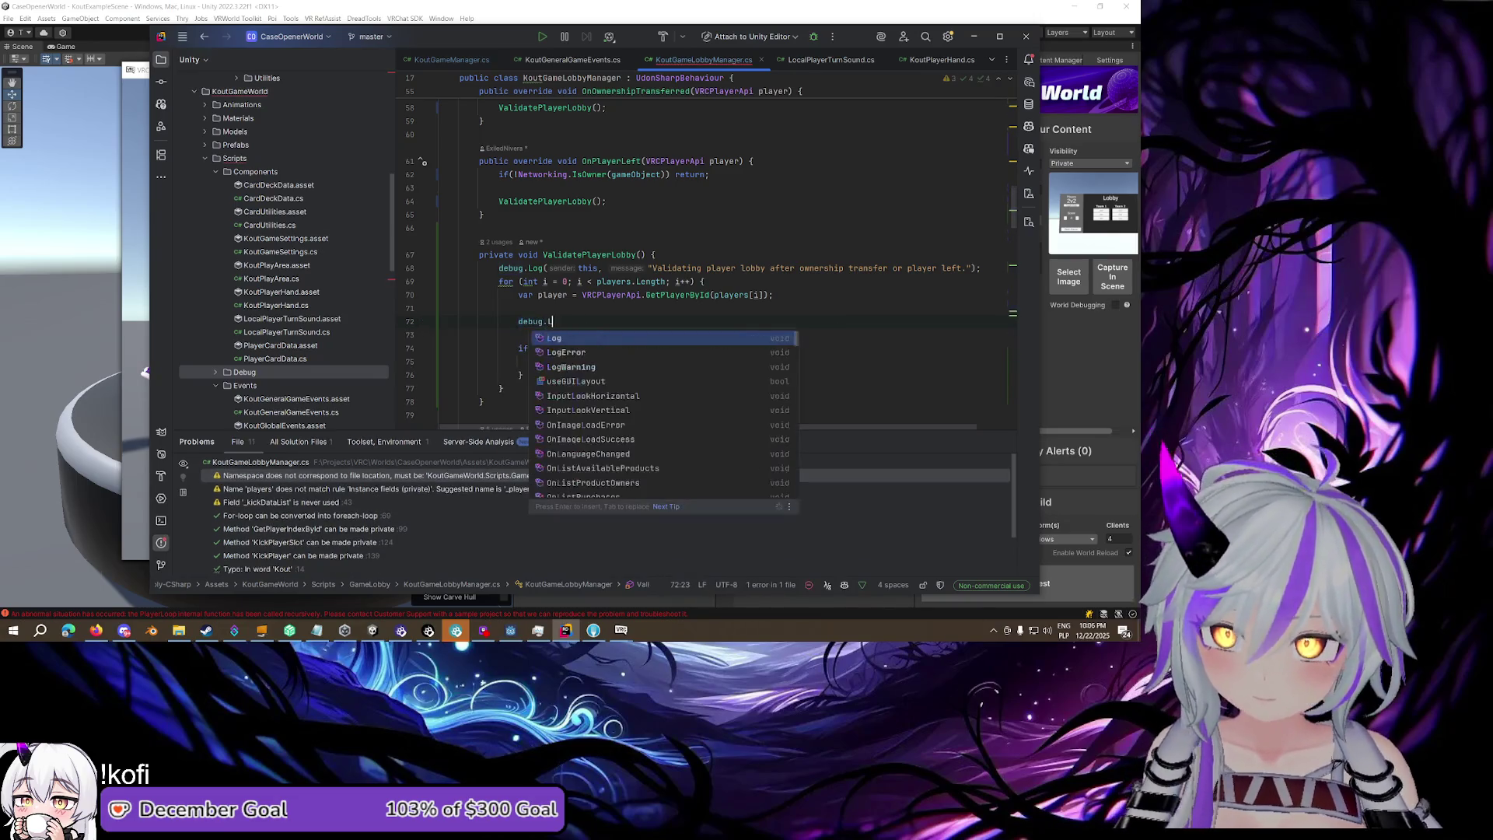
# Add a debug.Log line to ValidatePlayerLobby's loop showing player ID, slot, found status and 'Player is Valid' IsValid()
pyautogui.press('BackSpace')
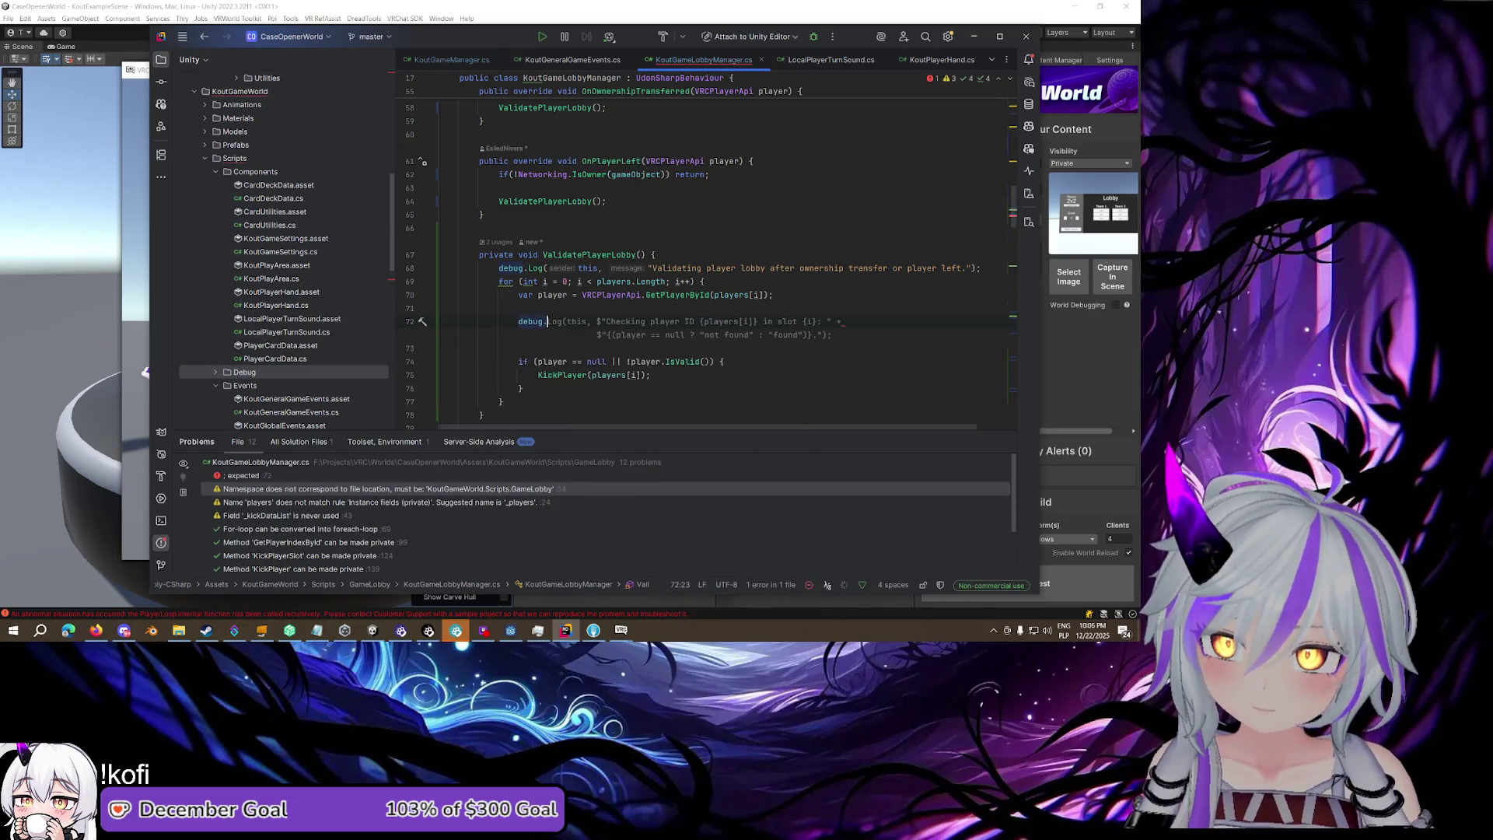
pyautogui.write('.')
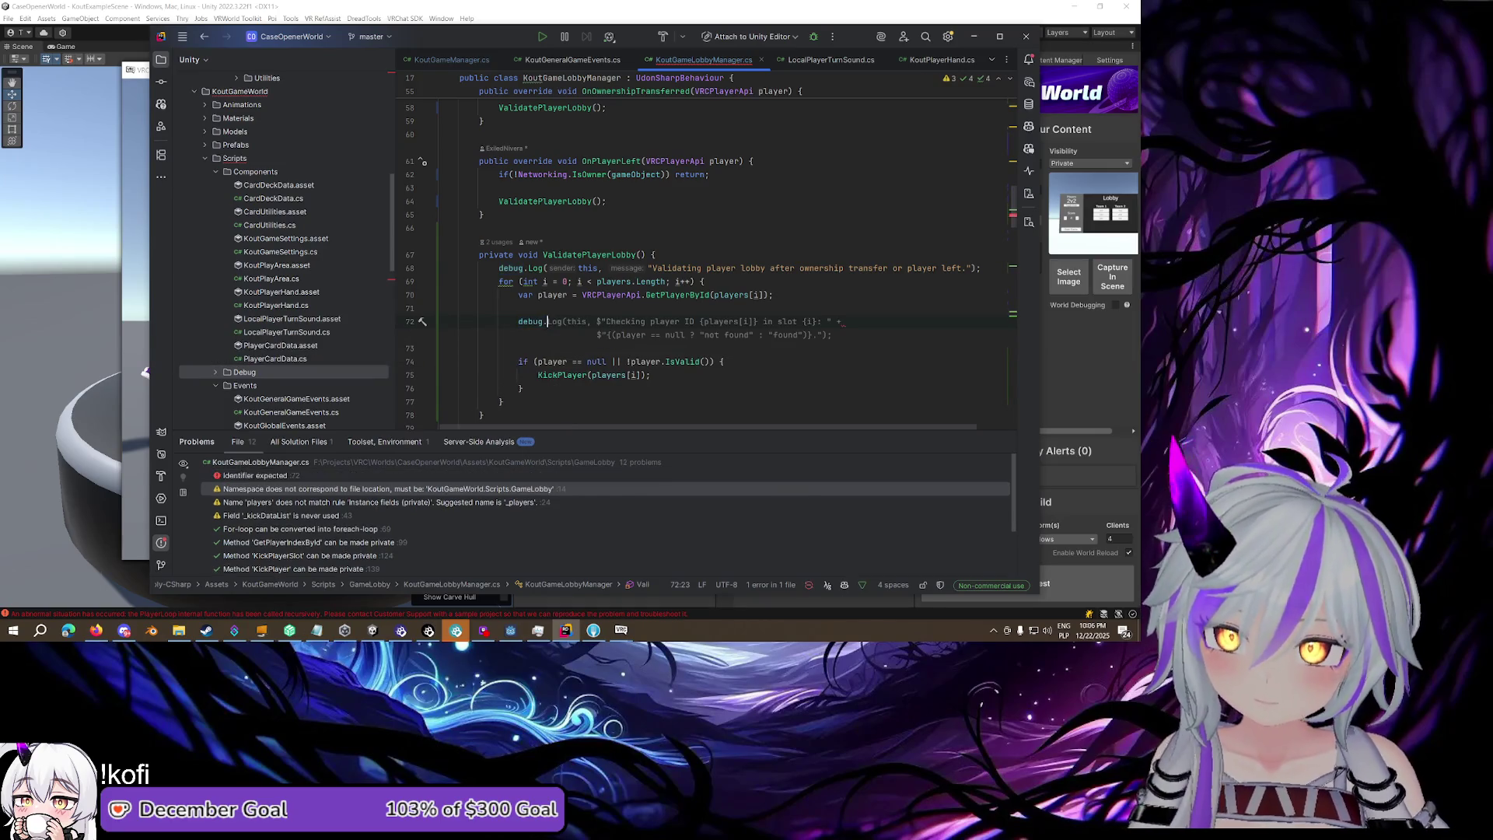
pyautogui.press('Tab')
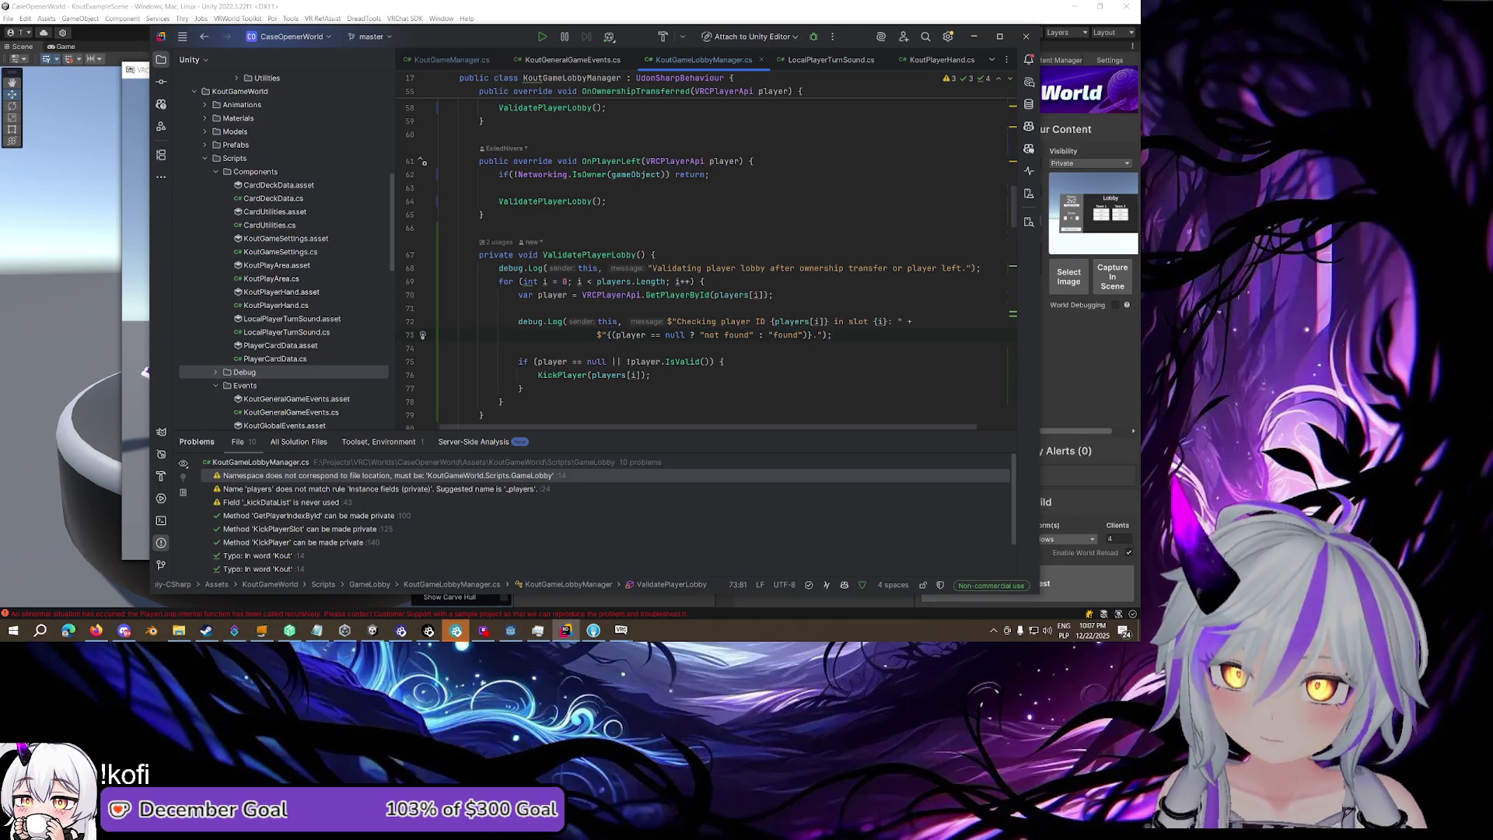
pyautogui.click(822, 336)
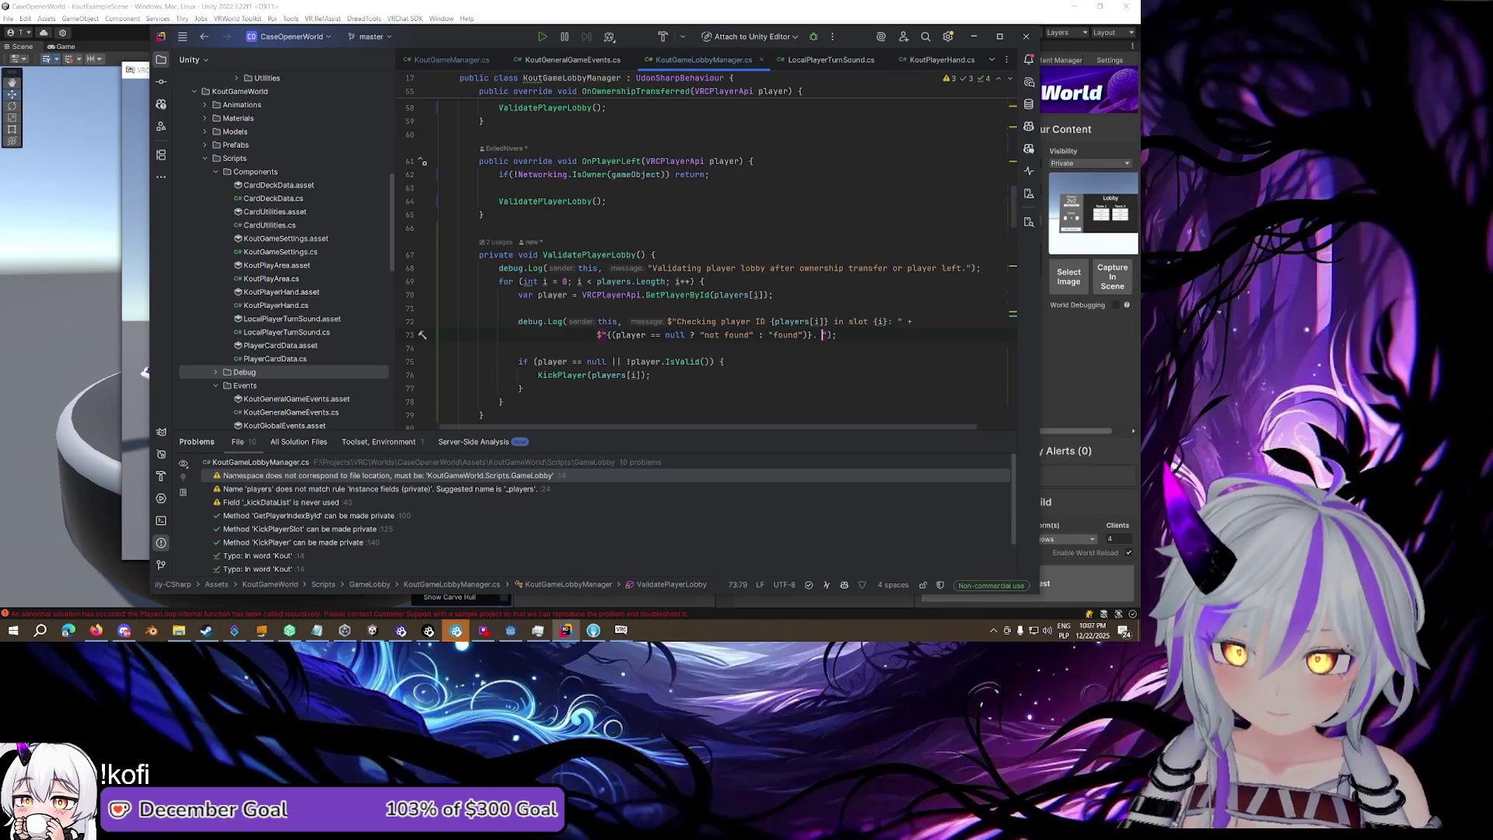
pyautogui.write('Player is ')
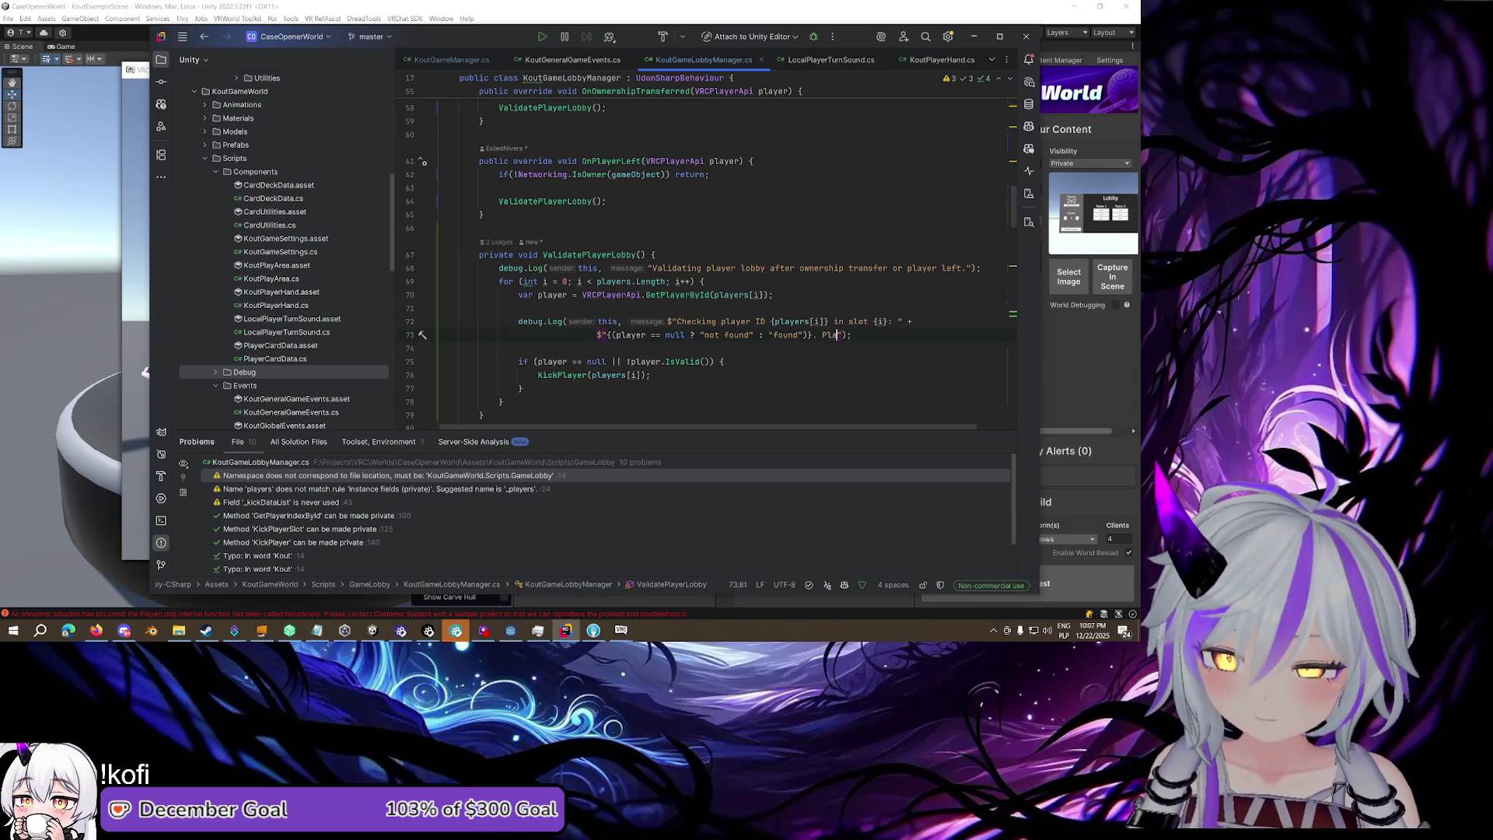
pyautogui.write('Valid')
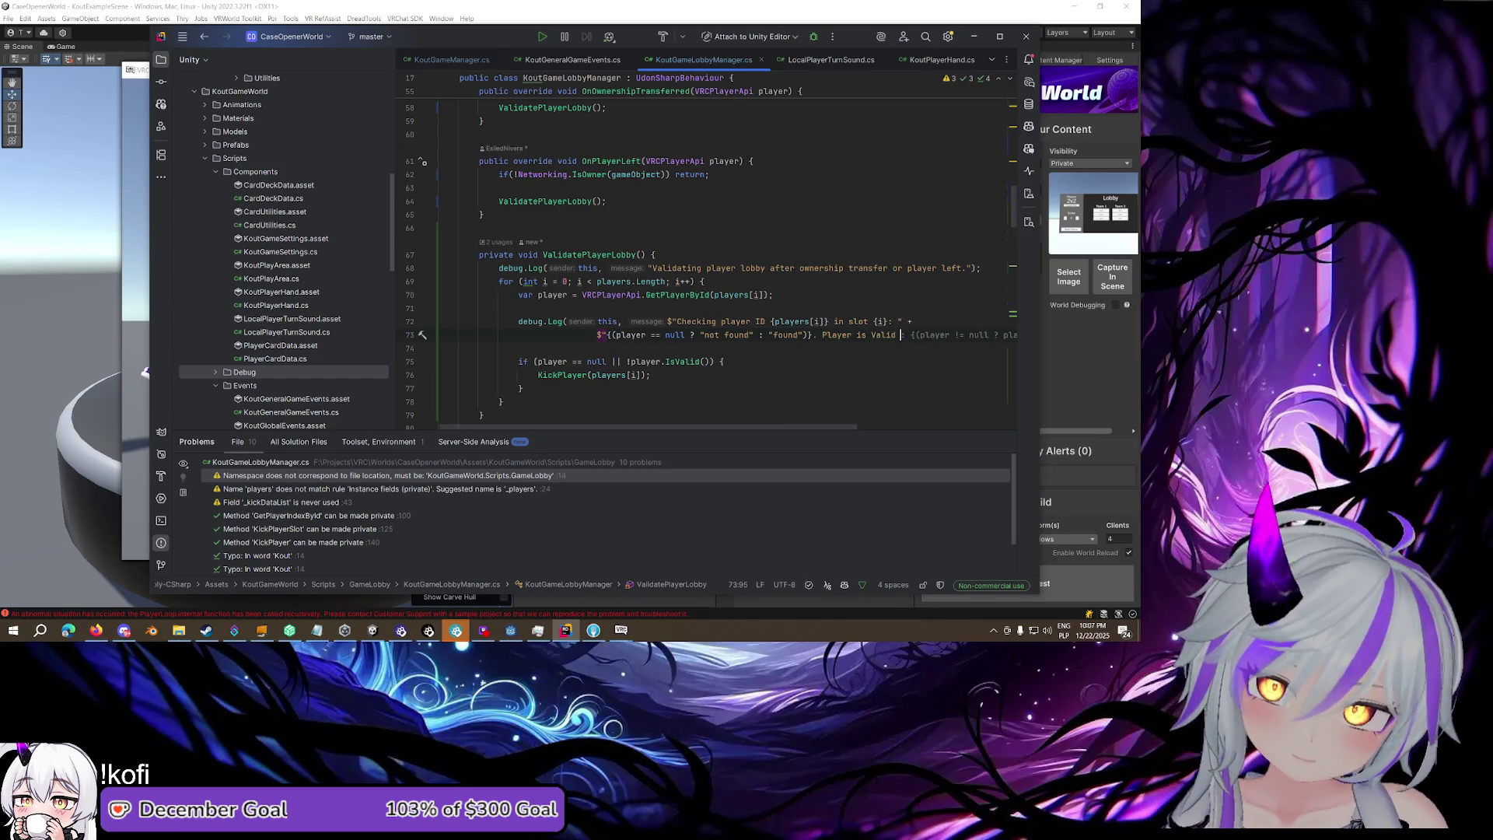
pyautogui.press('Tab')
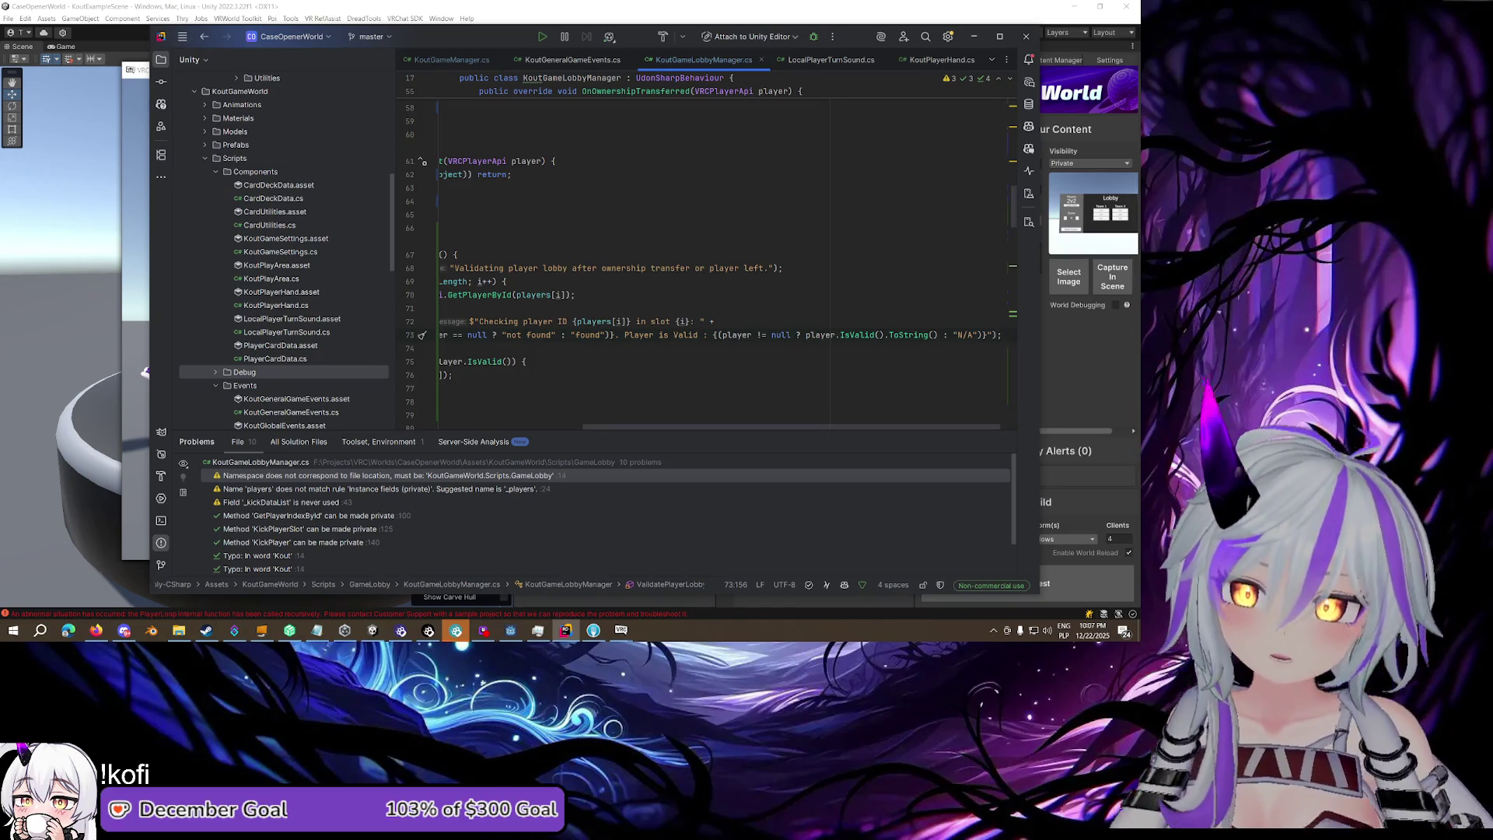
pyautogui.click(863, 321)
pyautogui.moveTo(736, 427); pyautogui.dragTo(573, 426)
pyautogui.click(916, 299)
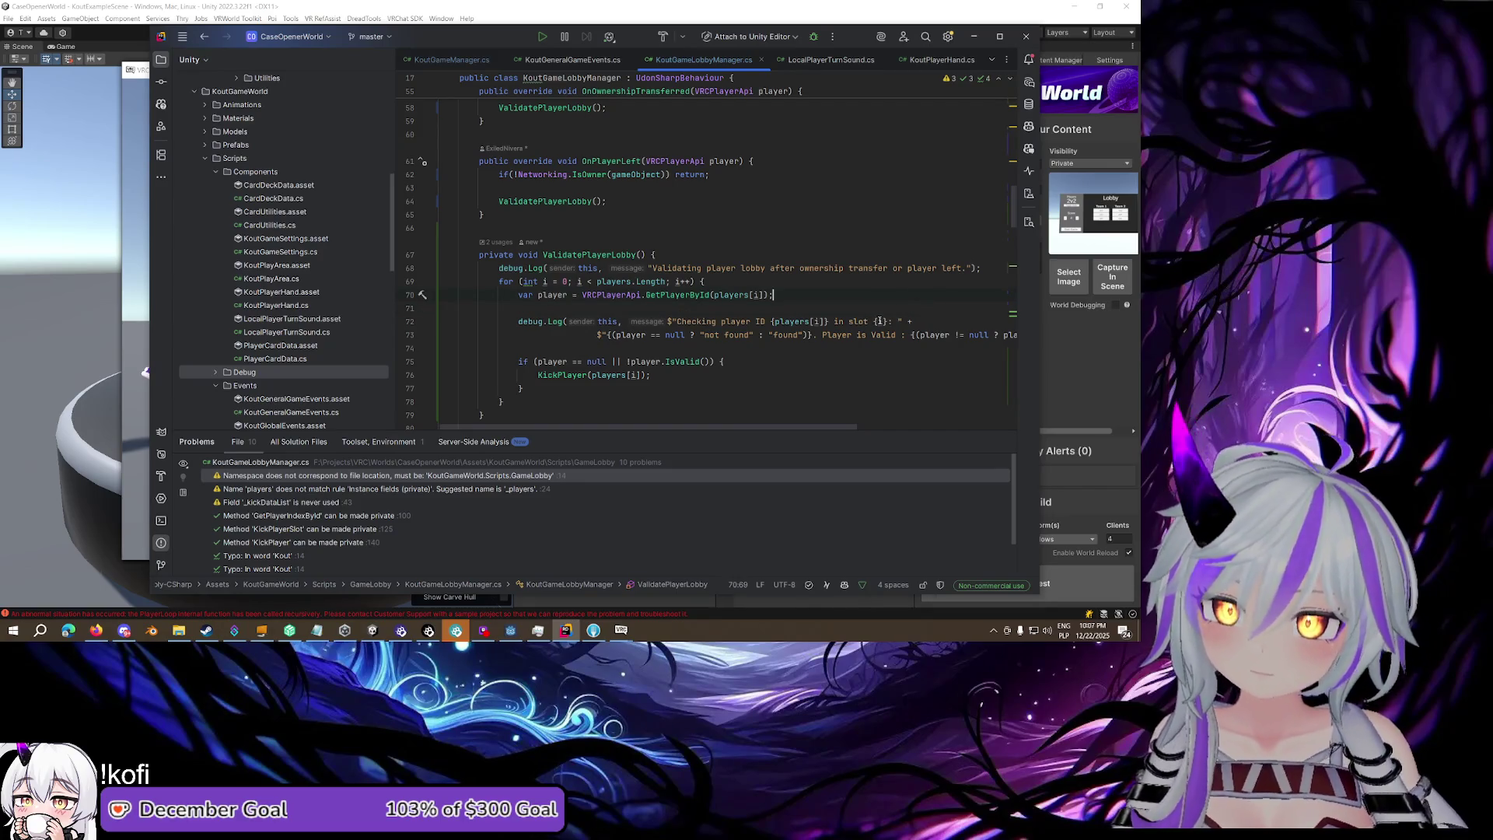
pyautogui.moveTo(879, 321)
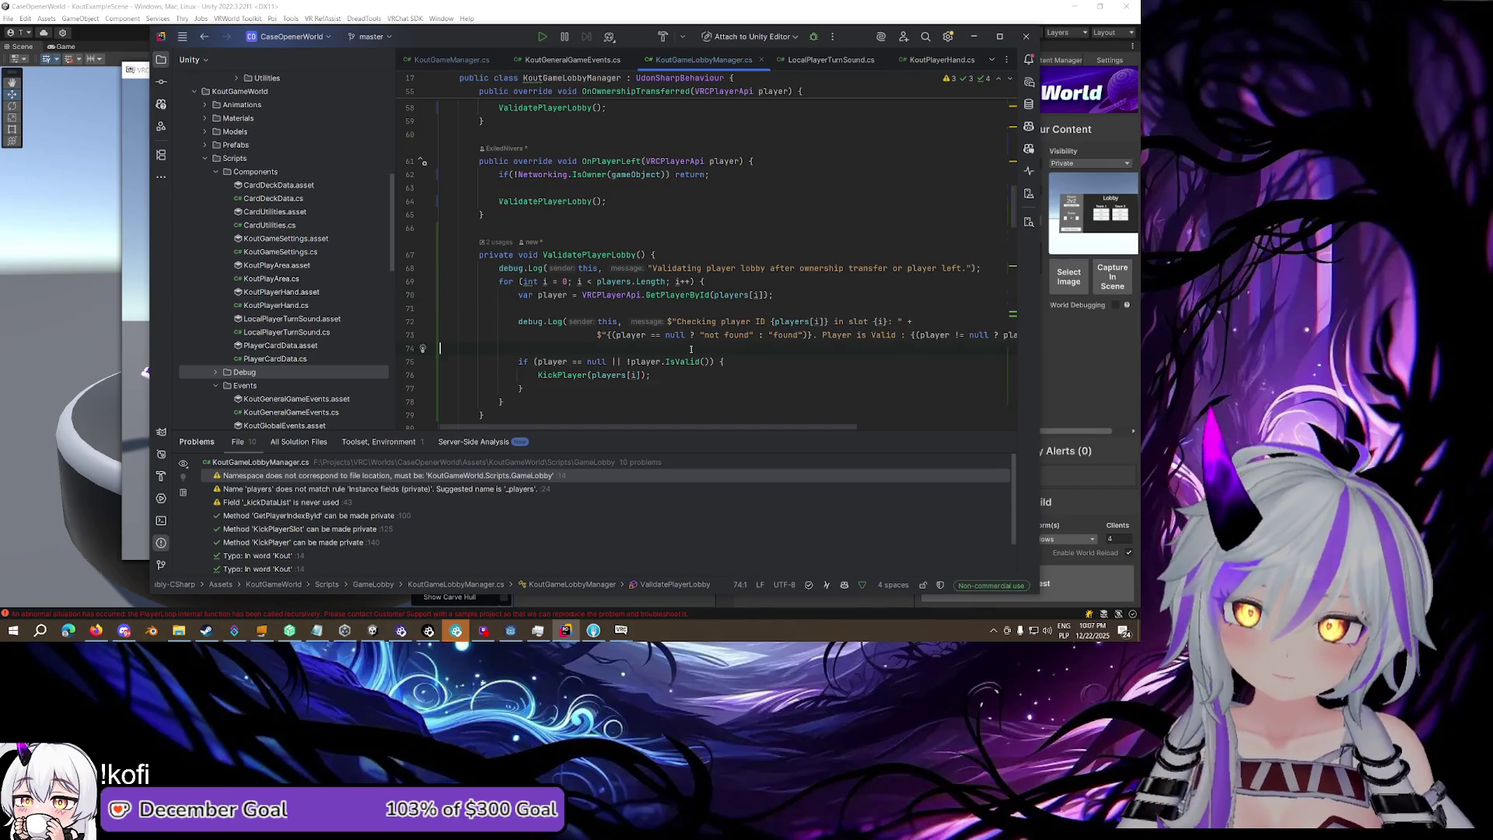
pyautogui.hotkey('alt', 'Tab')
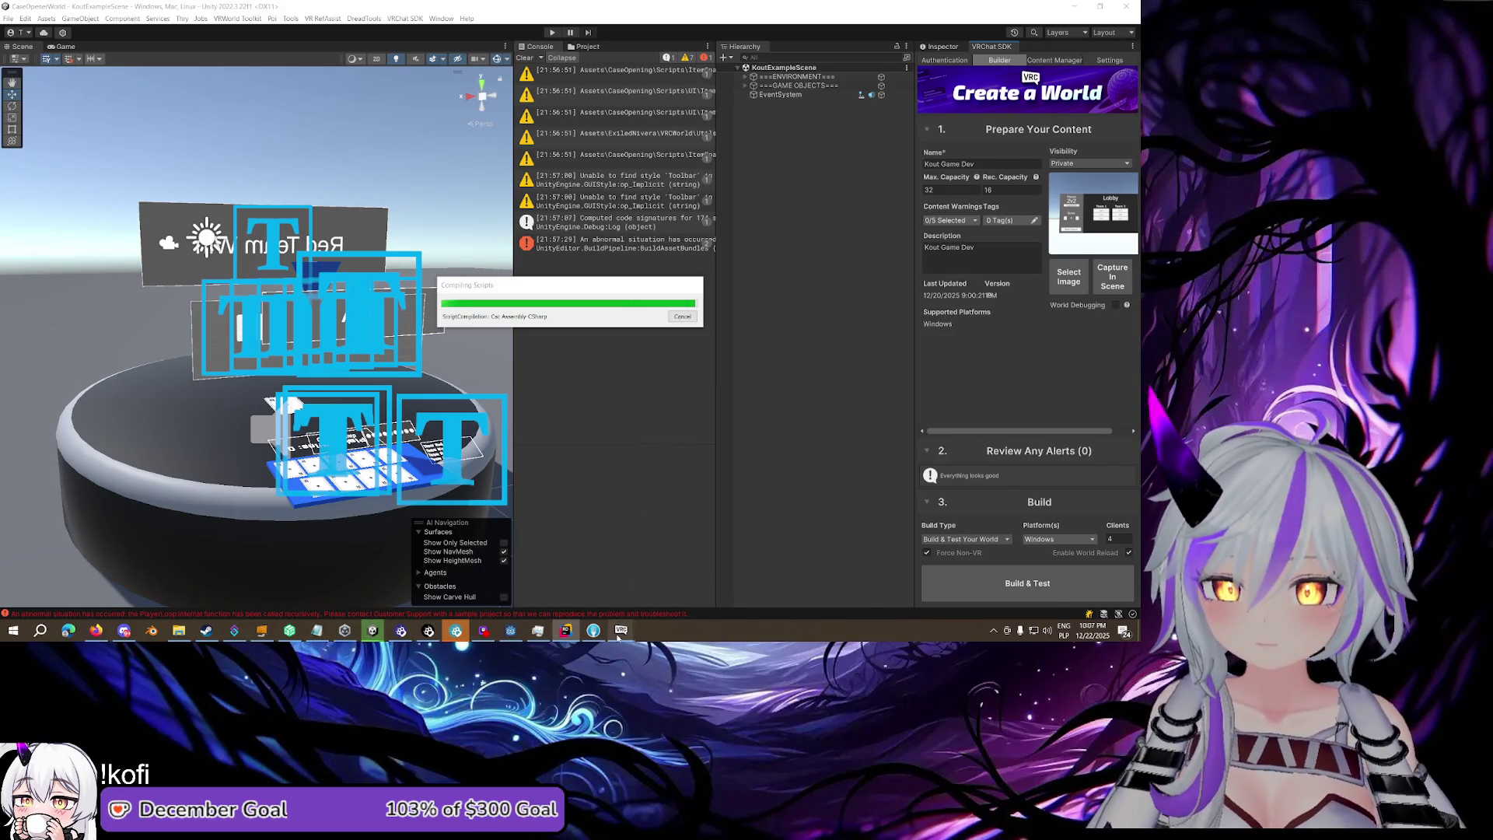
# Wait for Unity to finish compiling all 152 scripts, then return to Rider
pyautogui.moveTo(620, 636)
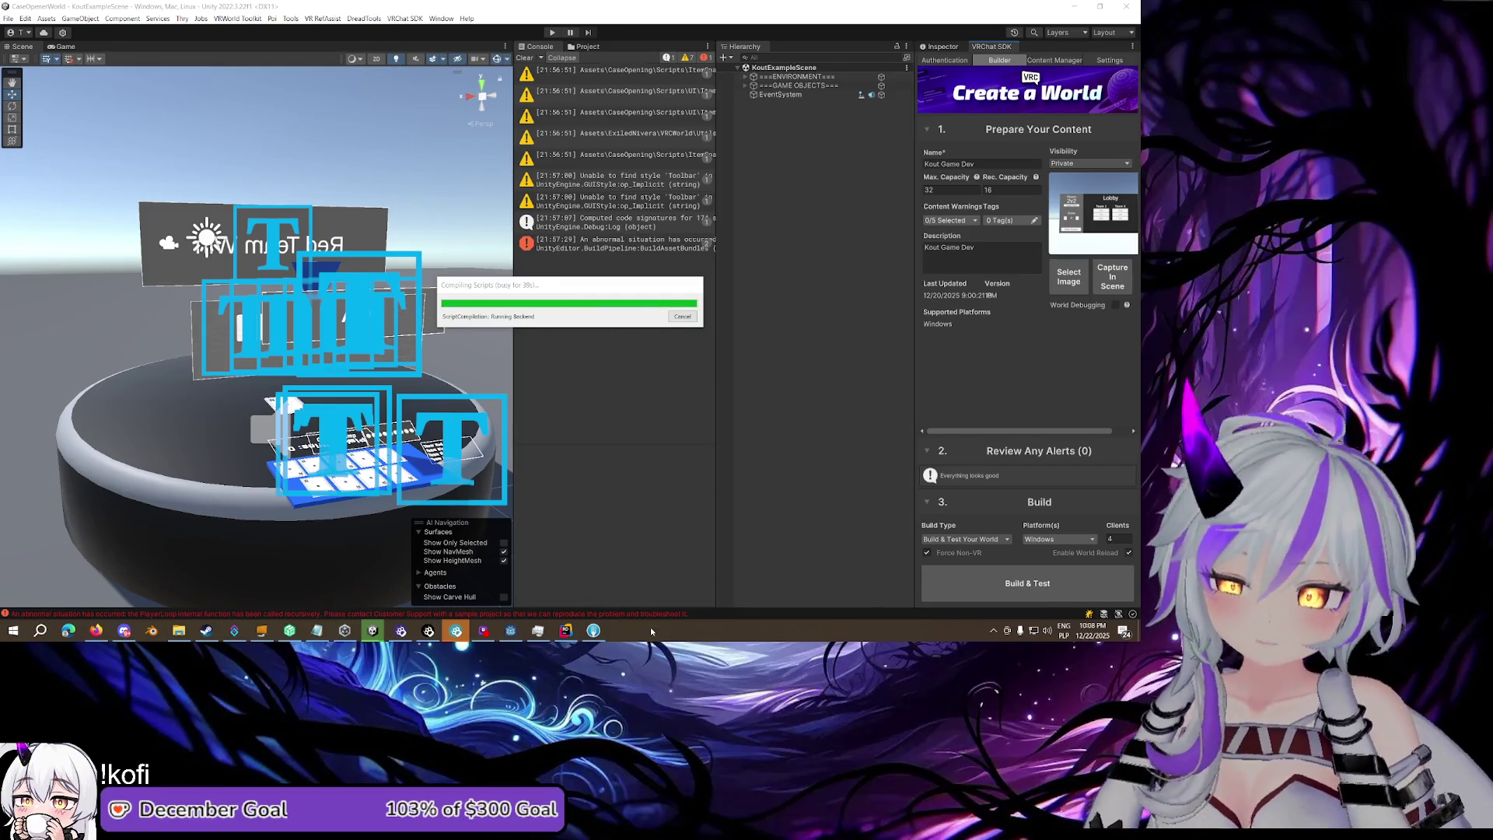
pyautogui.click(573, 633)
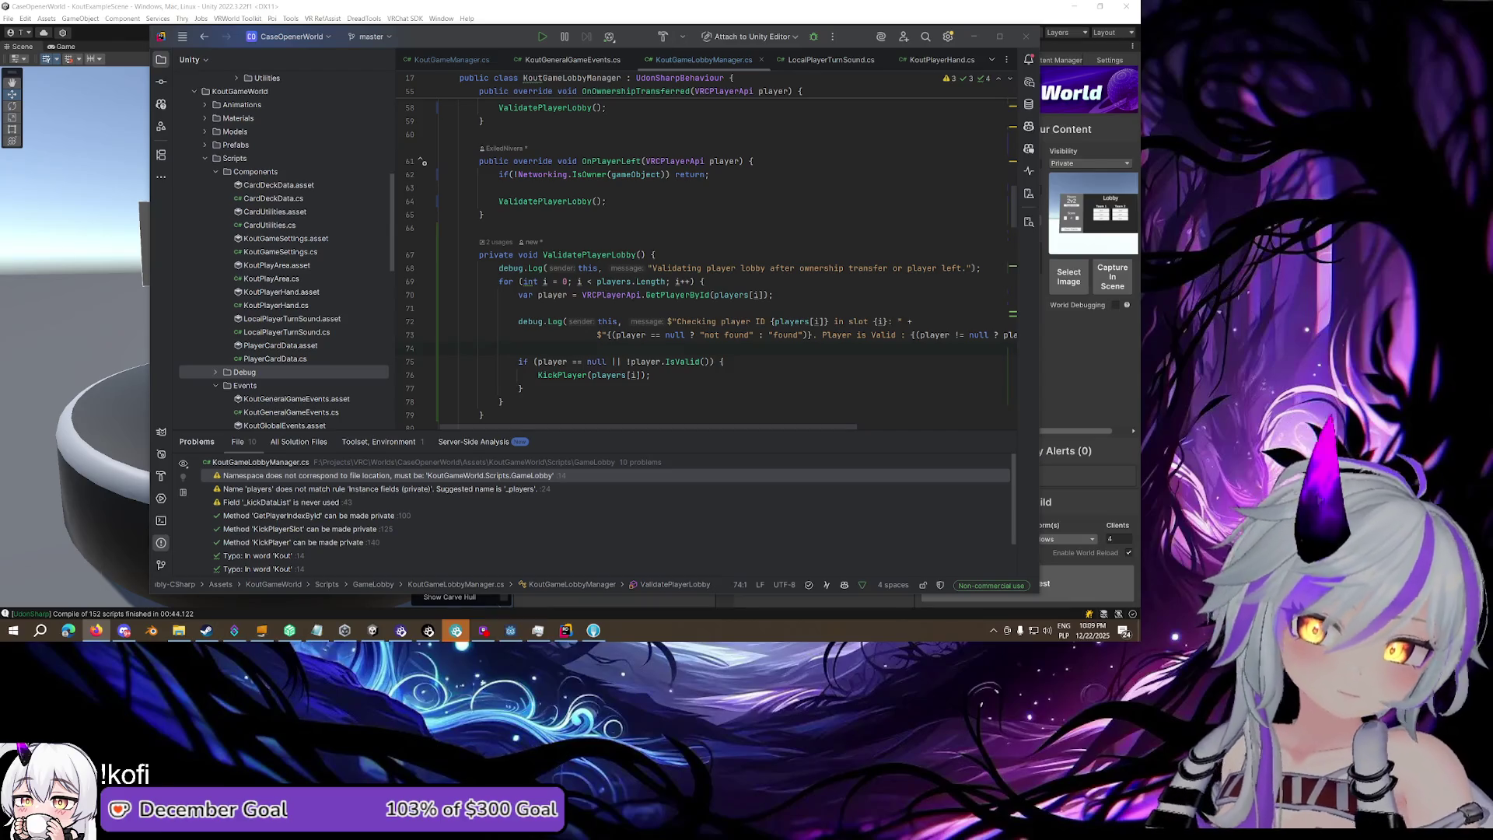
# Recheck the isLocal guard in the ownership-transferred handler
pyautogui.click(653, 209)
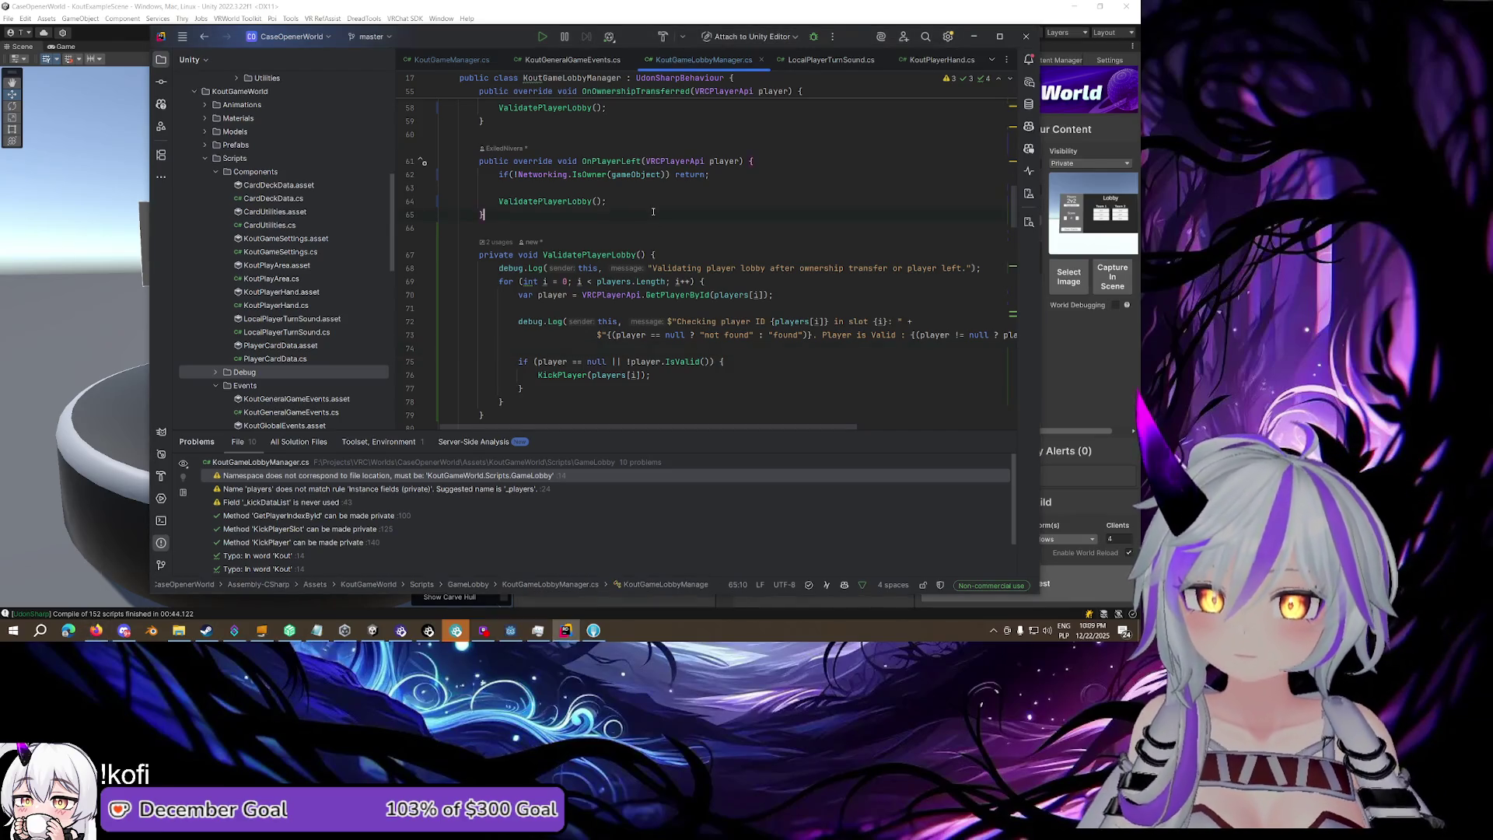
pyautogui.scroll(2, 653, 210)
pyautogui.click(630, 201)
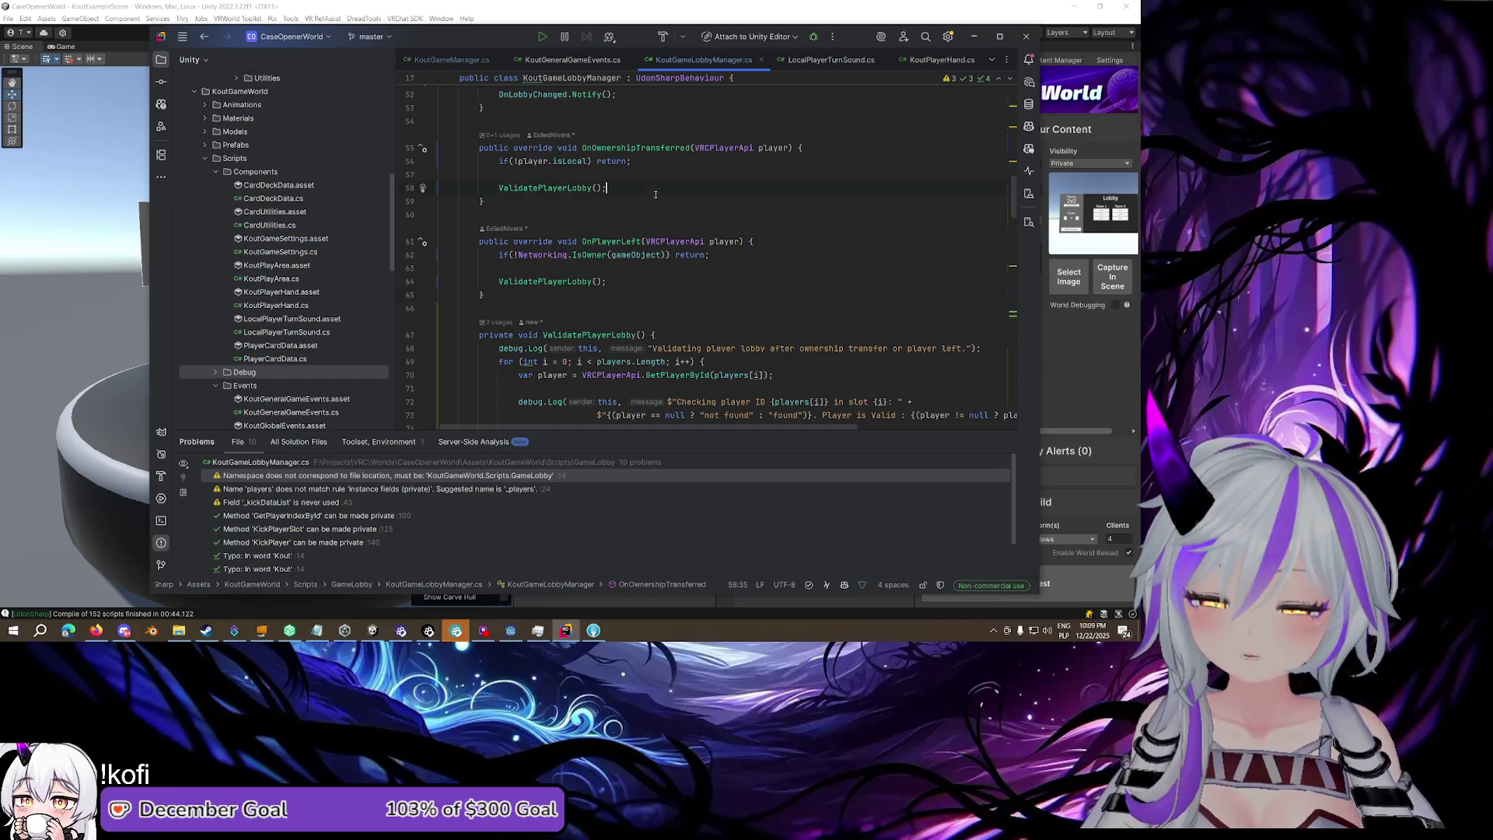
pyautogui.scroll(2, 631, 204)
pyautogui.click(644, 239)
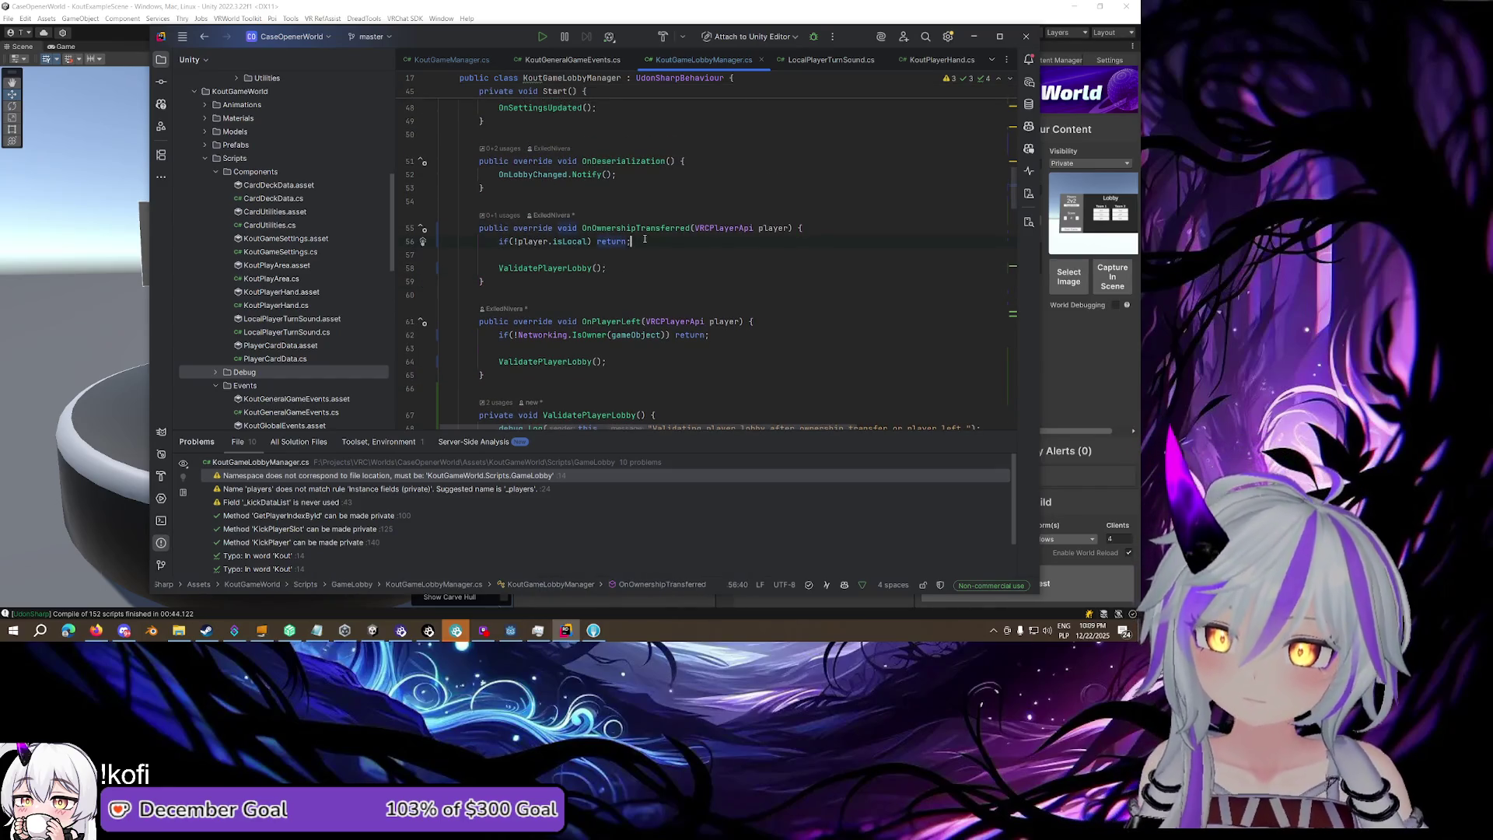
pyautogui.rightClick(645, 239)
pyautogui.press('Escape')
pyautogui.scroll(-2, 633, 238)
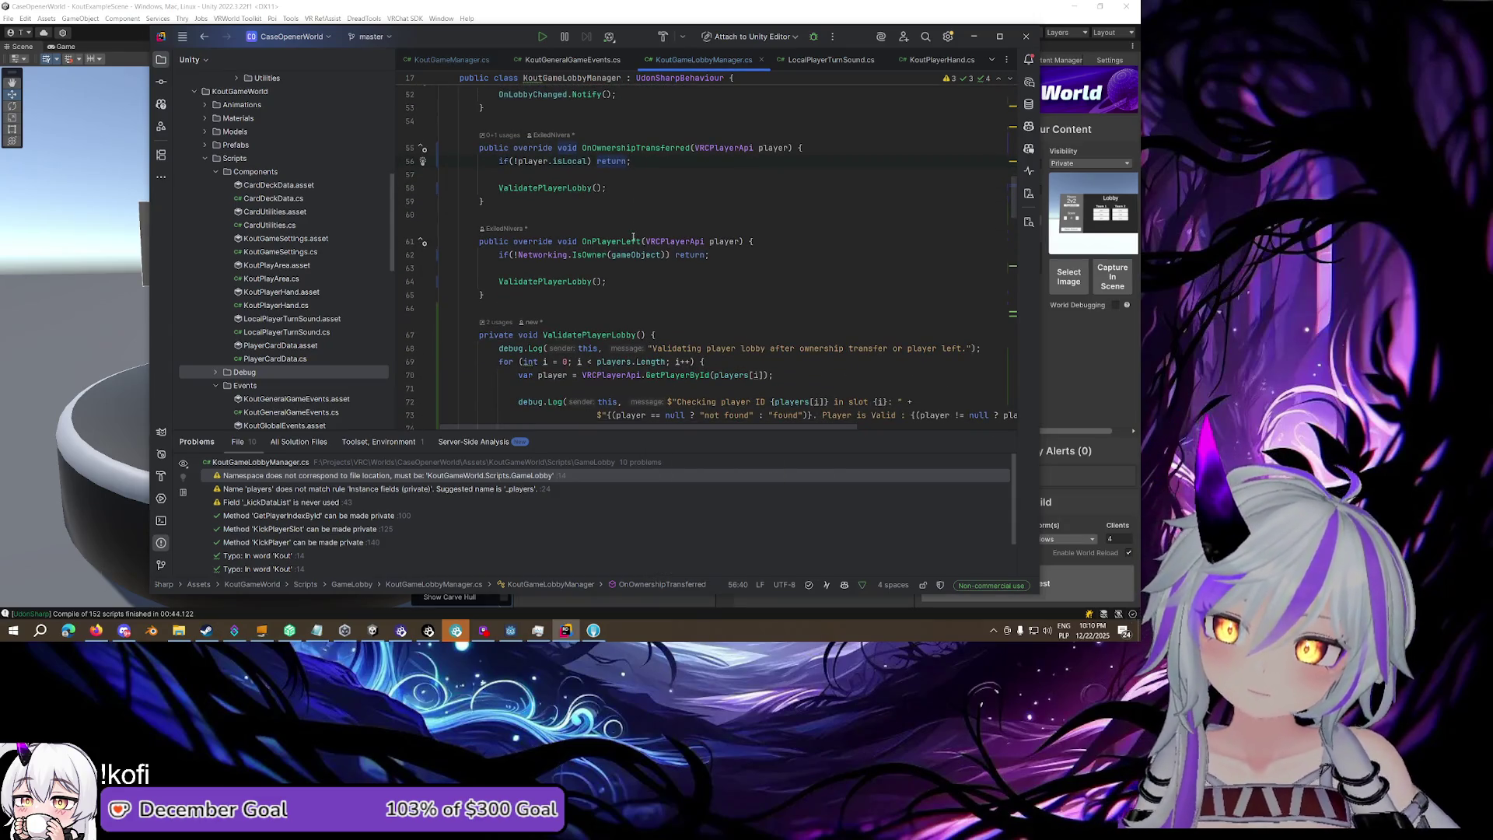
# Add KickPlayer(player.playerId); on a new line in OnPlayerLeft
pyautogui.click(730, 242)
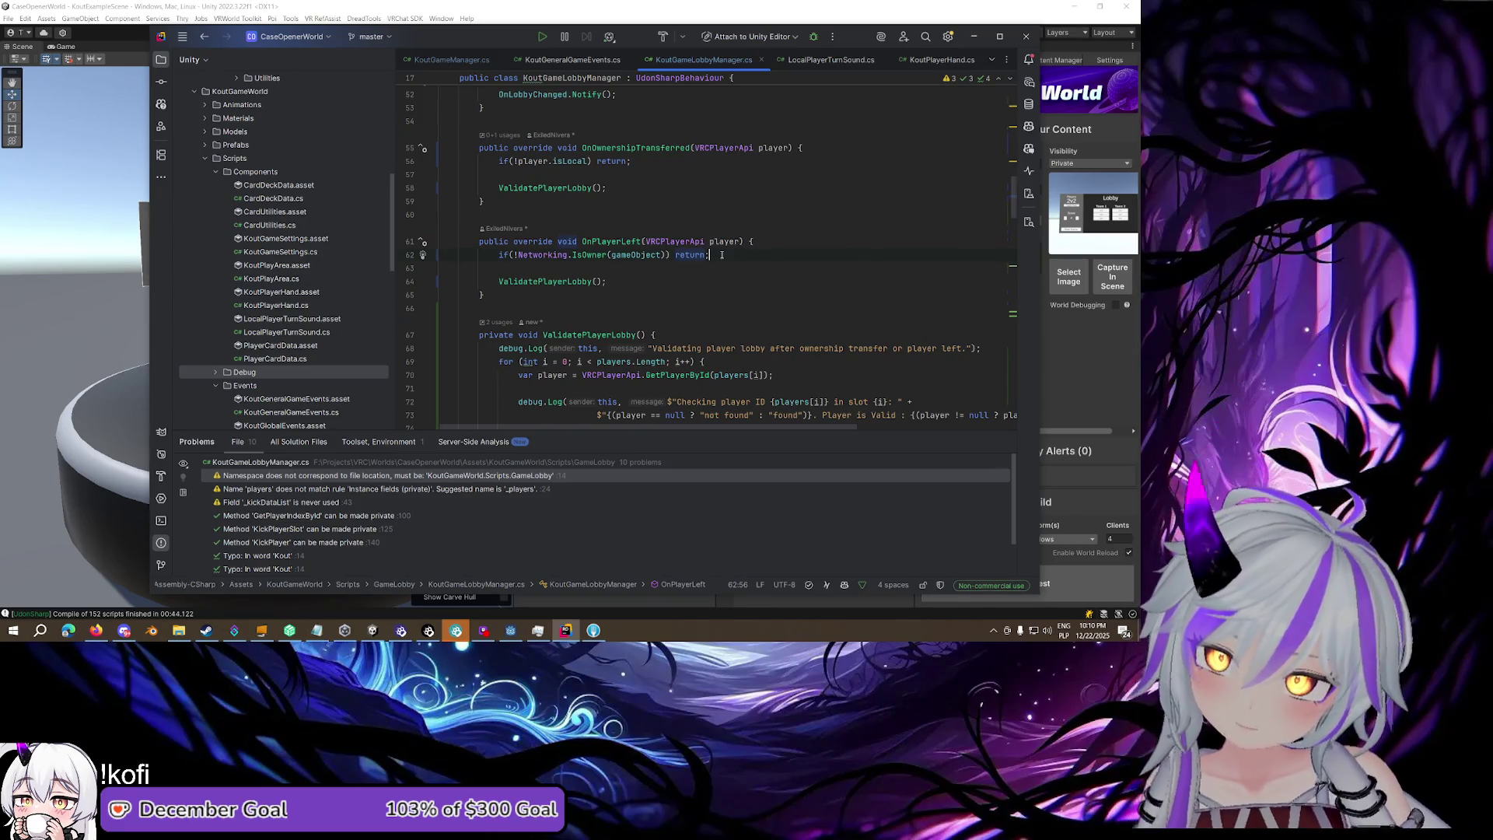
pyautogui.click(683, 264)
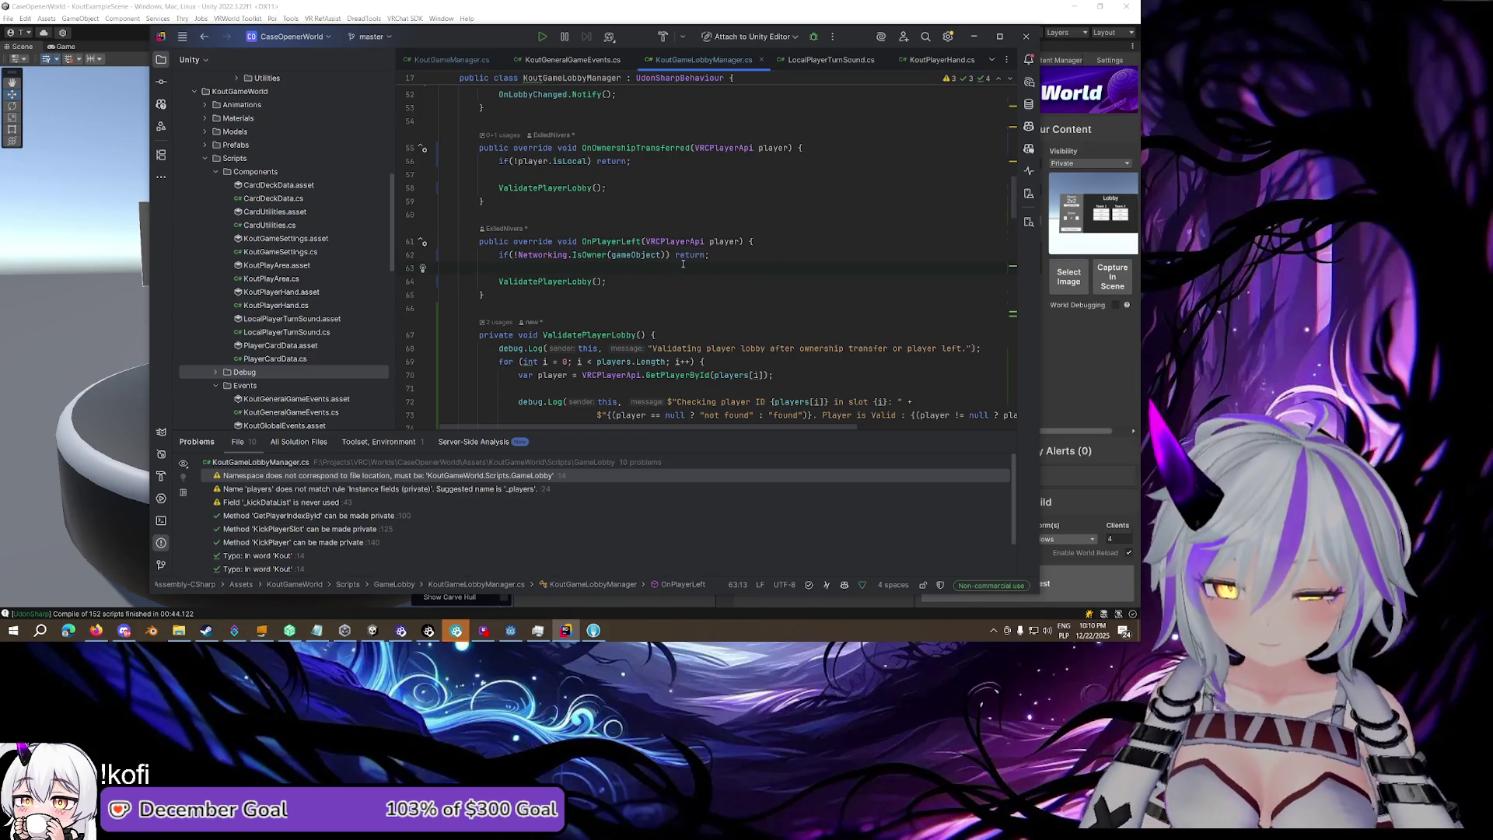
pyautogui.press('Return')
pyautogui.write('Kick')
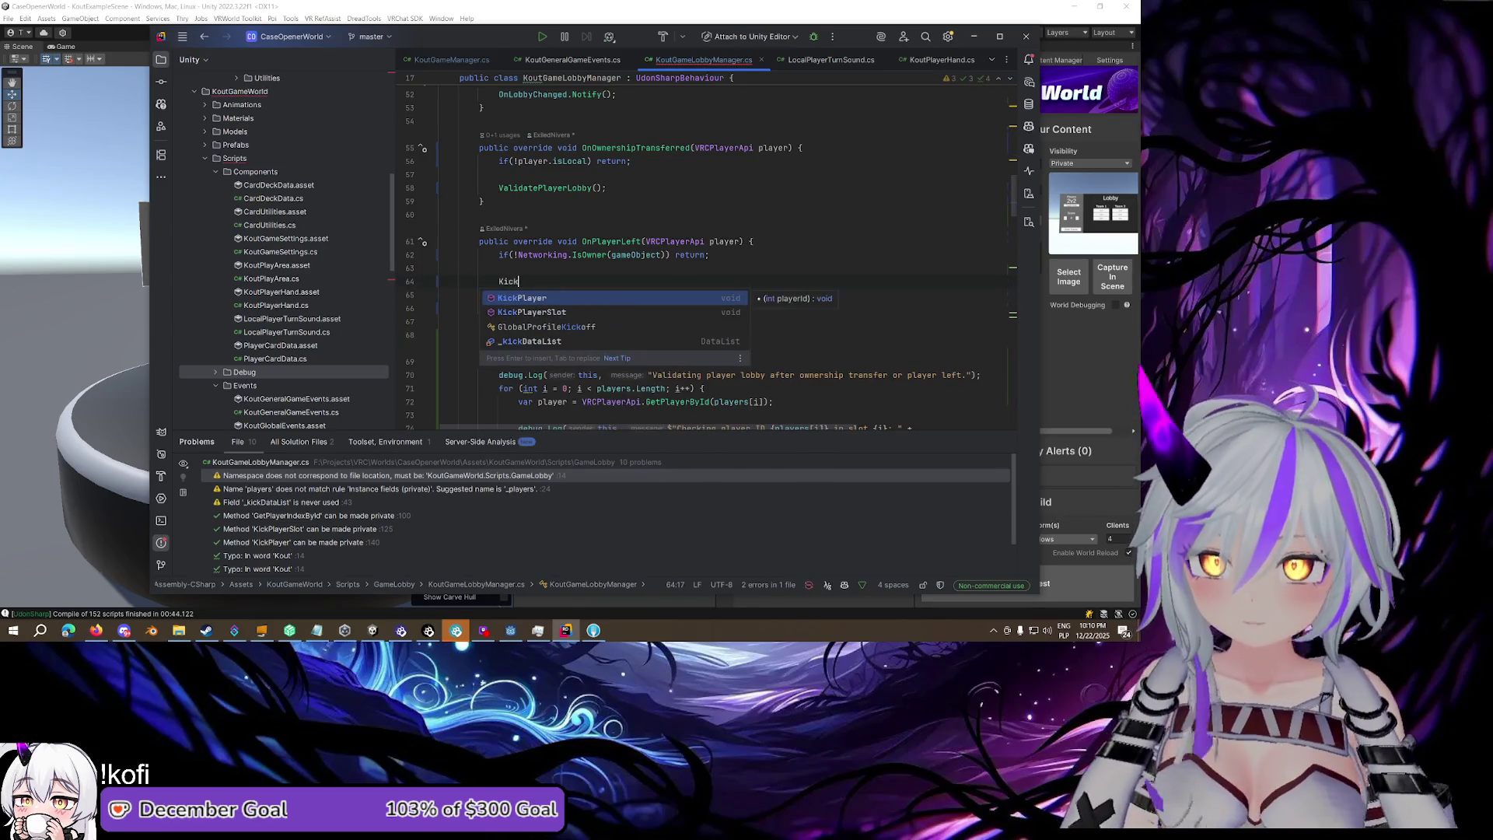
pyautogui.press('Return')
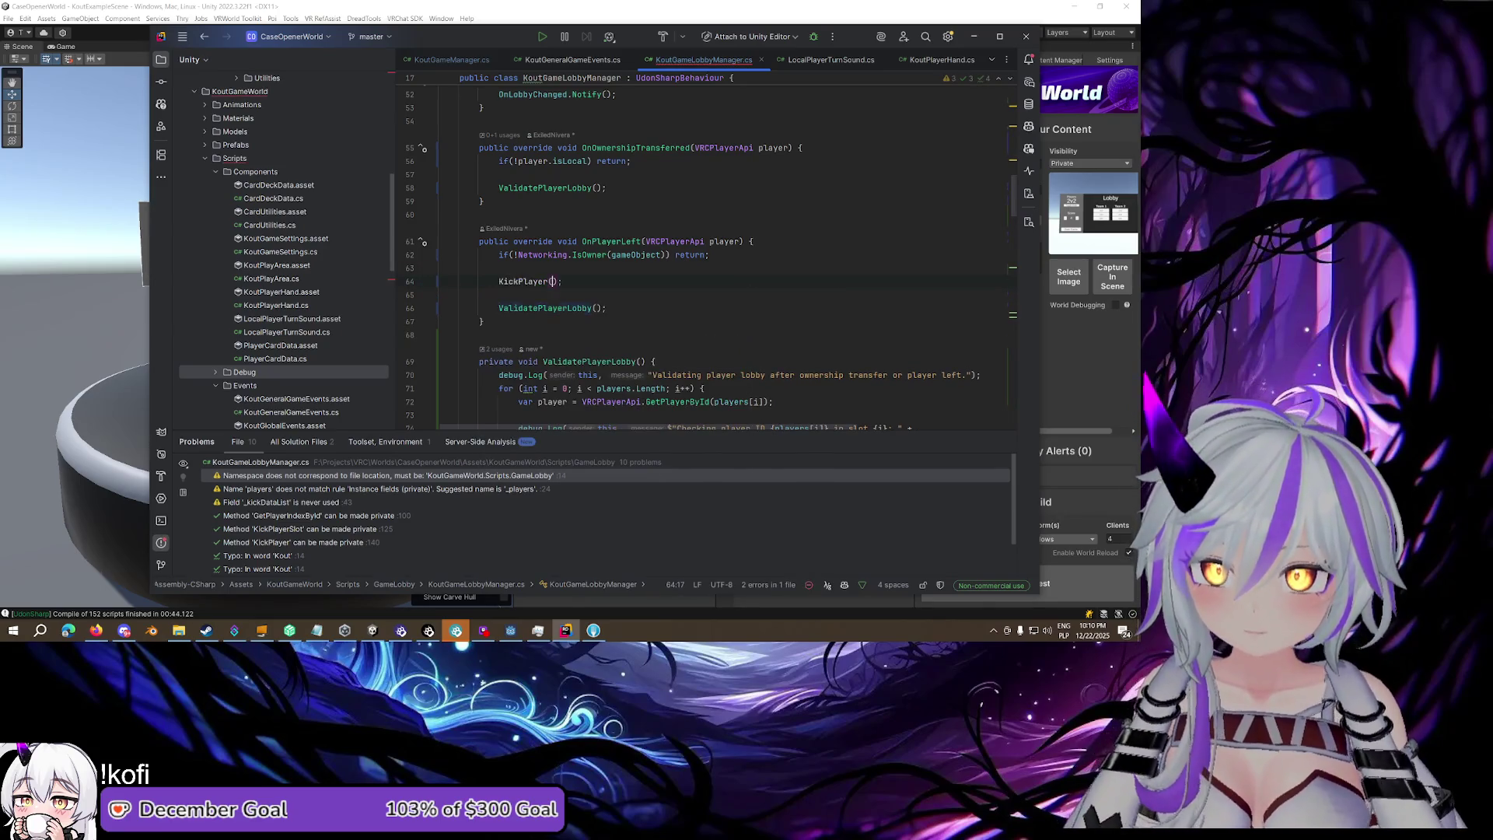
pyautogui.press('Tab')
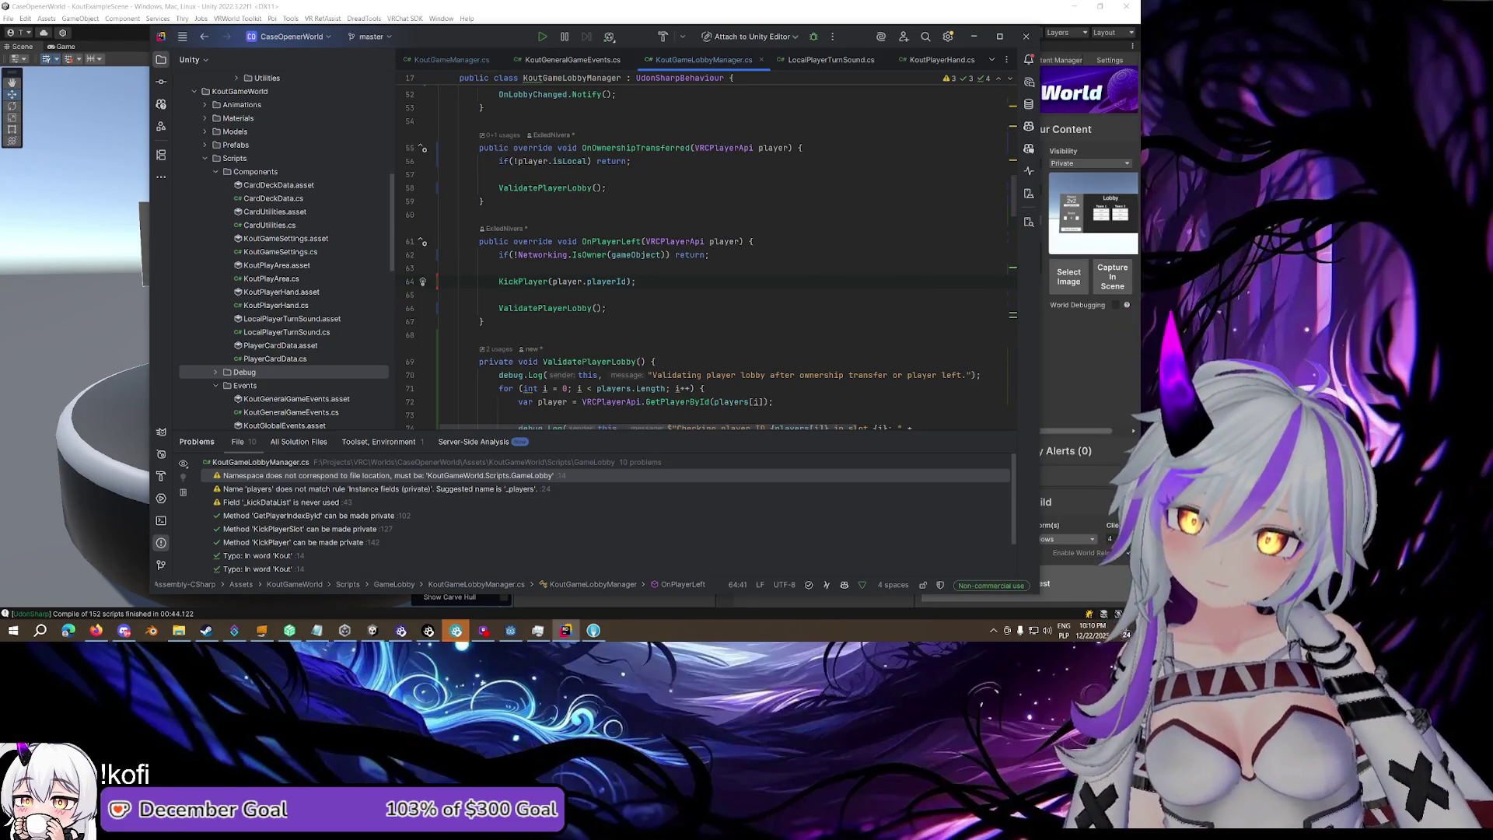
# Review ValidatePlayerLobby's header, then switch to Unity to recompile
pyautogui.scroll(-2, 686, 244)
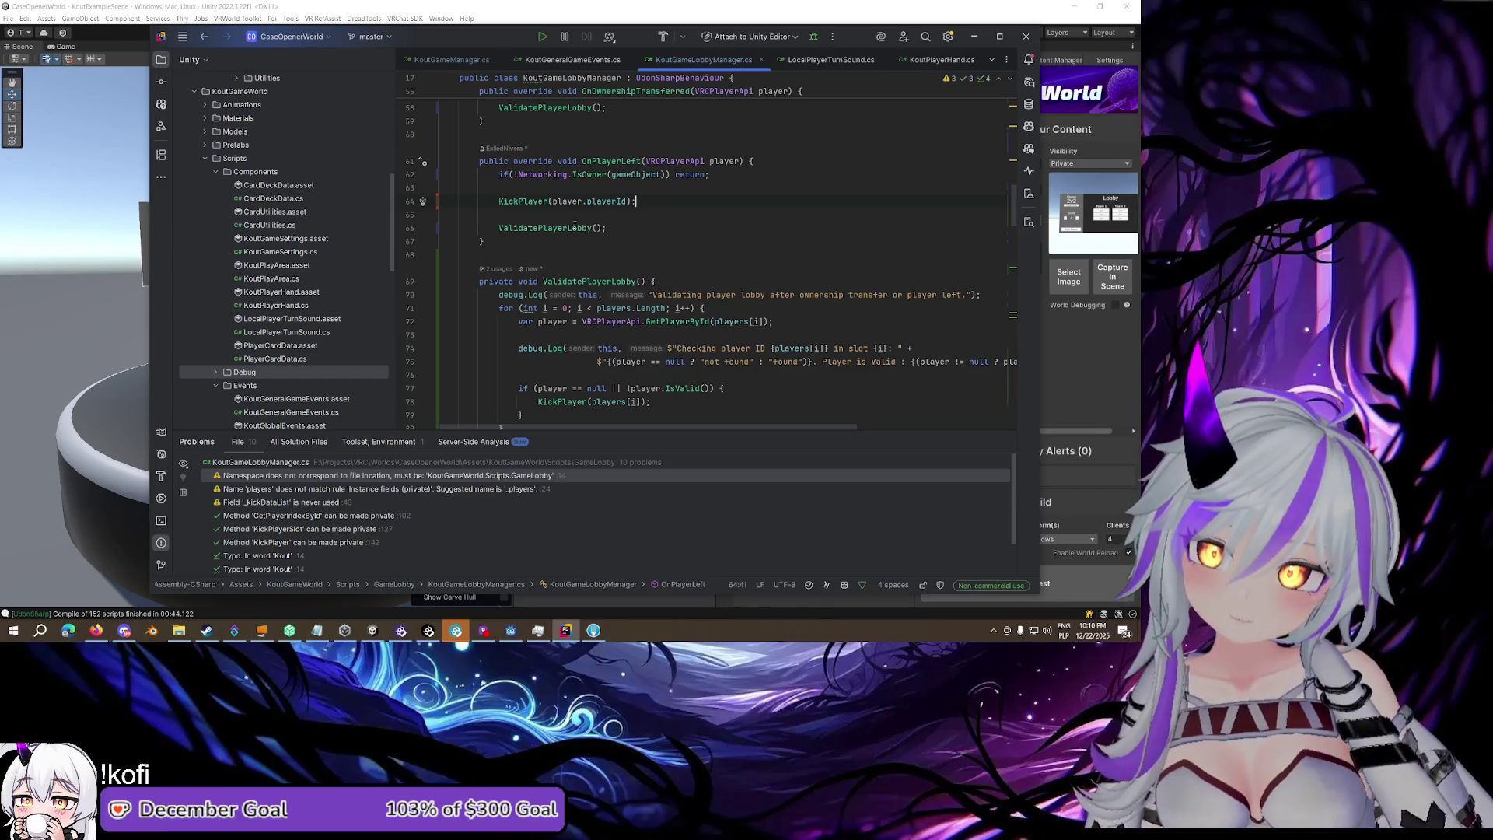
pyautogui.scroll(1, 650, 246)
pyautogui.scroll(-2, 651, 245)
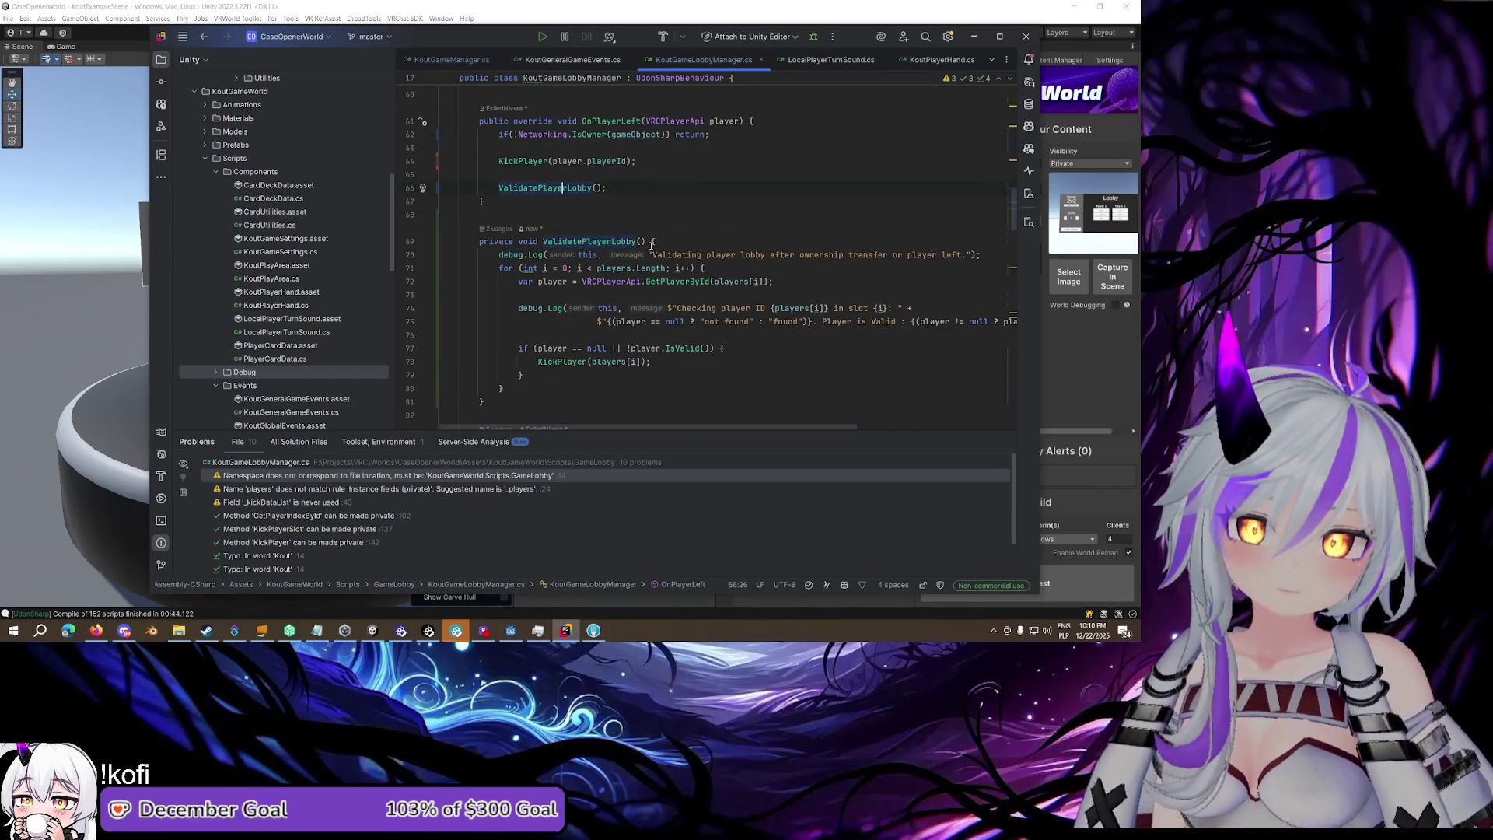
pyautogui.click(656, 241)
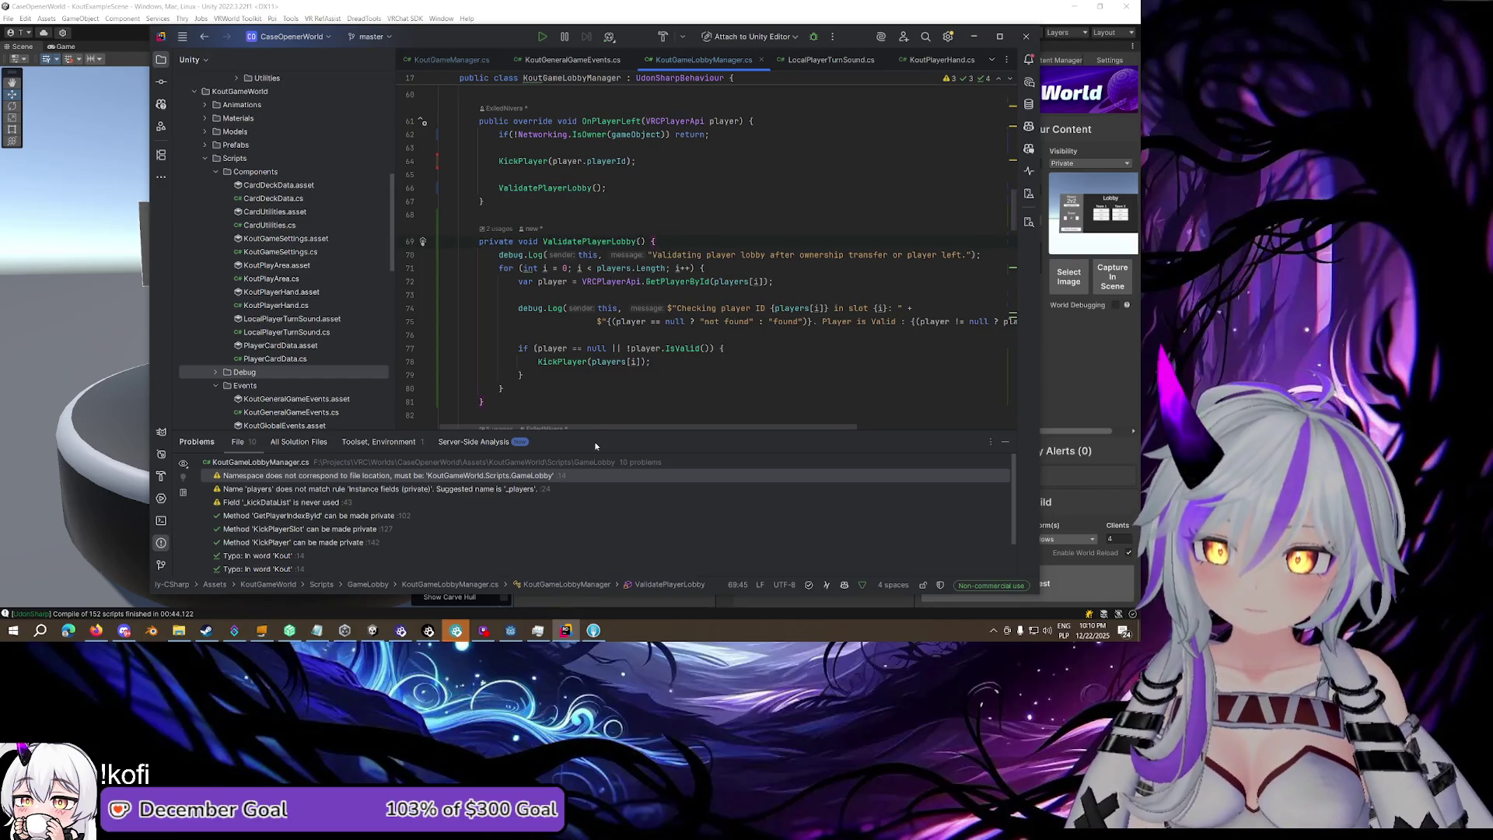
pyautogui.scroll(3, 621, 374)
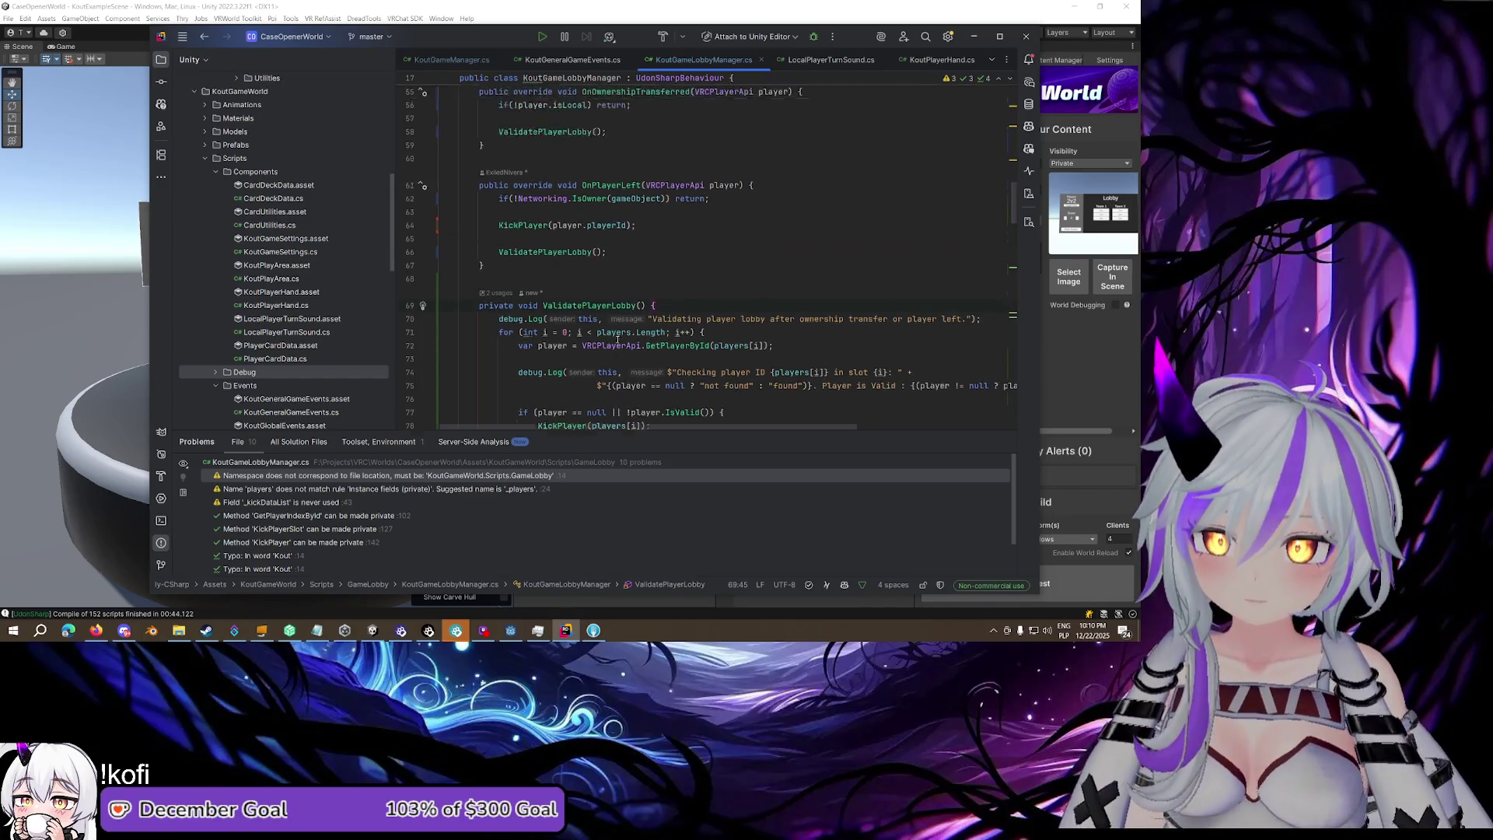
pyautogui.moveTo(501, 278)
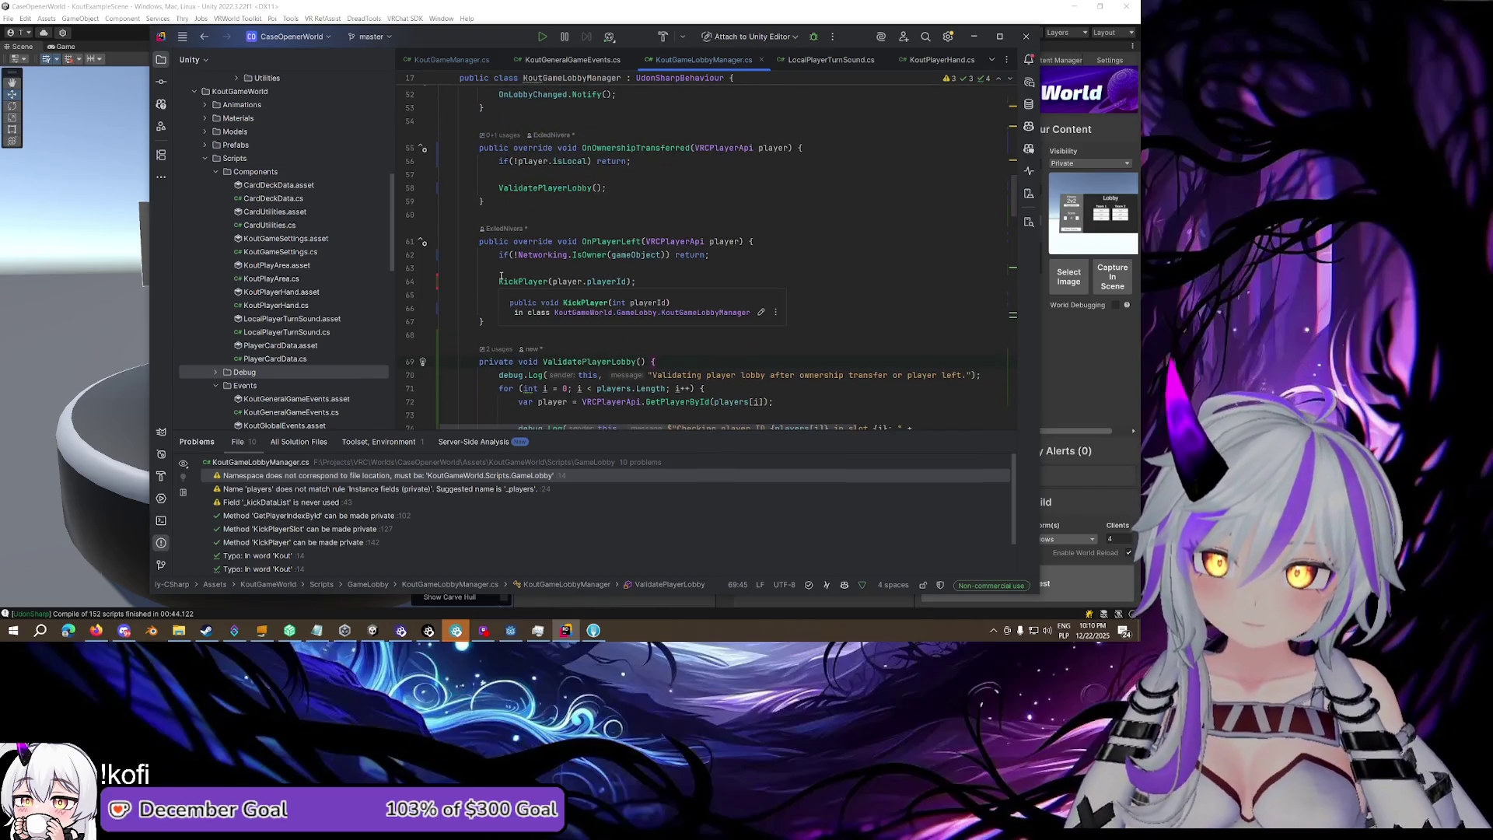
pyautogui.click(883, 7)
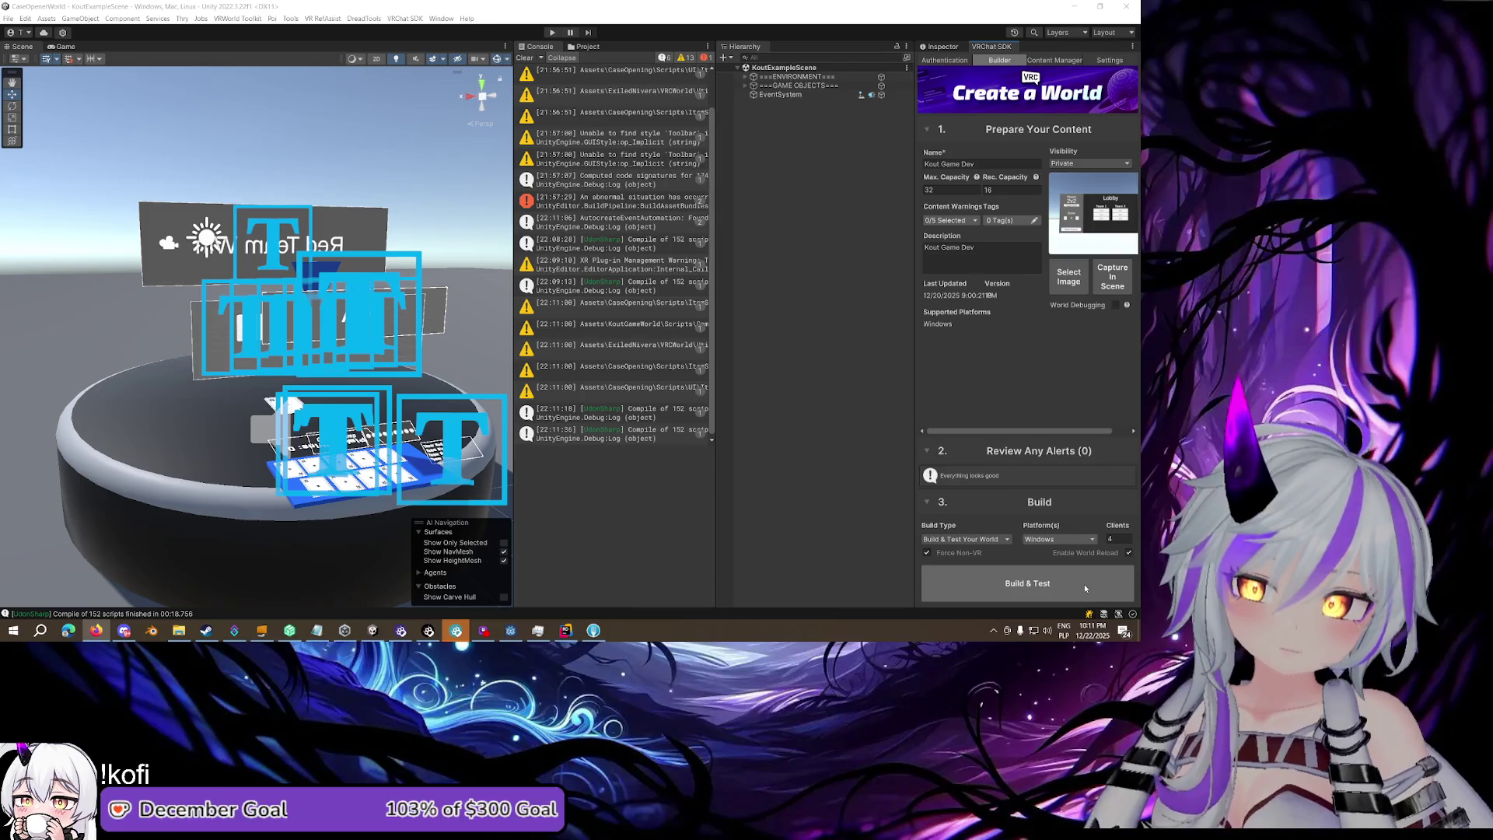
# Run Build & Test on the Kout world from the VRChat SDK Builder panel
pyautogui.click(1084, 585)
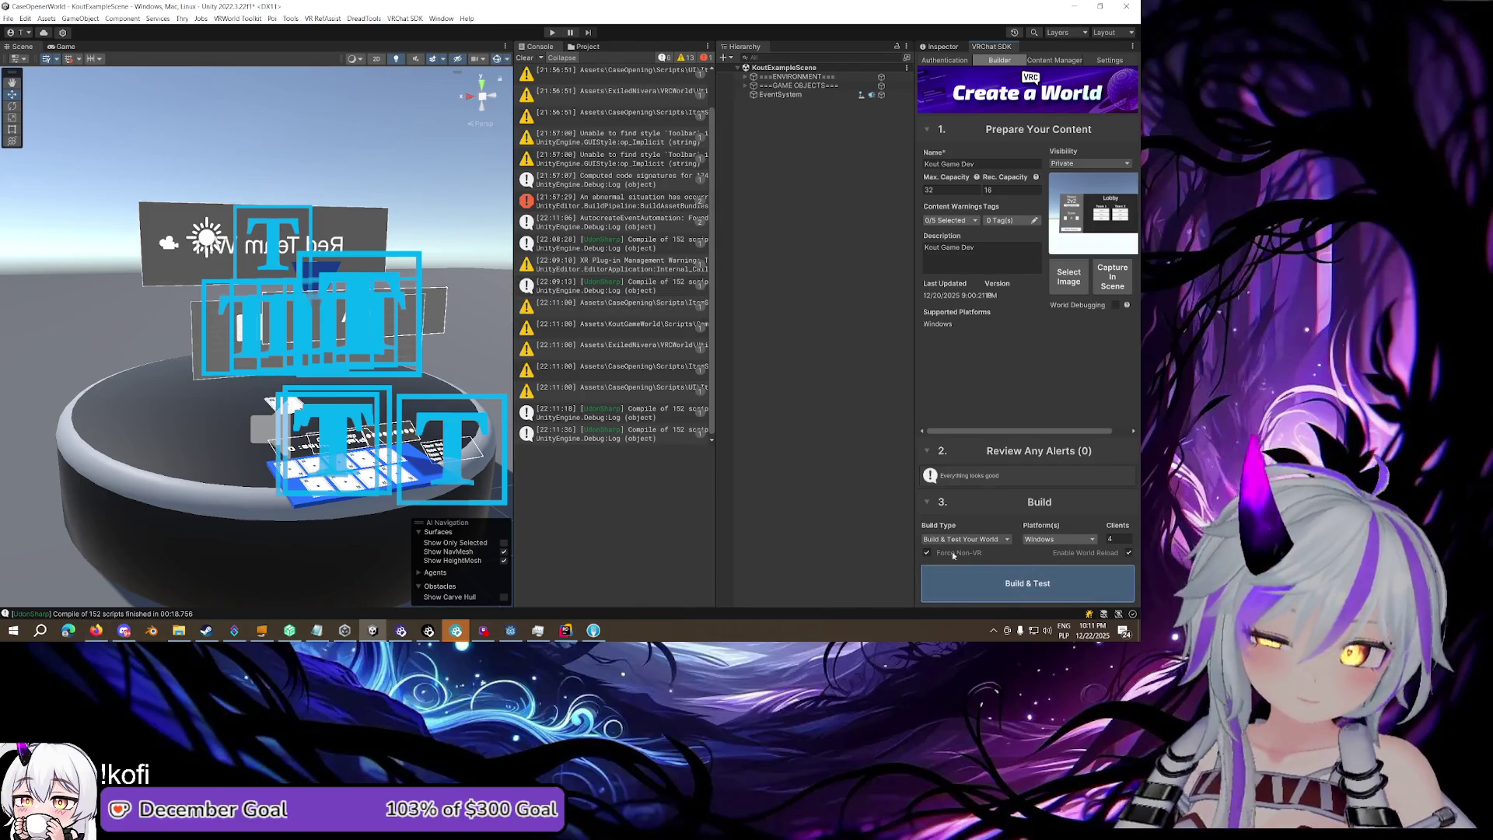
pyautogui.moveTo(576, 626)
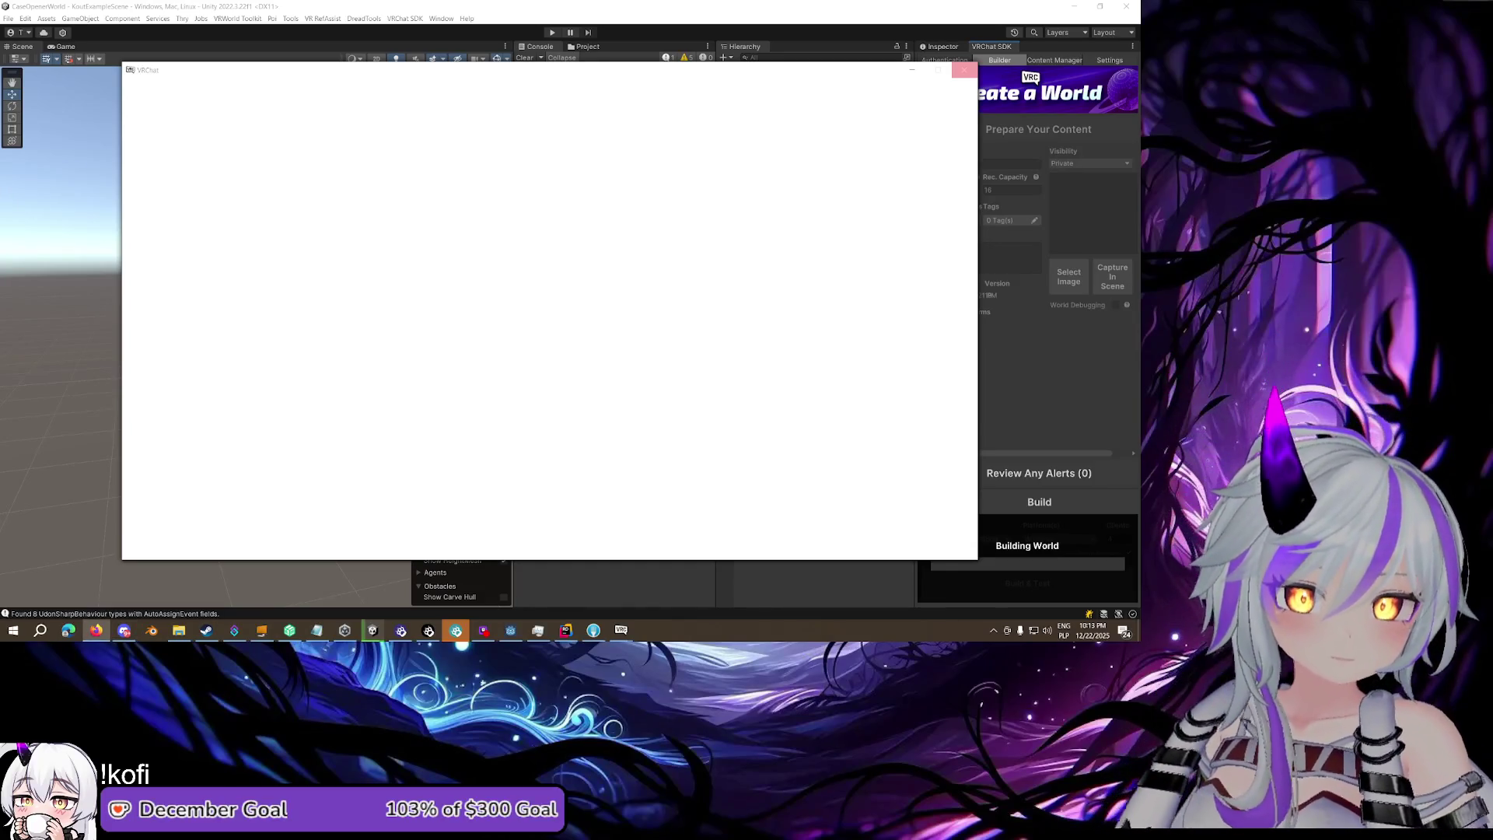
# Minimize Rider and bring the Notepad bug list in front of the VRChat test window
pyautogui.moveTo(631, 636)
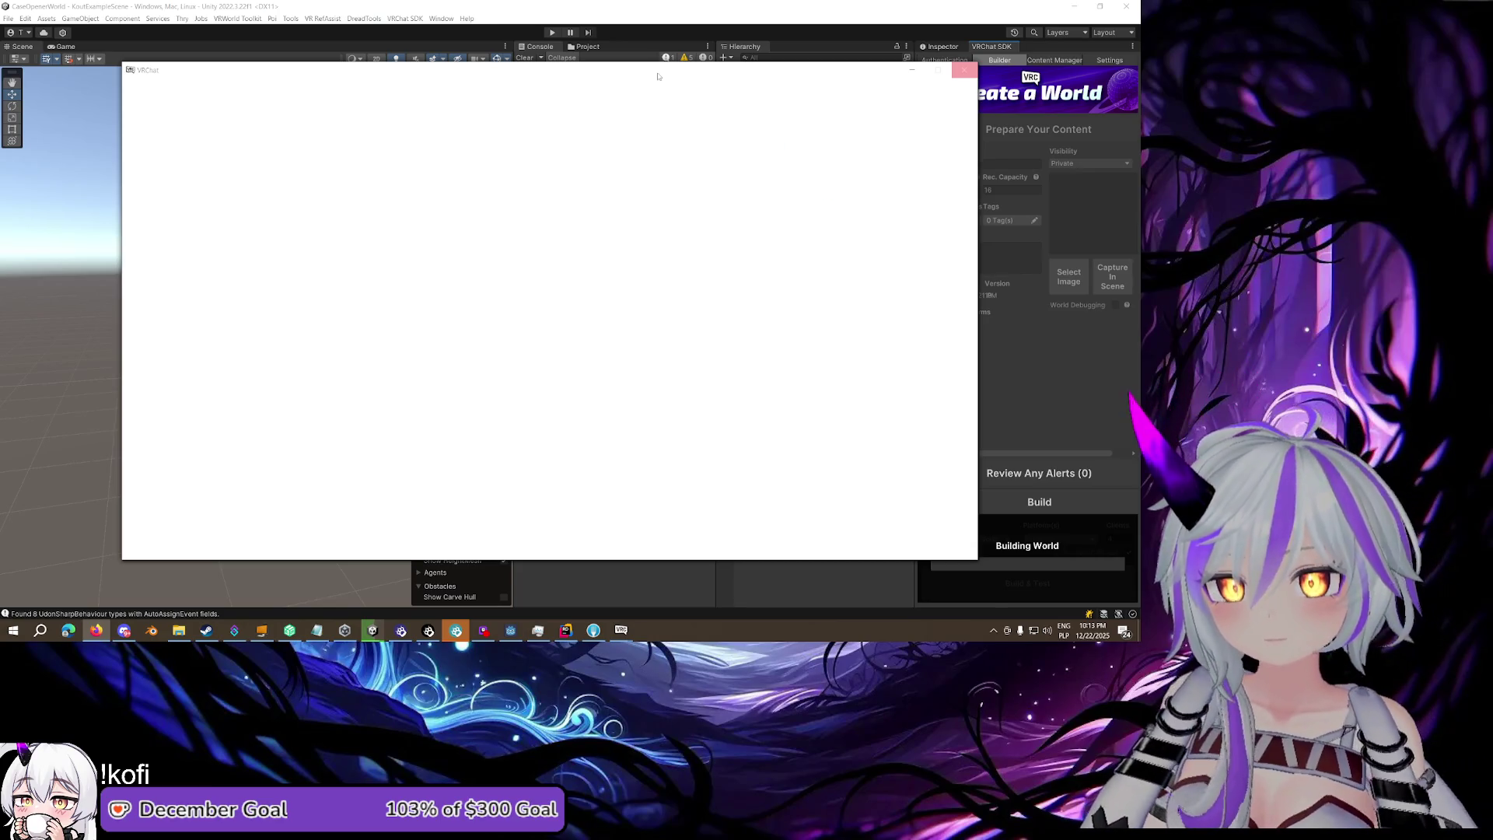
pyautogui.click(576, 629)
pyautogui.click(577, 627)
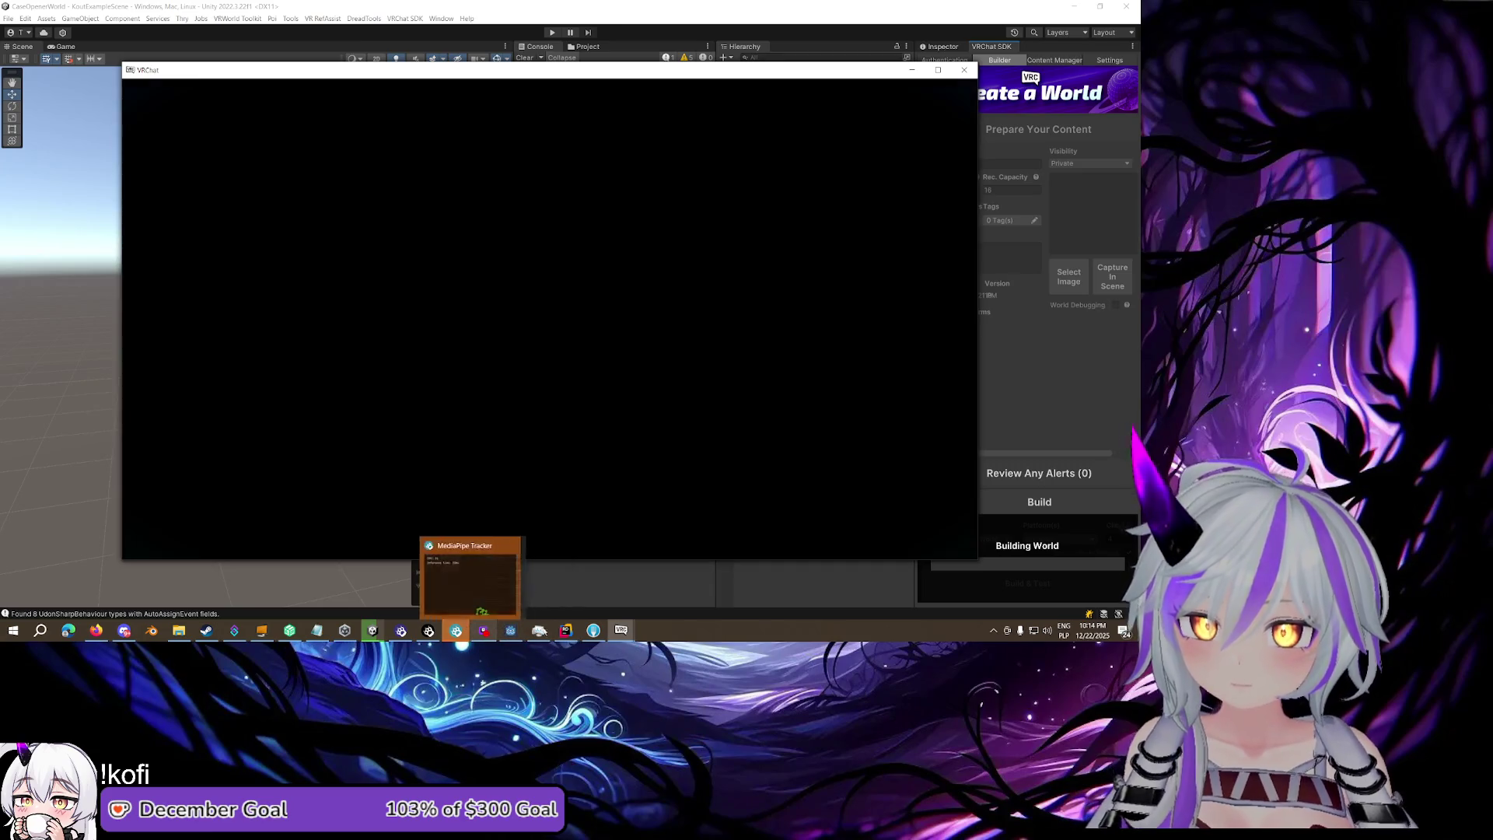
pyautogui.moveTo(510, 630)
pyautogui.click(317, 631)
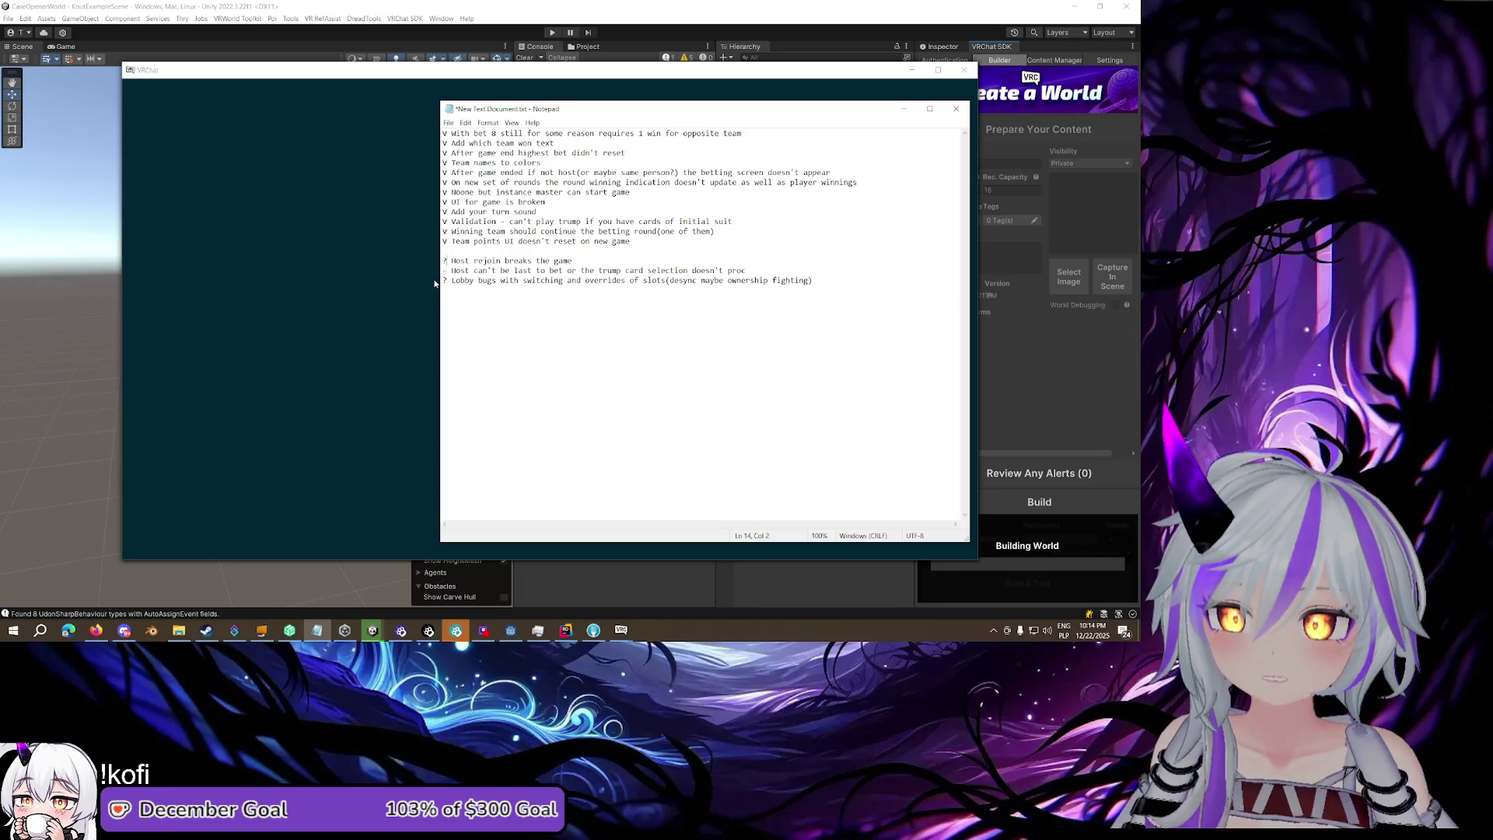
# Reword the rejoin note to 'Any rejoin breaks the game' and move the Lobby bugs line above it
pyautogui.press('BackSpace')
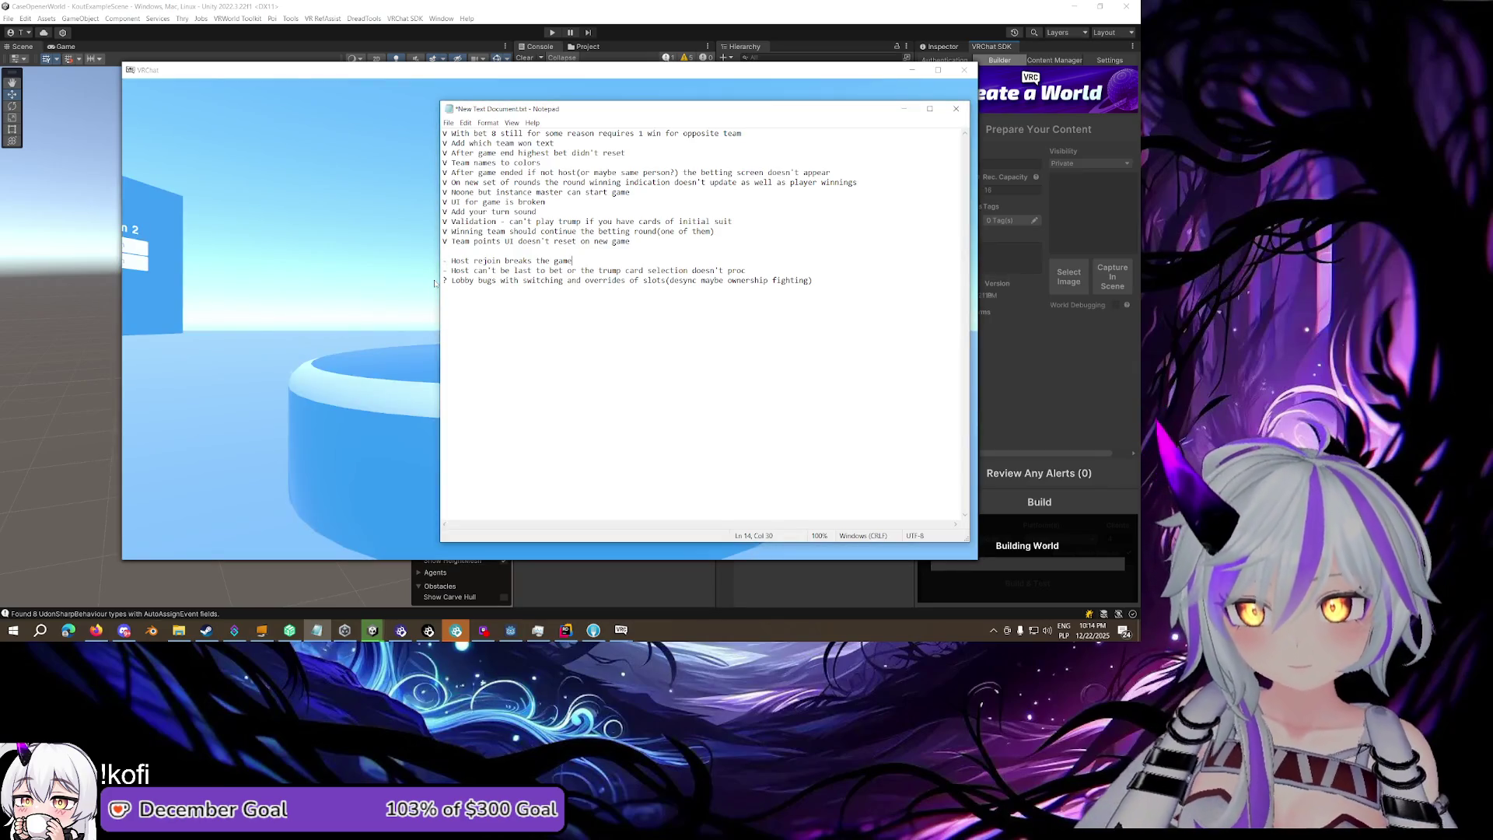
pyautogui.write('Any')
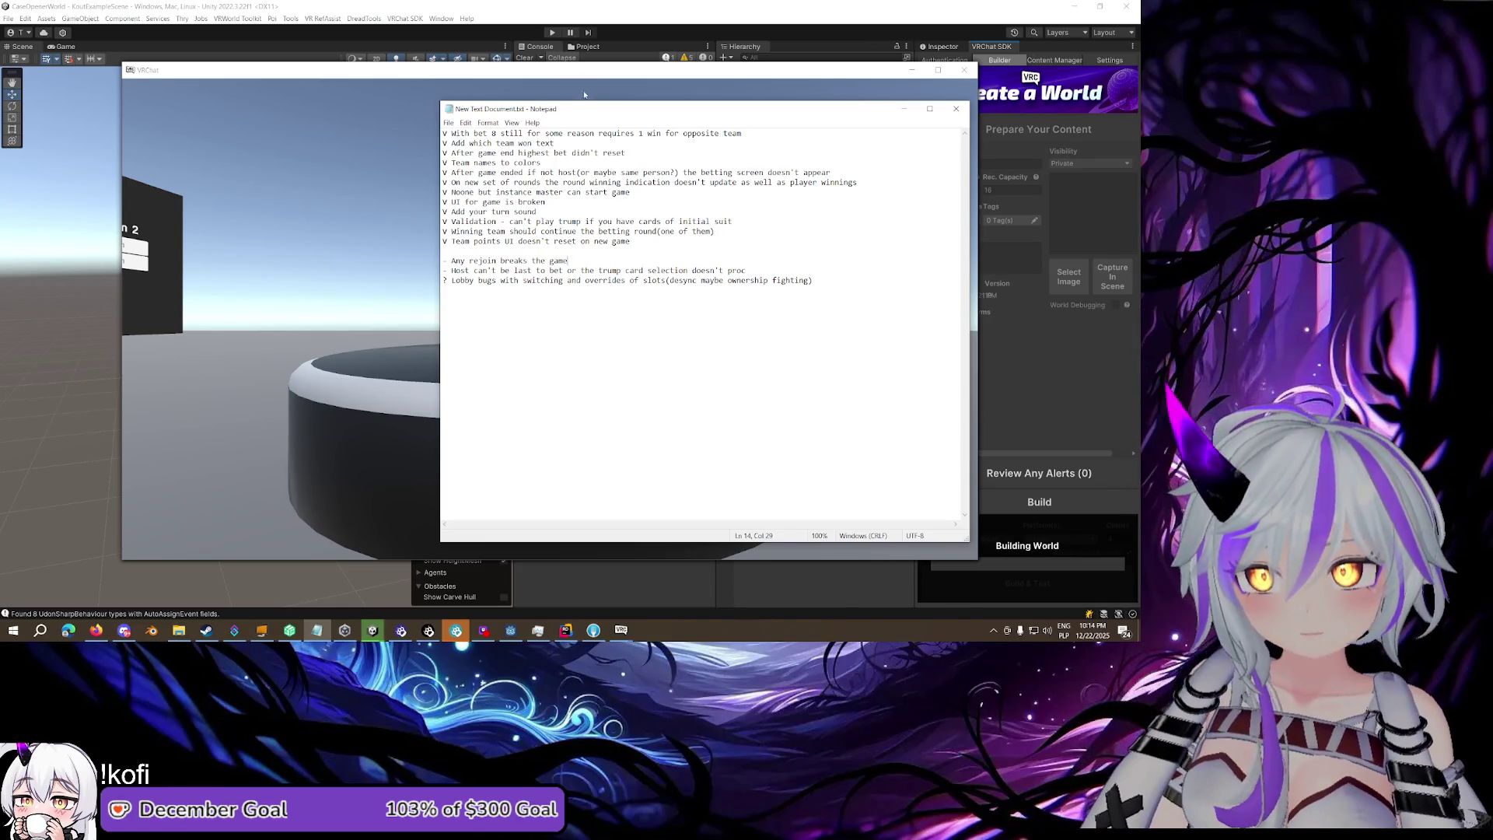
pyautogui.hotkey('shift', 'Home')
pyautogui.hotkey('ctrl', 'c')
pyautogui.press('BackSpace')
pyautogui.press('BackSpace')
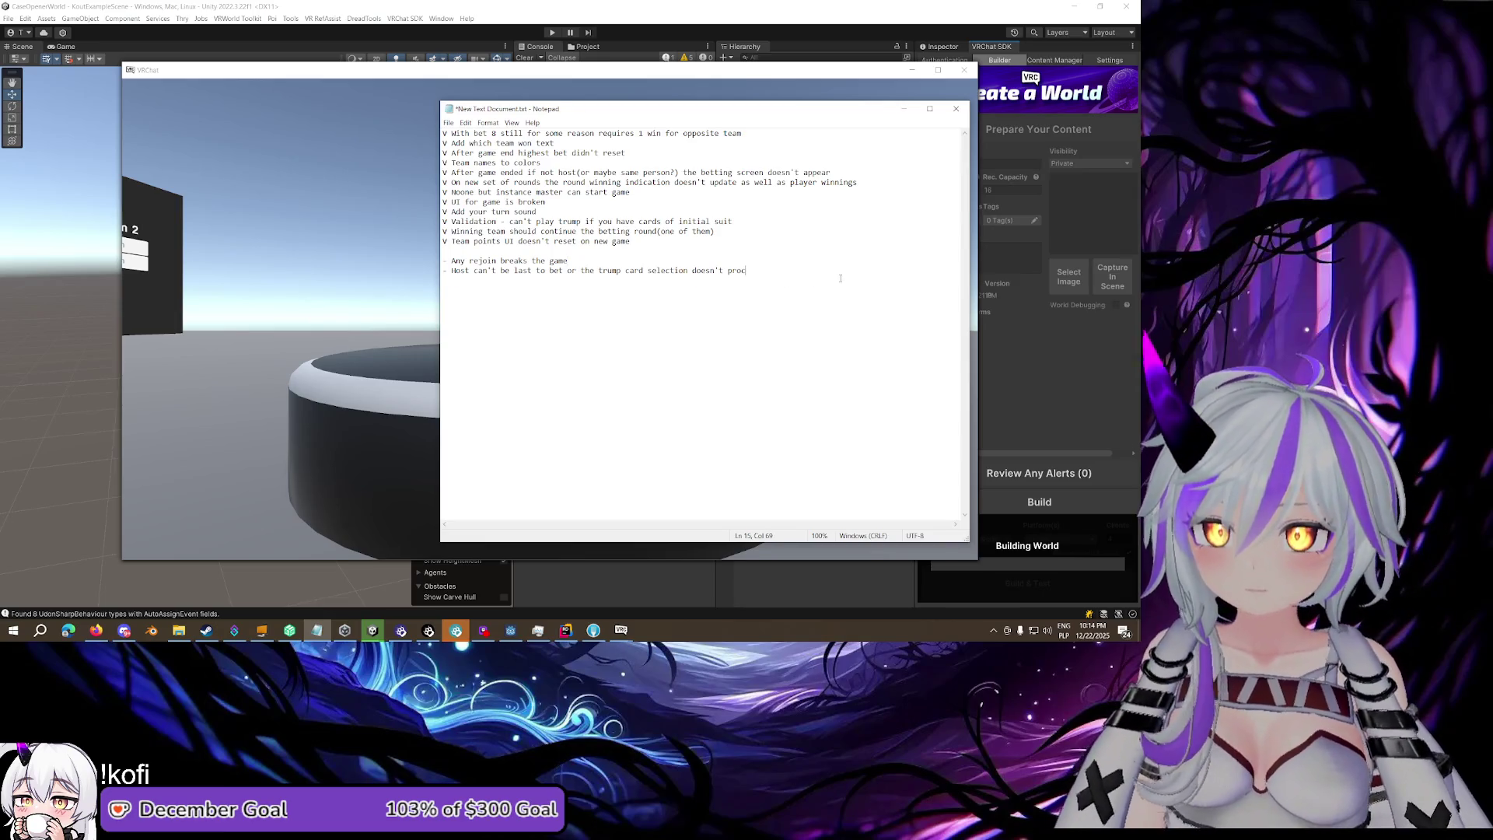
pyautogui.hotkey('ctrl', 'v')
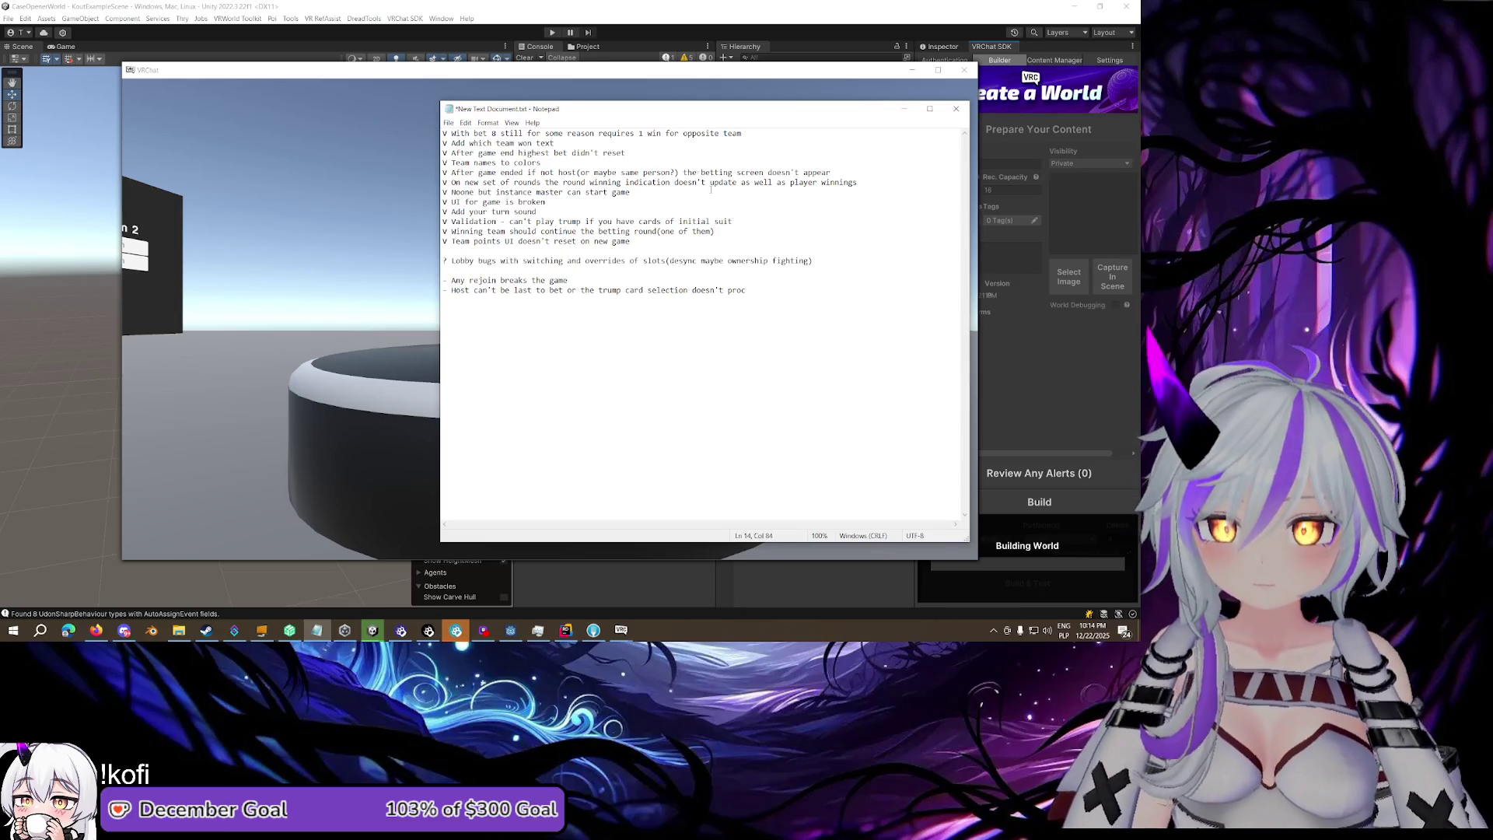
pyautogui.click(657, 74)
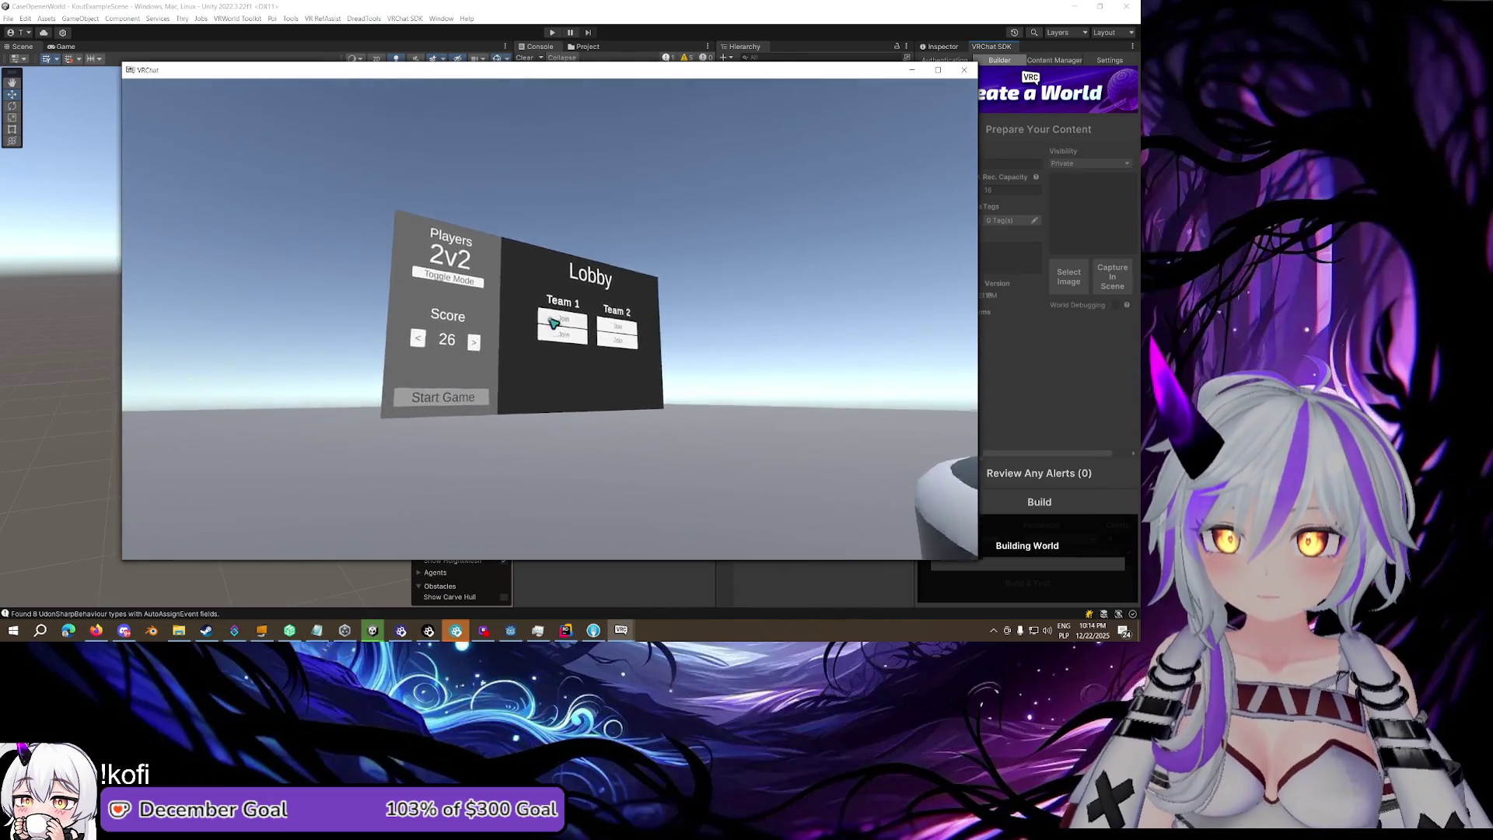
# Put one test client on Team 1 and the other on Team 2, then start the card game
pyautogui.click(553, 322)
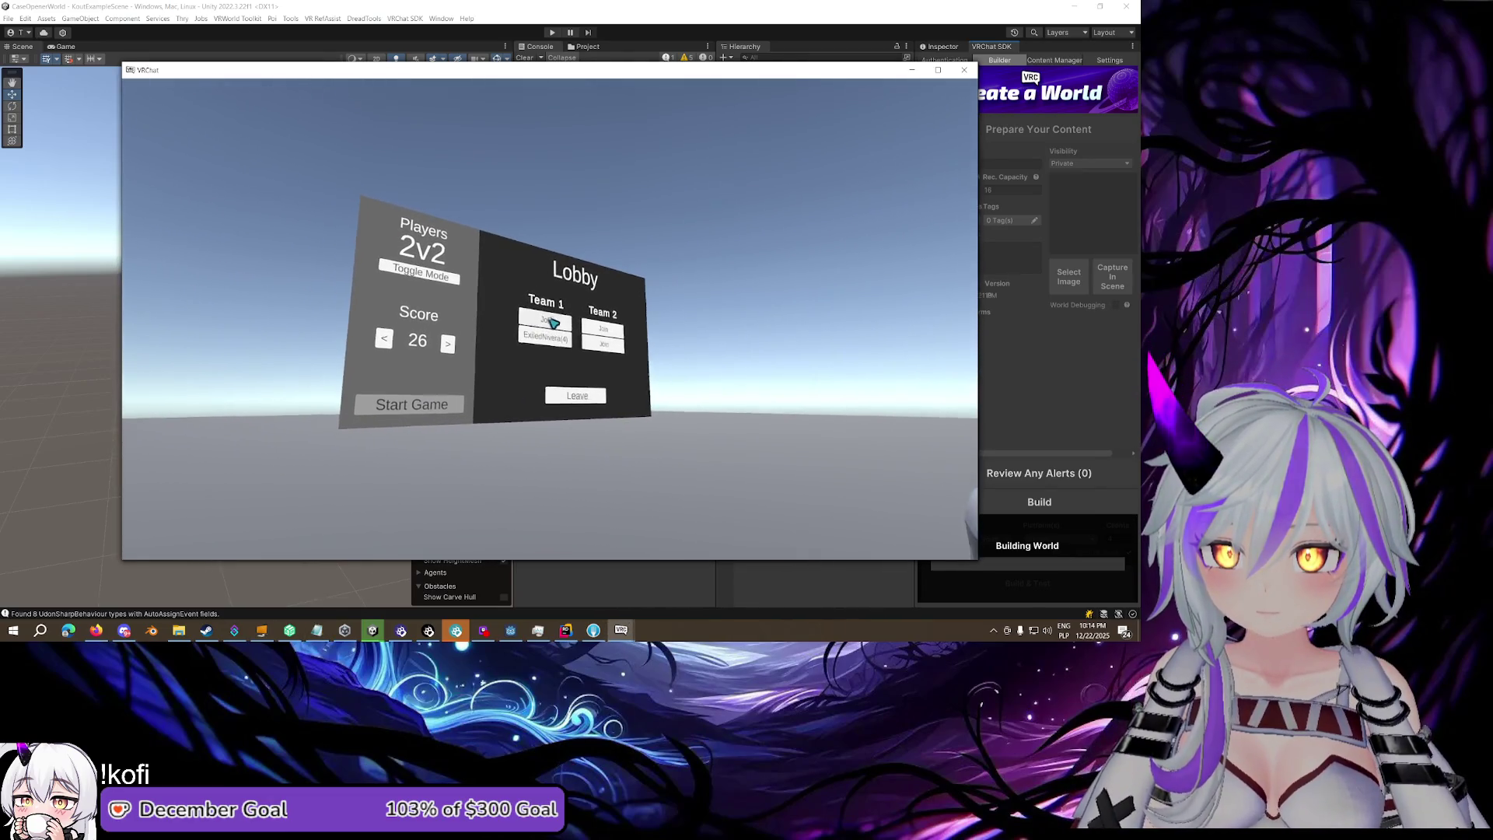
pyautogui.press('Escape')
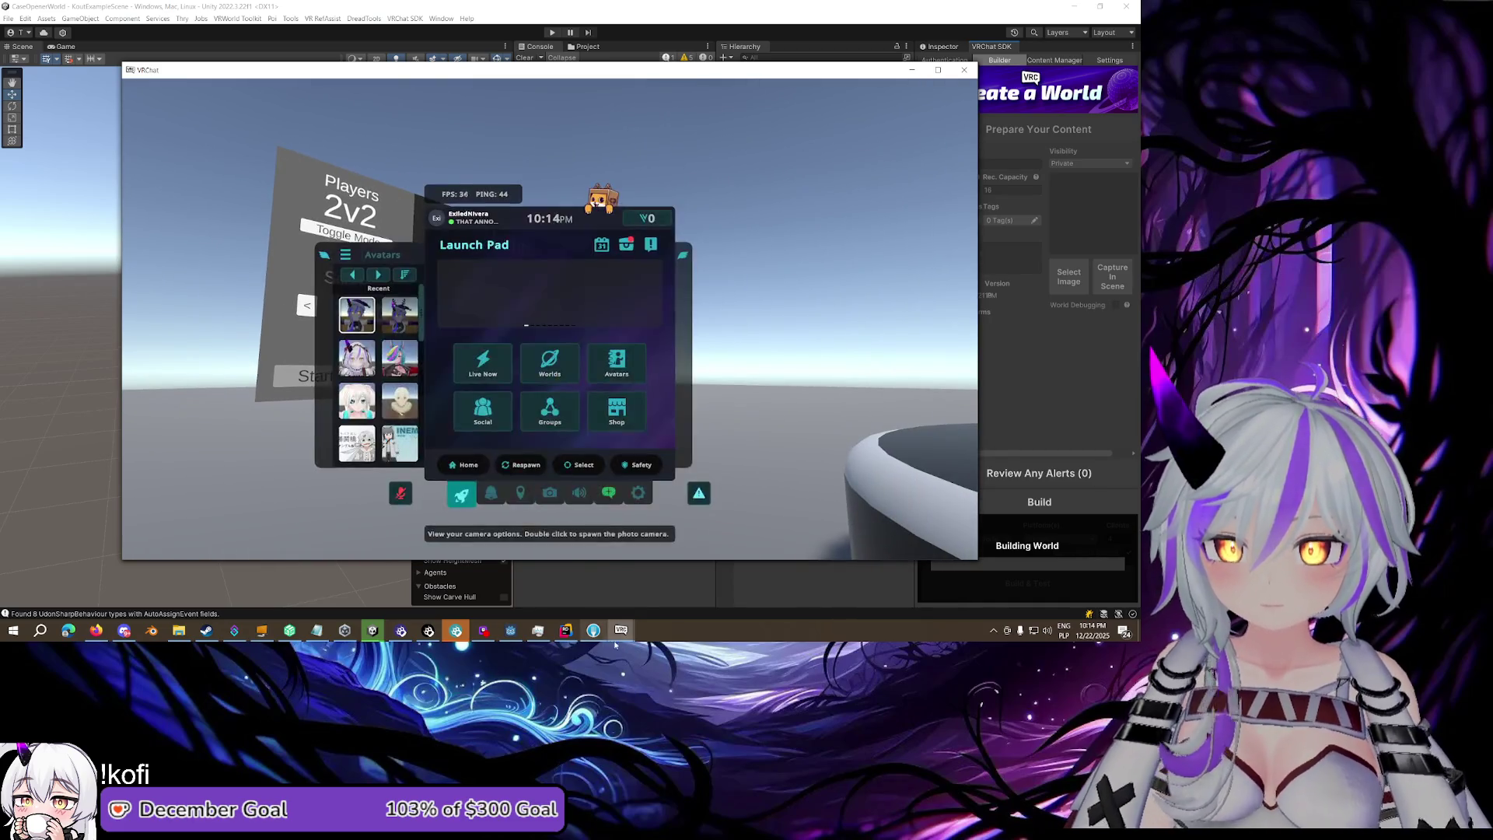
pyautogui.click(445, 583)
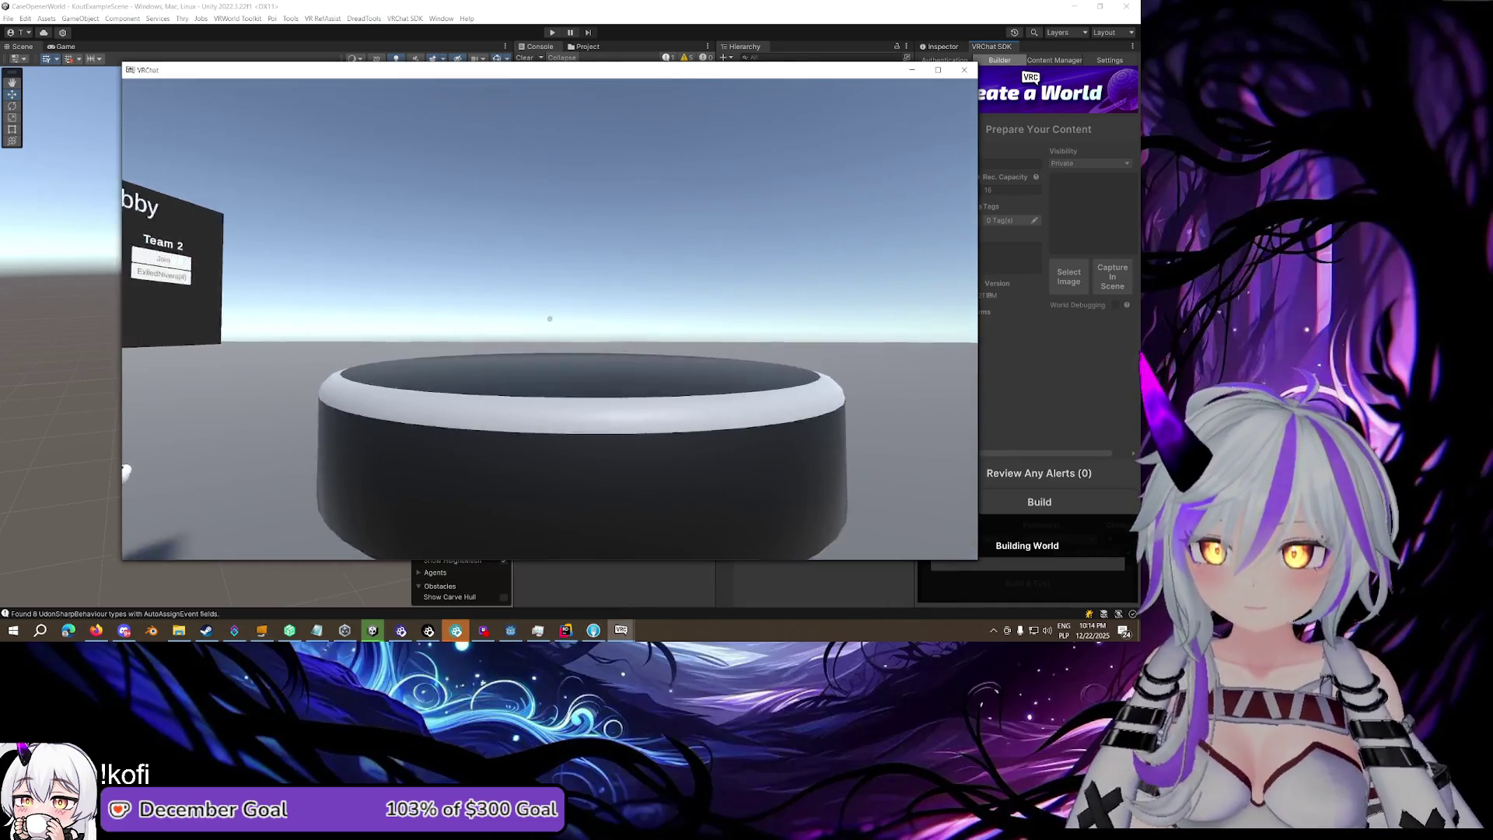
pyautogui.press('Escape')
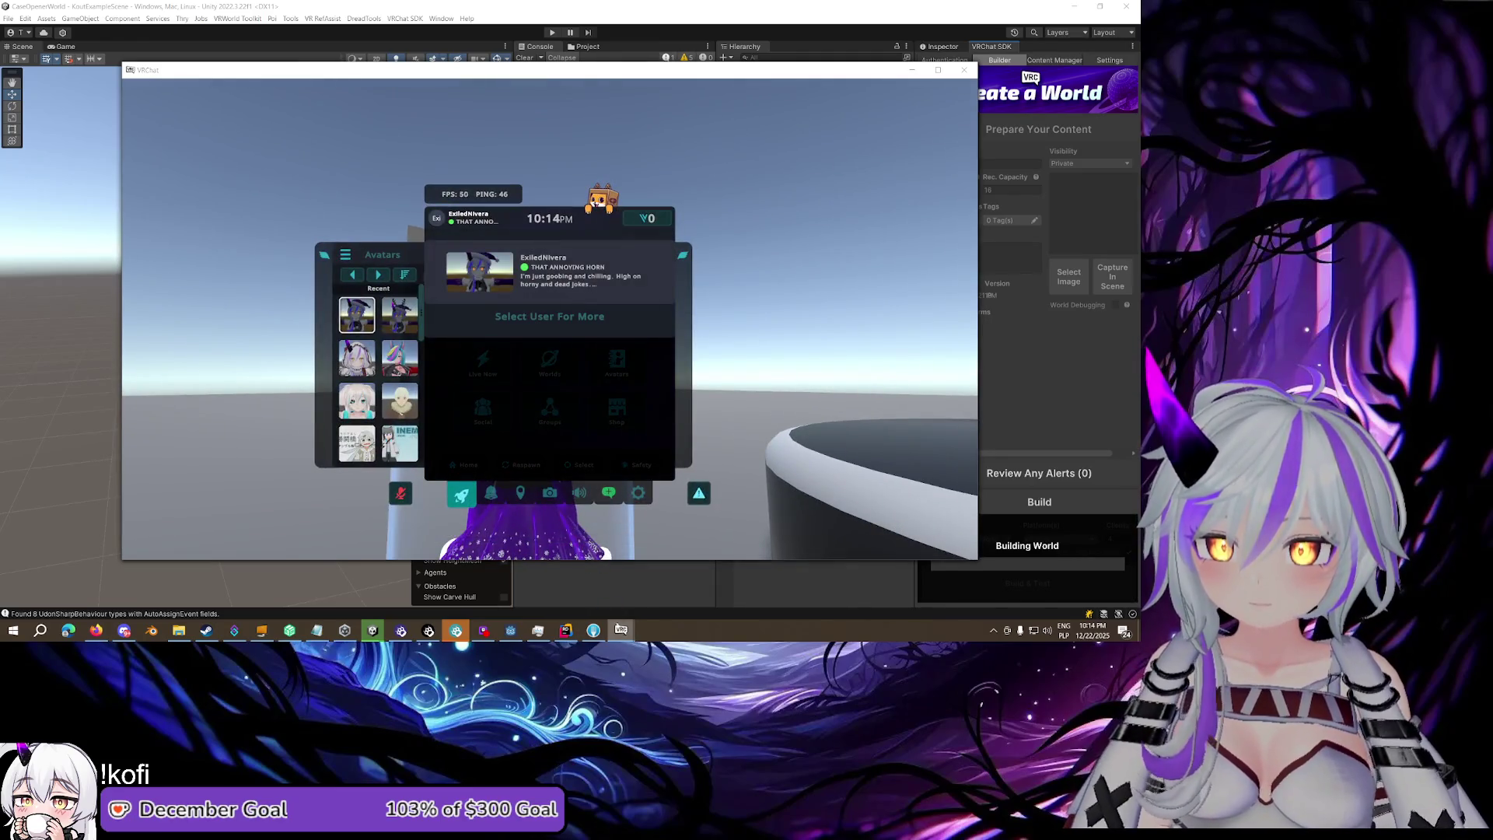
pyautogui.moveTo(620, 630)
pyautogui.click(559, 583)
pyautogui.press('Escape')
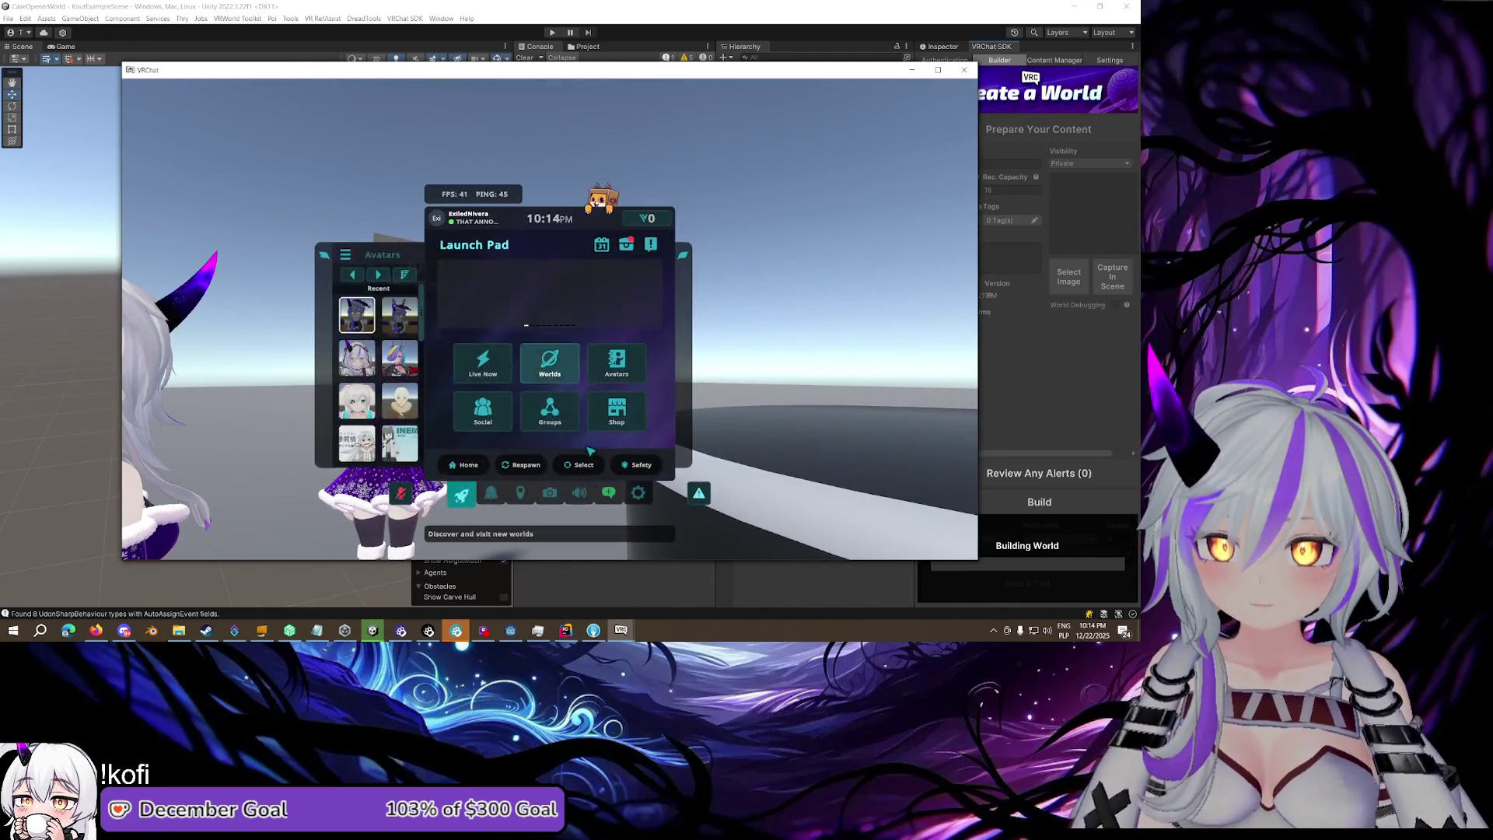
pyautogui.click(630, 630)
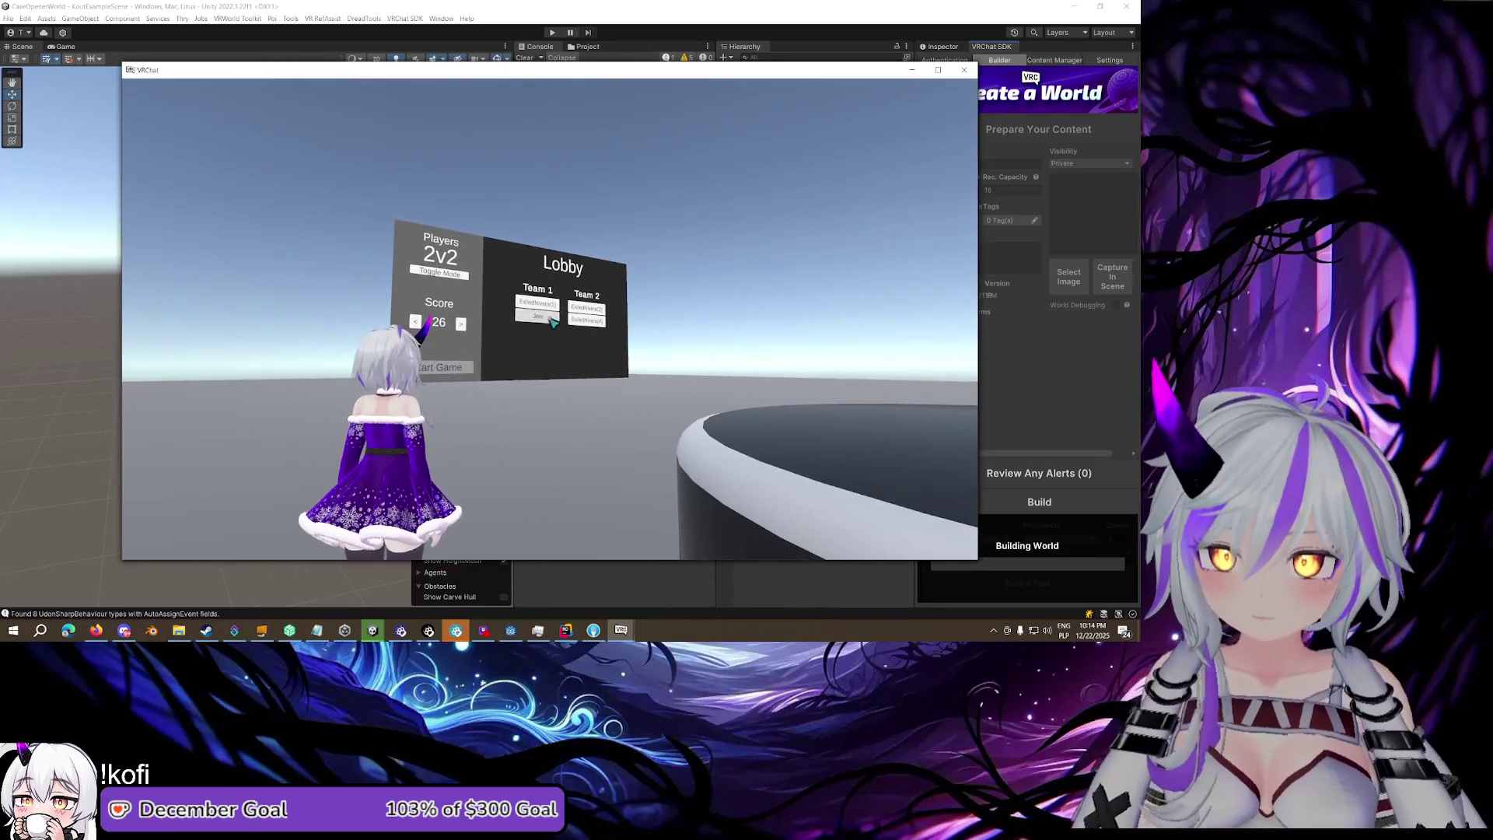
pyautogui.press('Escape')
pyautogui.press('Escape')
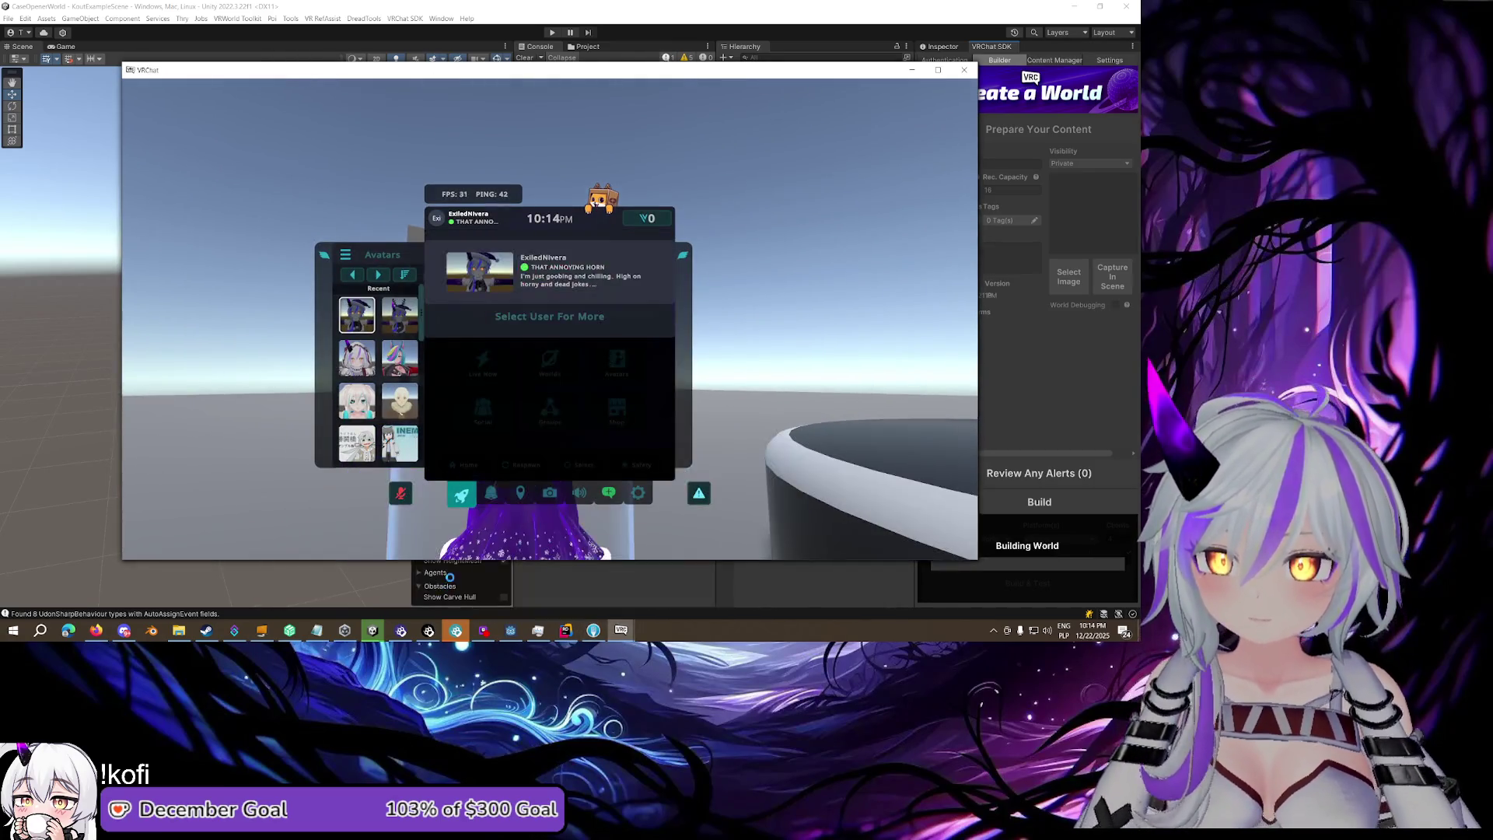
pyautogui.click(551, 324)
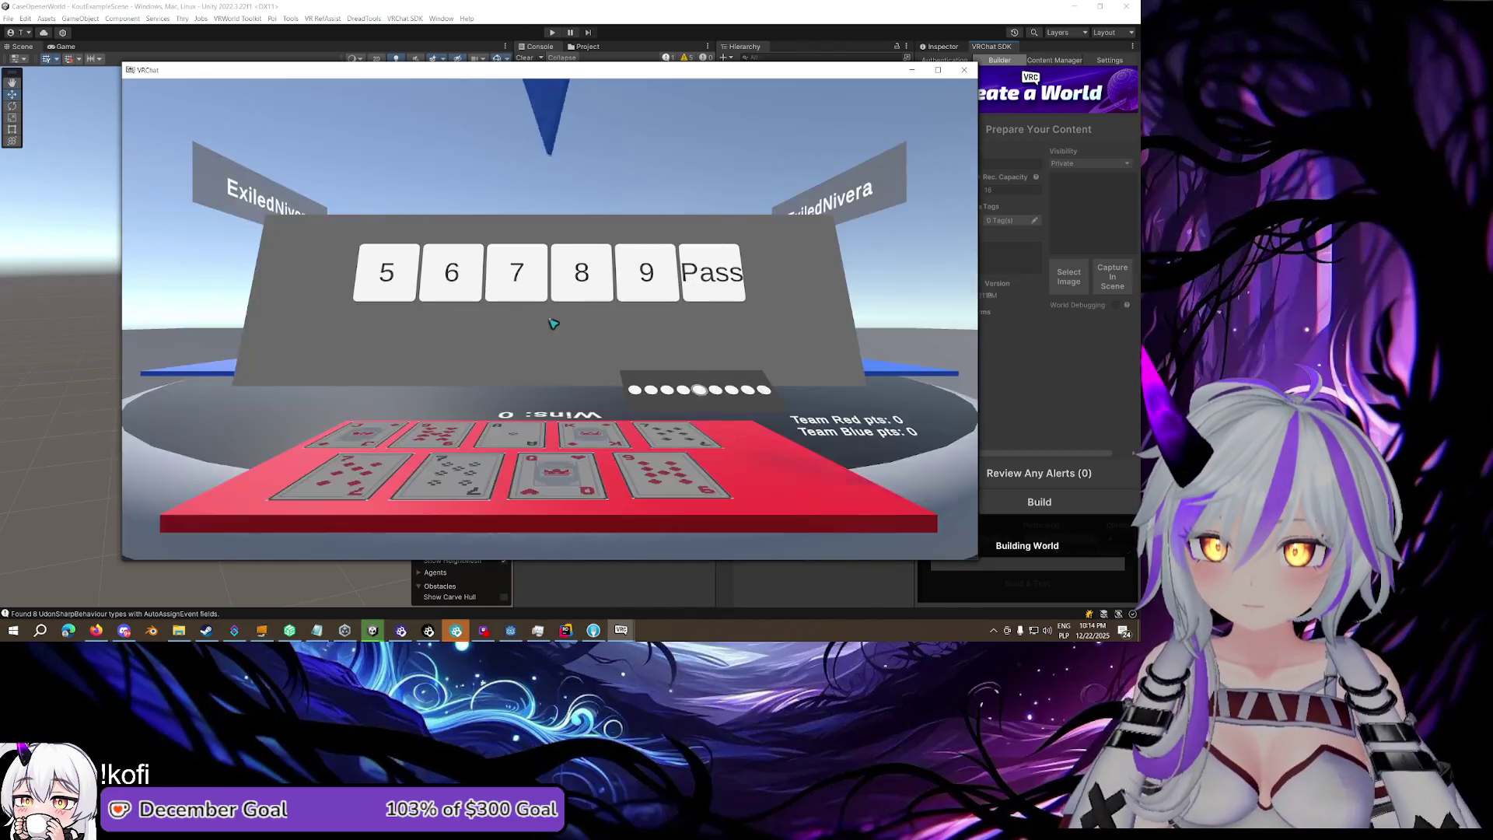
# Check the current instance's information, then open the debug log viewer
pyautogui.hotkey('alt', 'Tab')
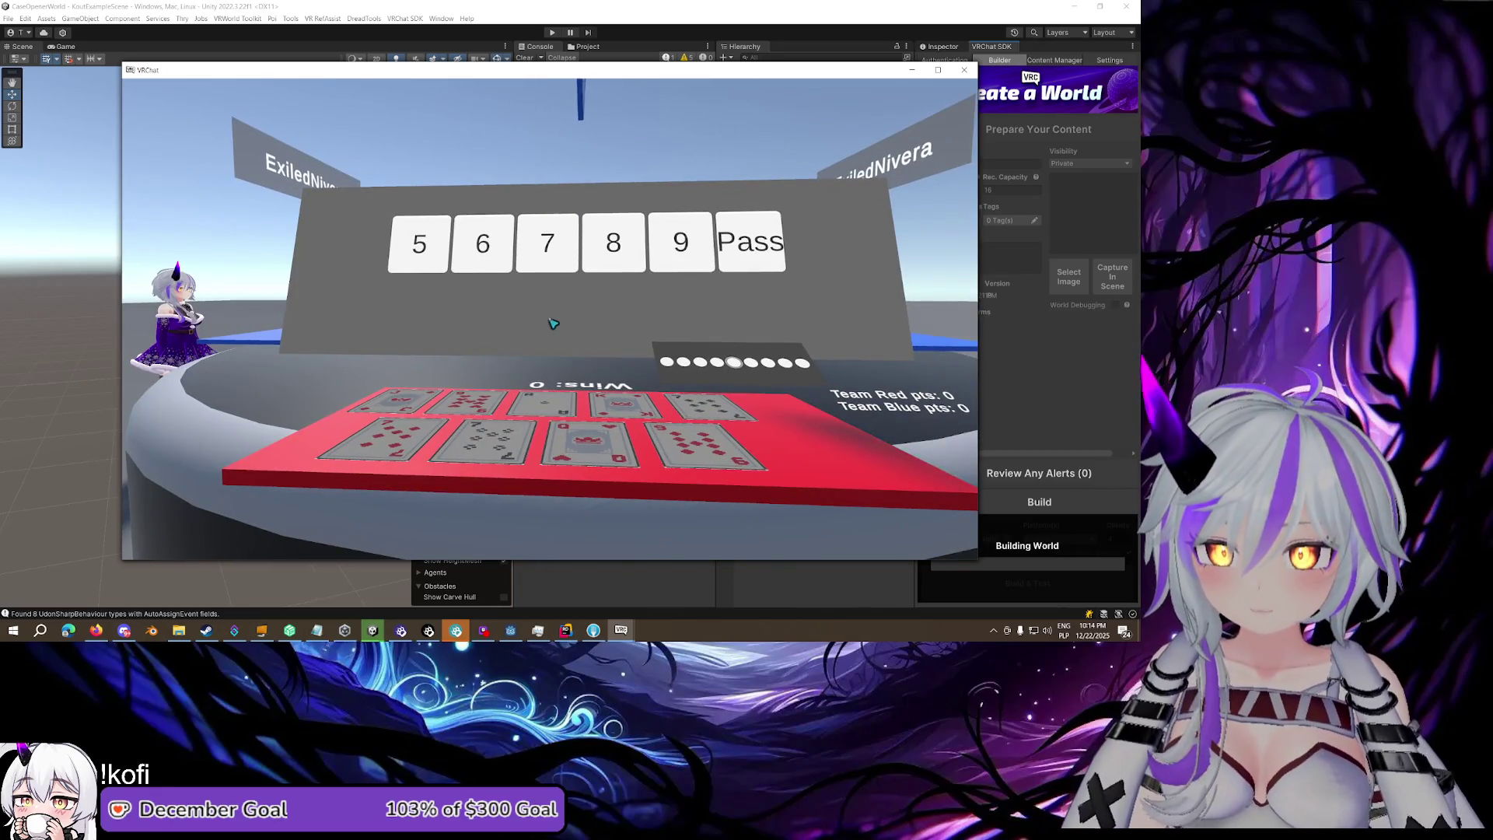
pyautogui.press('Escape')
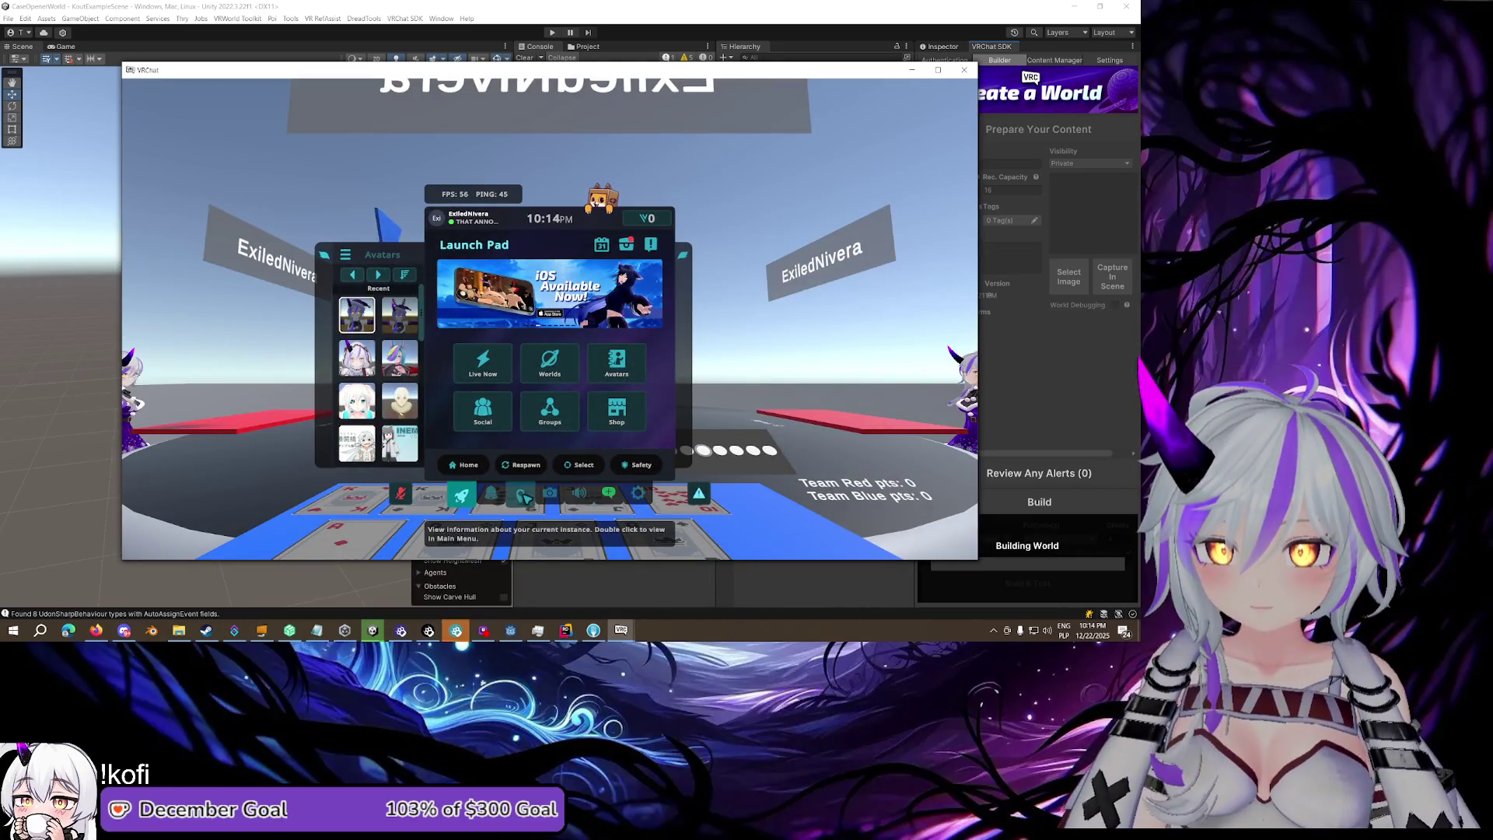
pyautogui.click(525, 498)
pyautogui.click(517, 443)
pyautogui.click(483, 444)
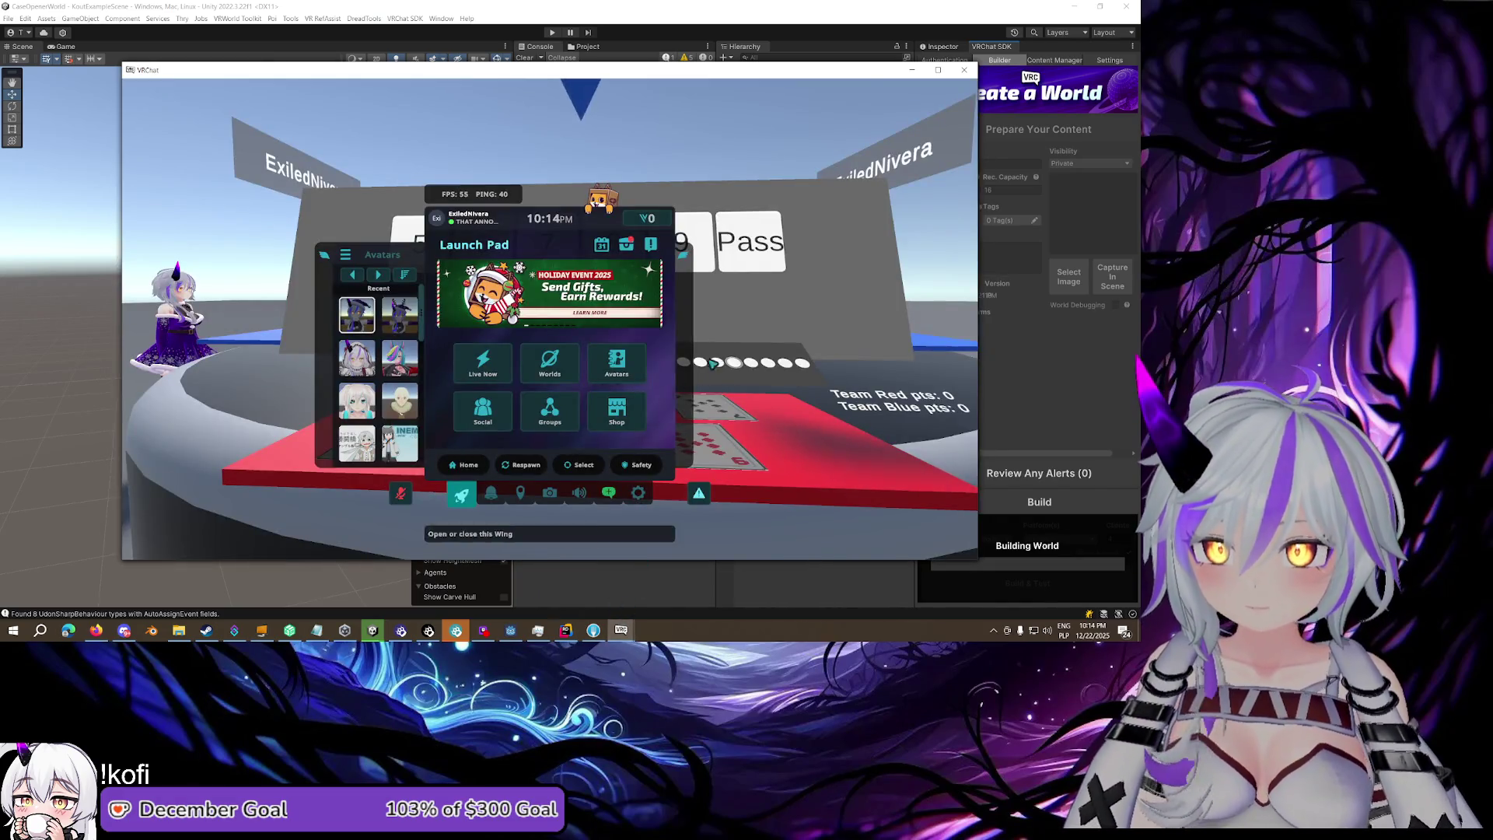
pyautogui.hotkey('shift', '`', '3')
# Walk up to the debug log panel to read the OnPlayerLeft/KickPlayer lines, then go back to Rider
pyautogui.press('s')
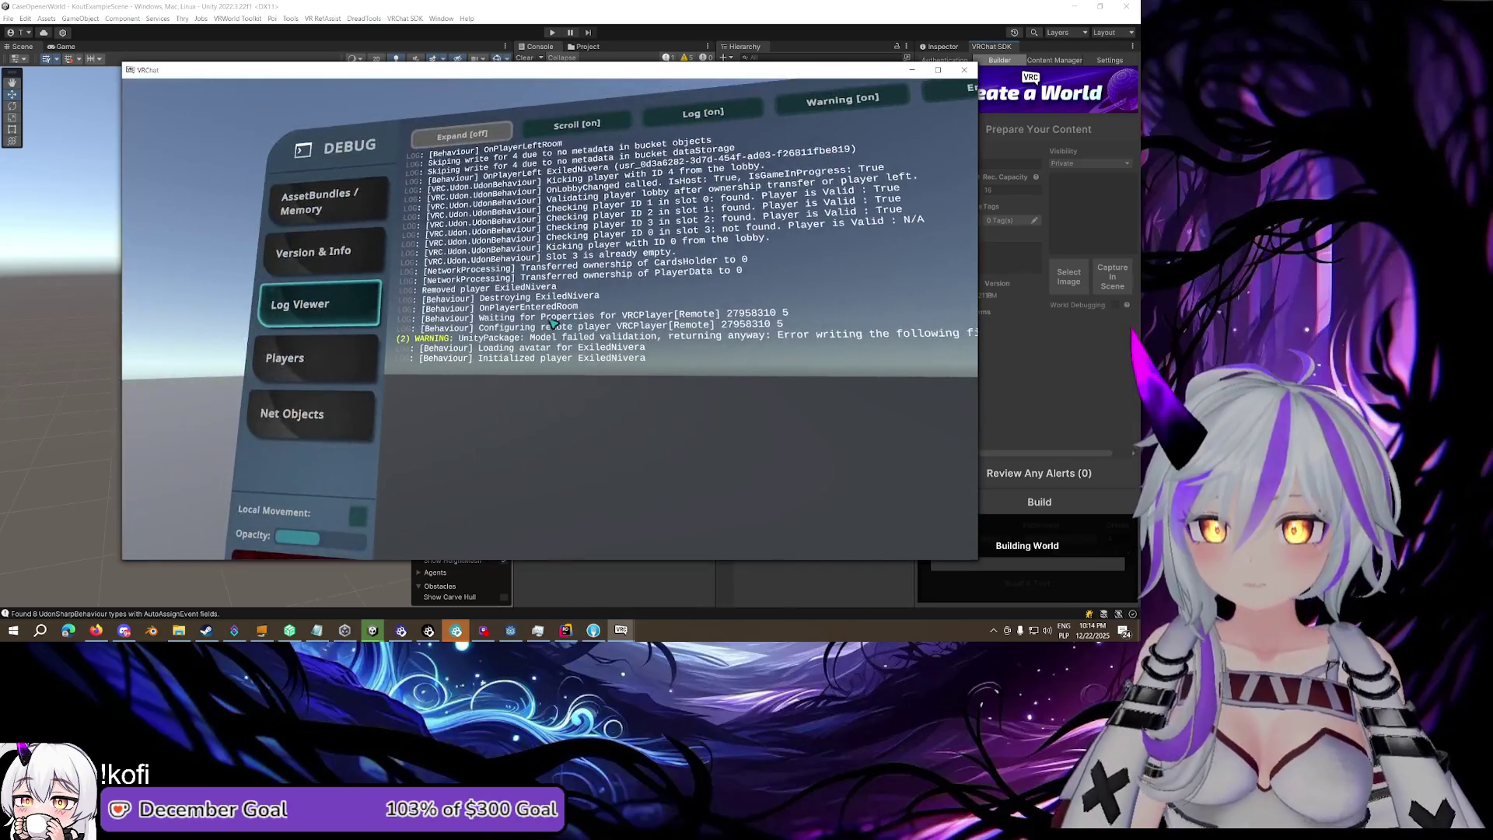
pyautogui.press('w')
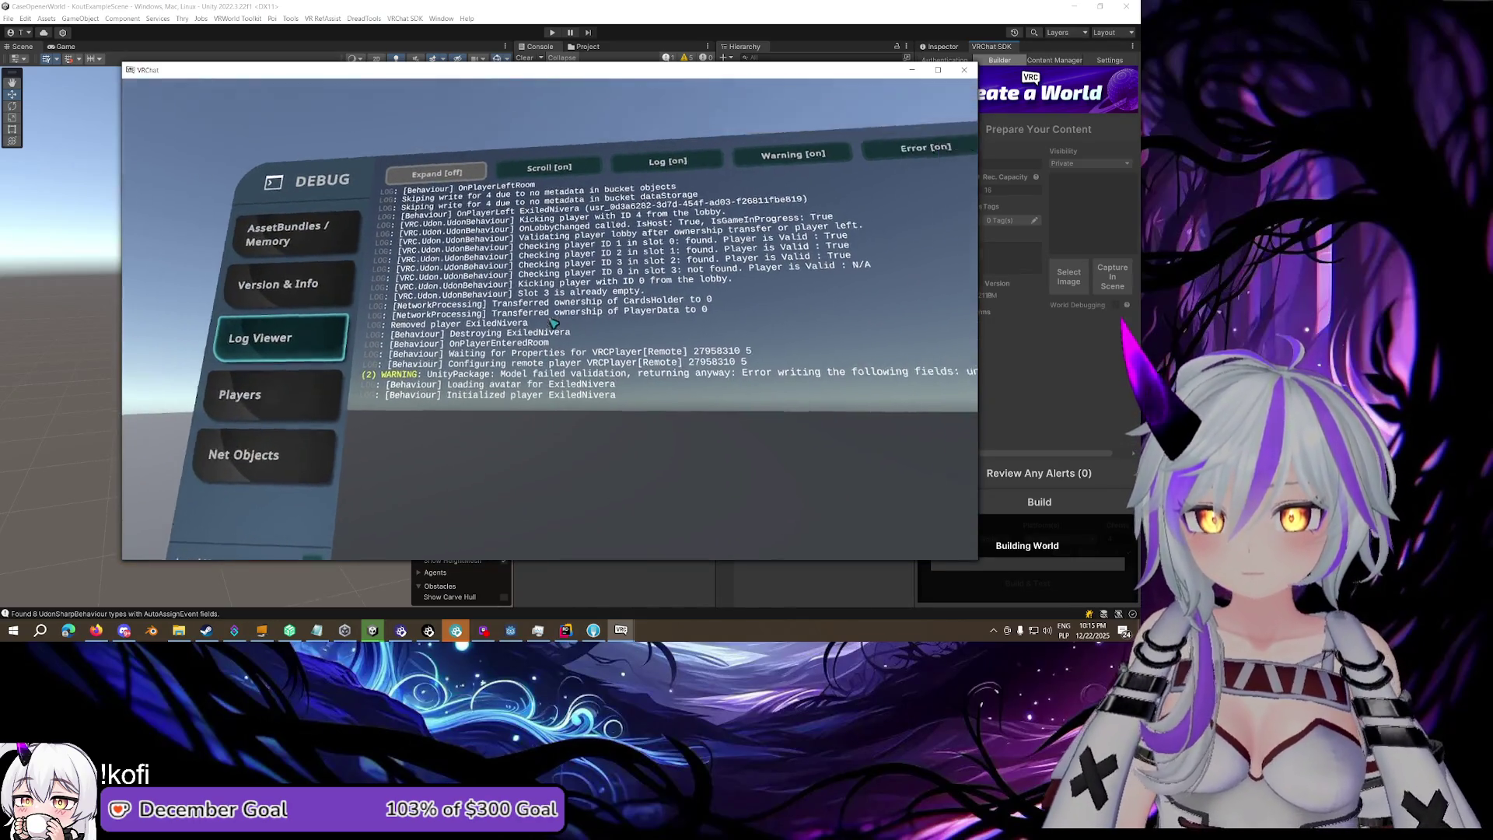
pyautogui.press('w')
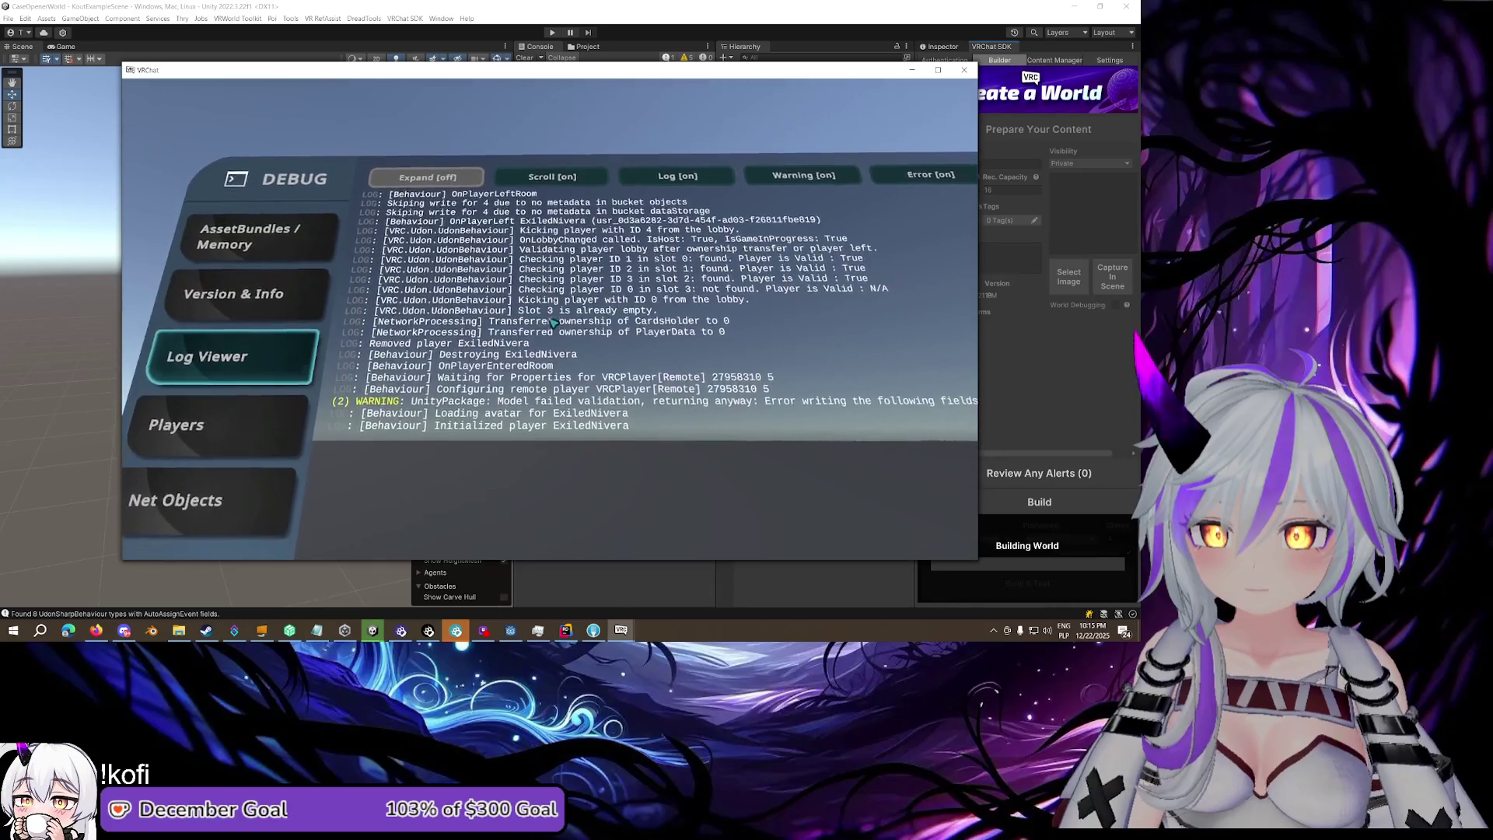
pyautogui.press('d')
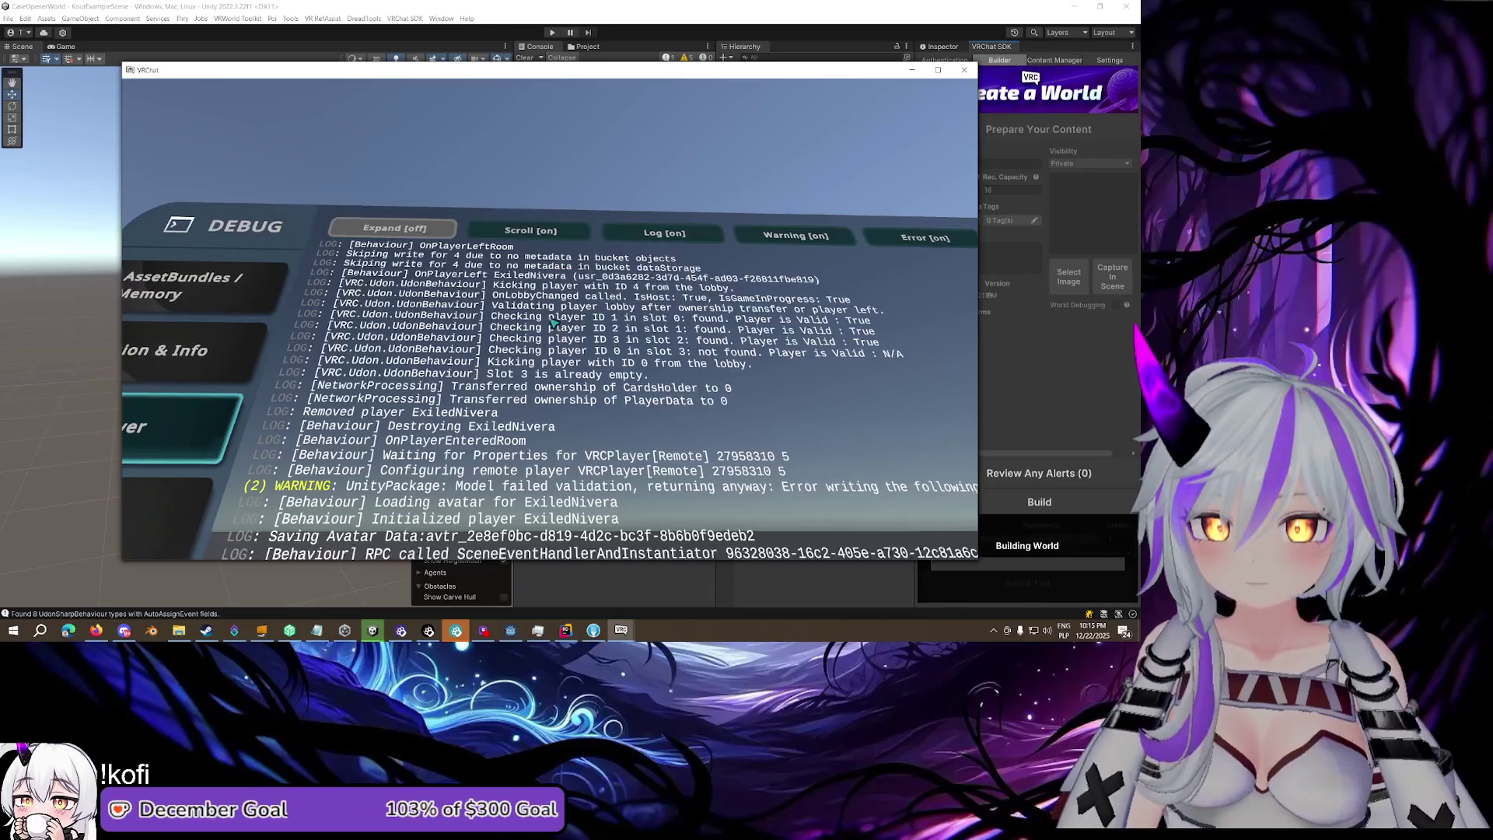
pyautogui.press('w')
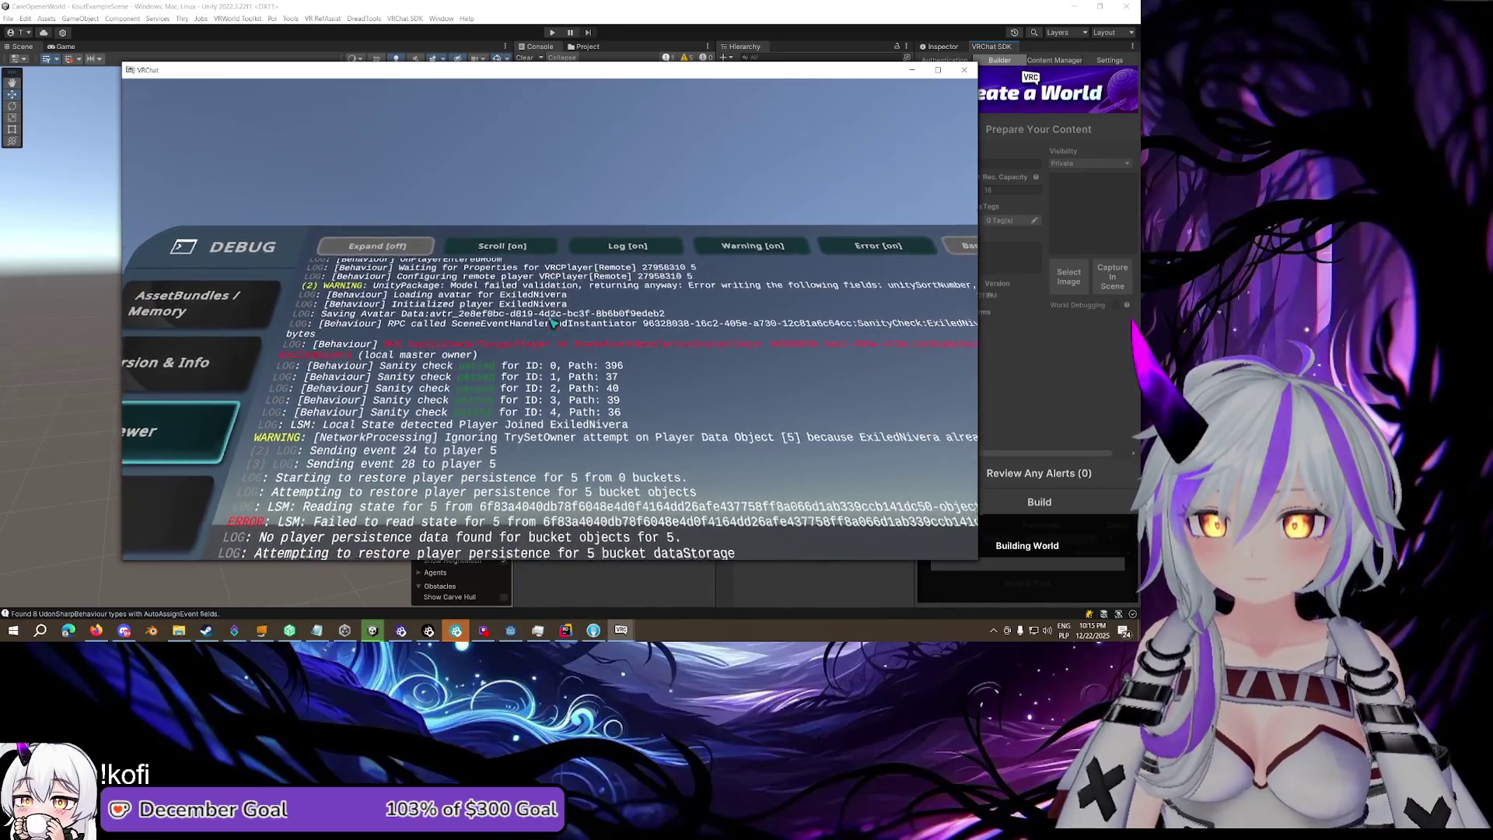
pyautogui.press('w')
pyautogui.press('s')
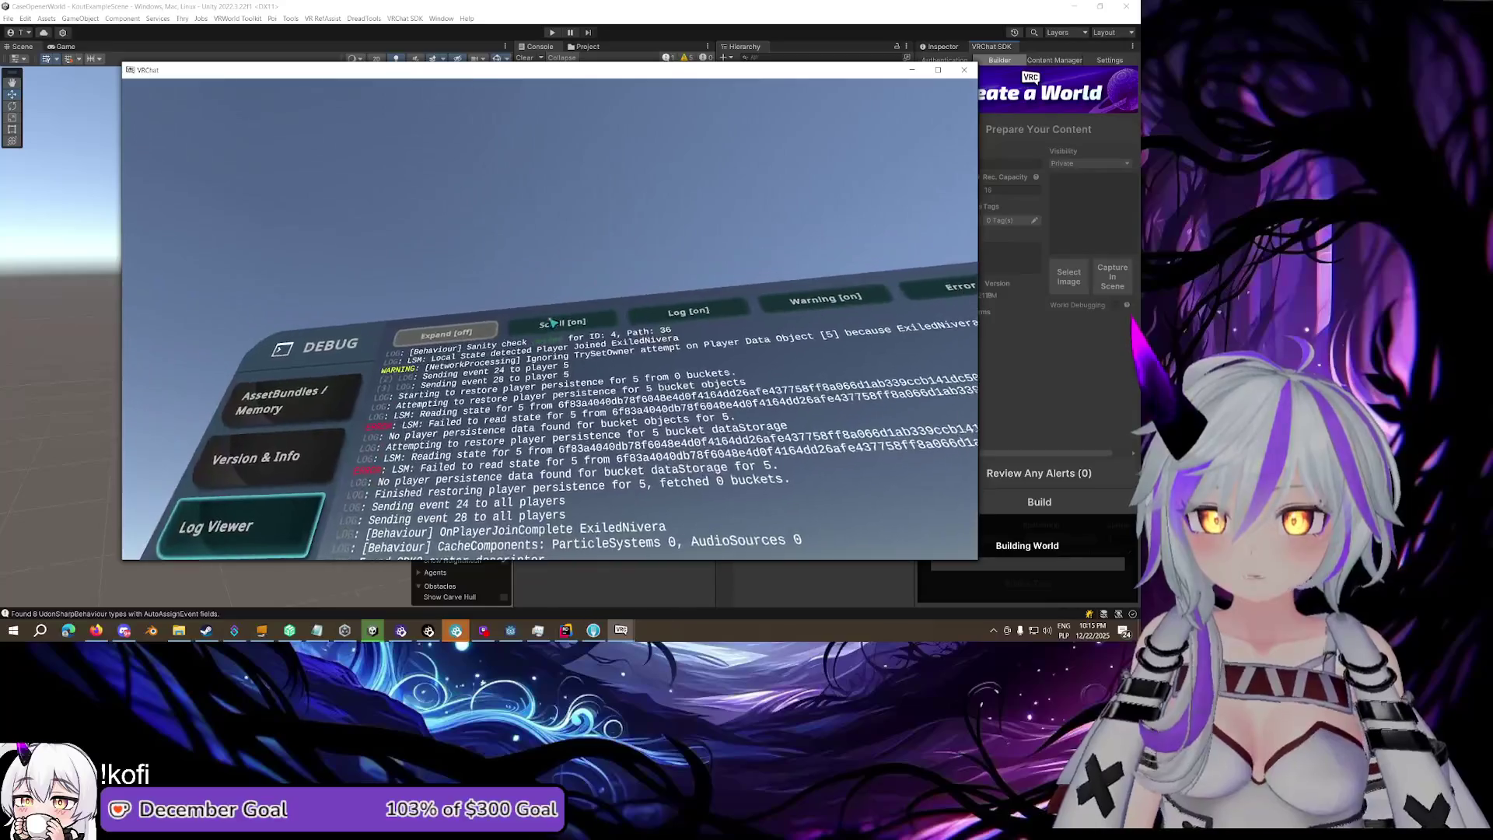
pyautogui.press('w')
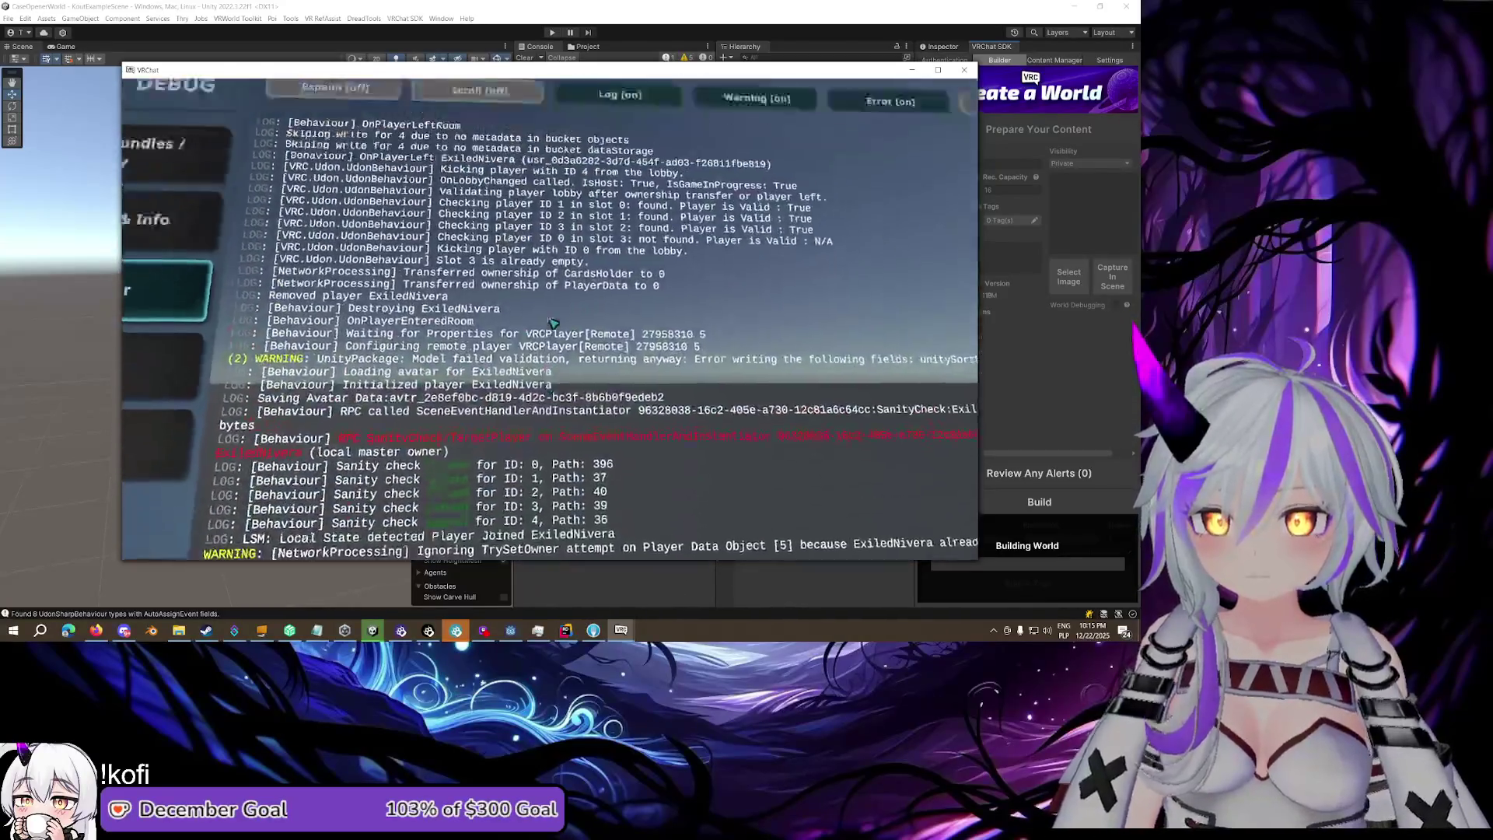
pyautogui.press('s')
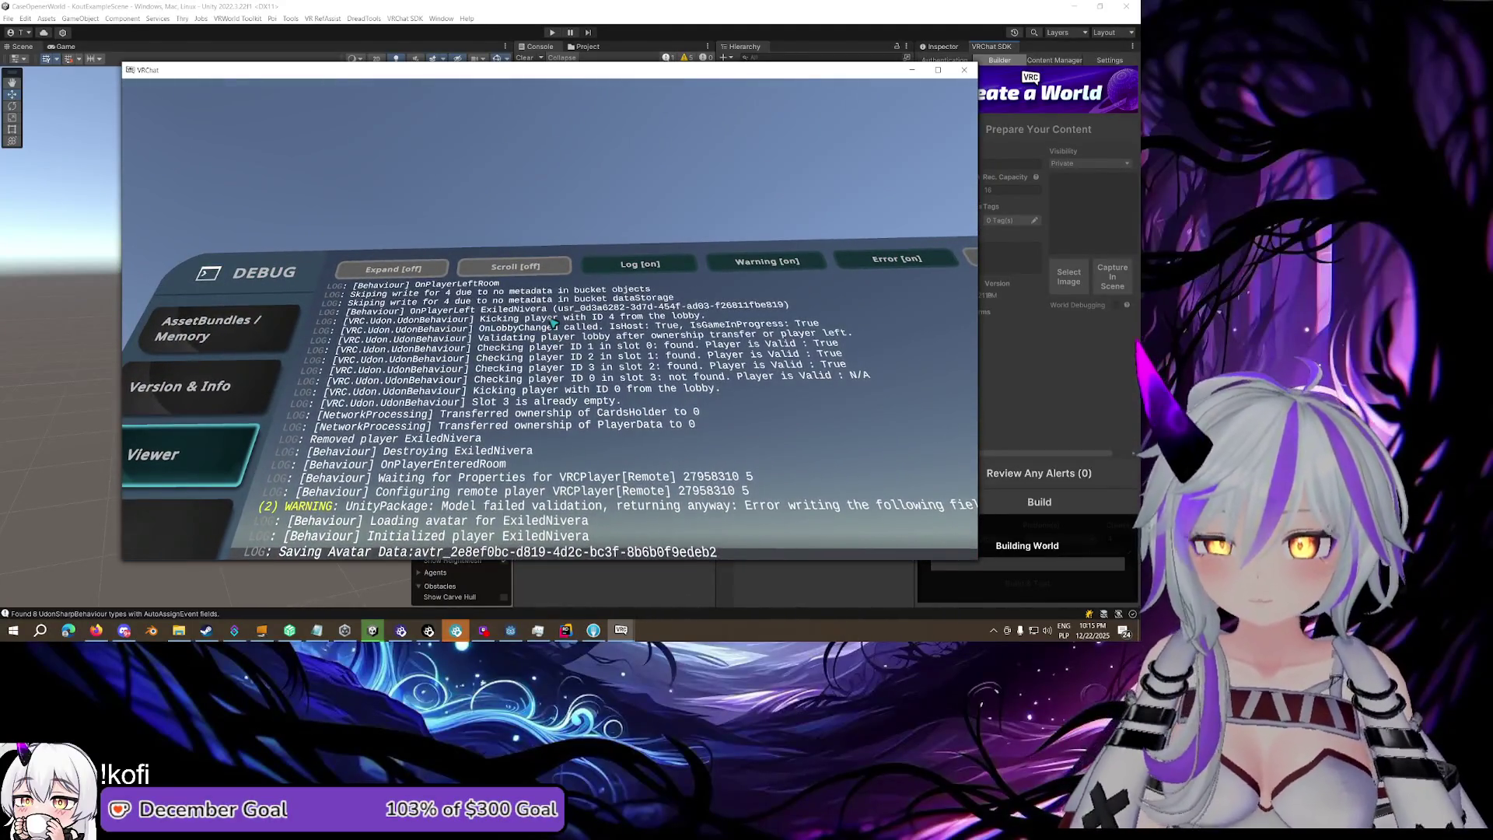
pyautogui.press('s')
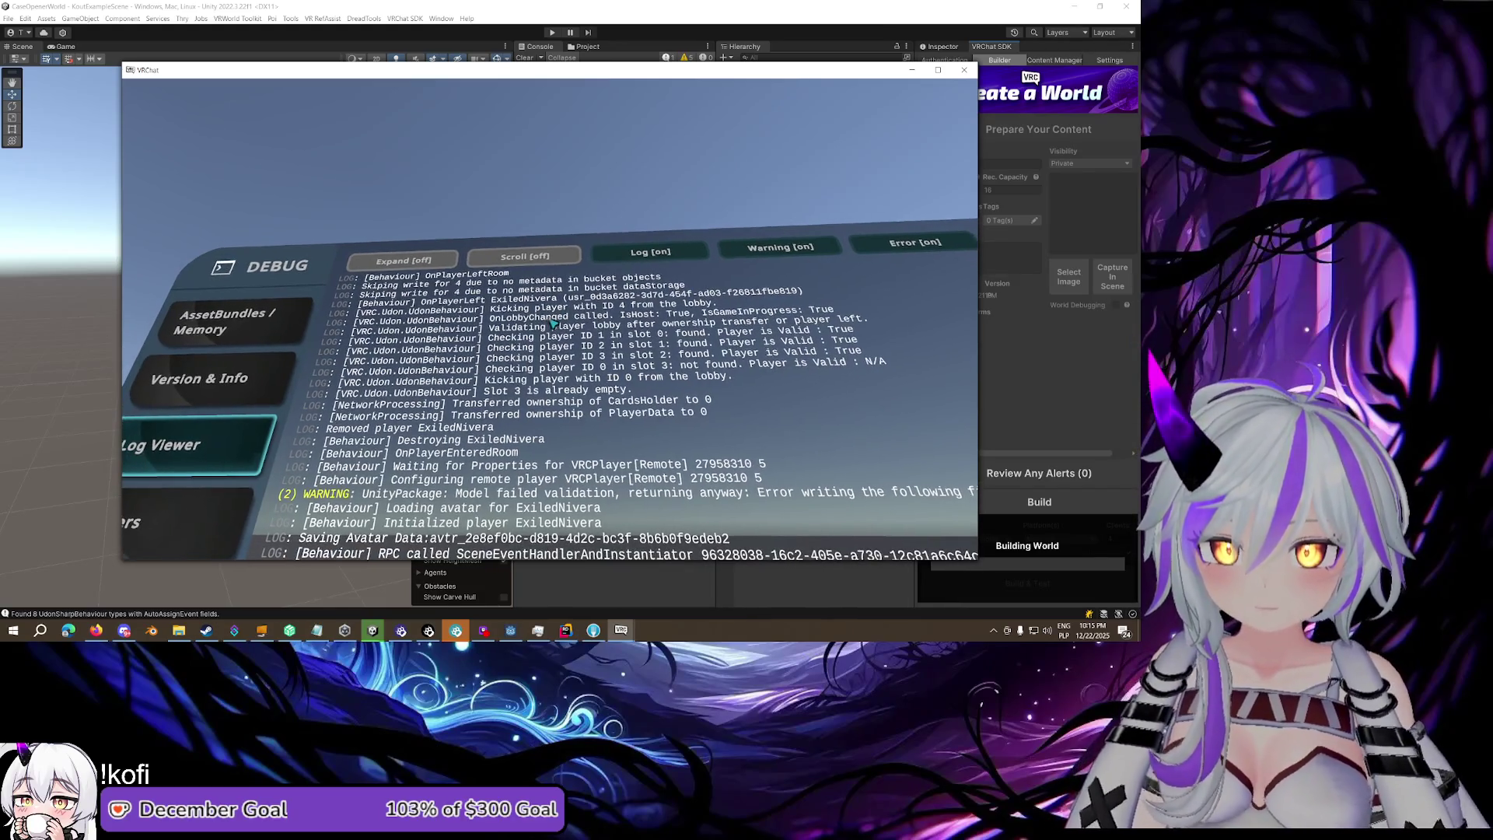
pyautogui.press('d')
pyautogui.press('a')
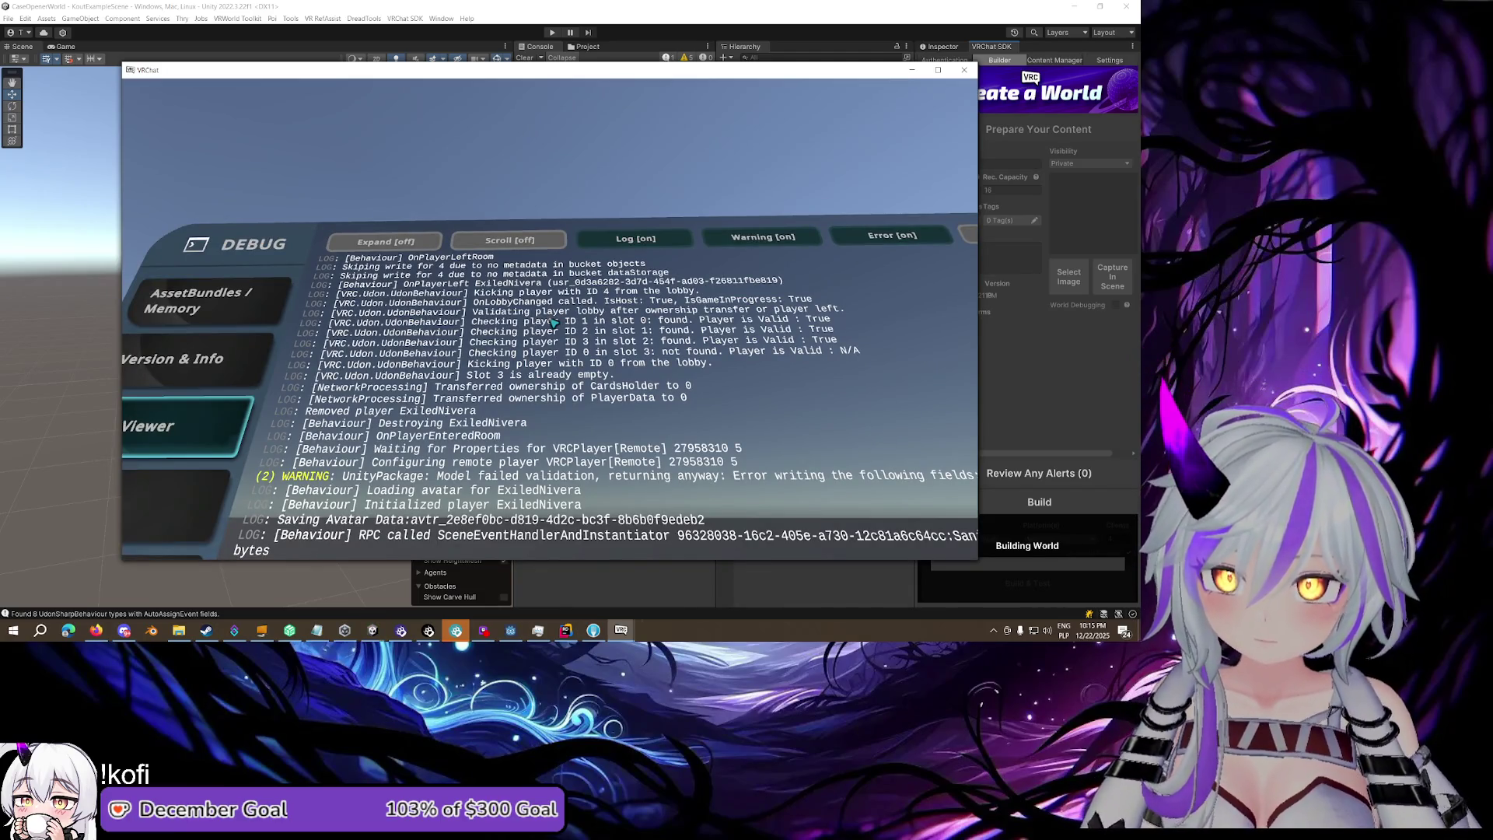
pyautogui.press('a')
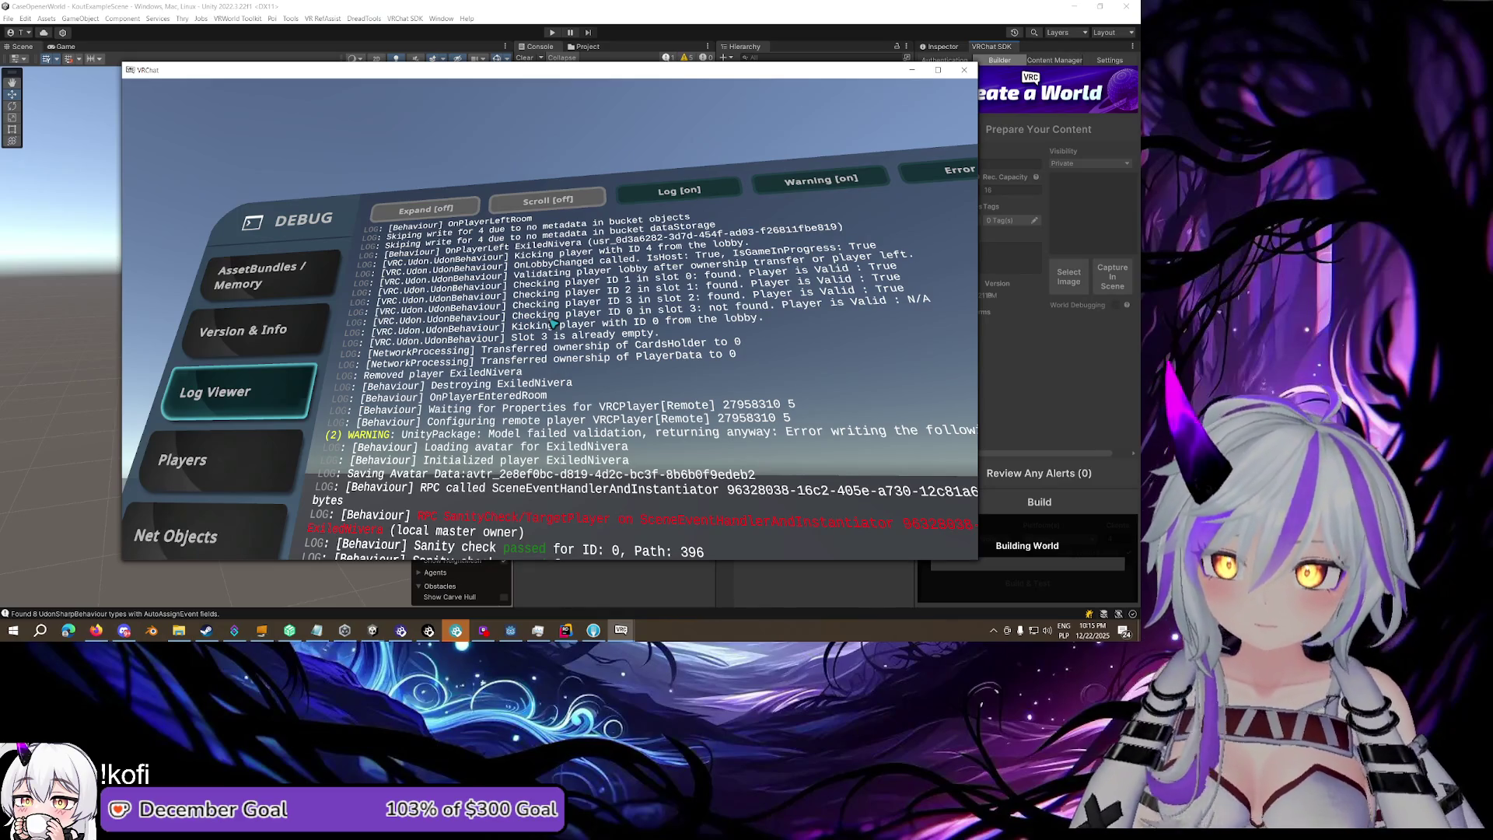
pyautogui.press('d')
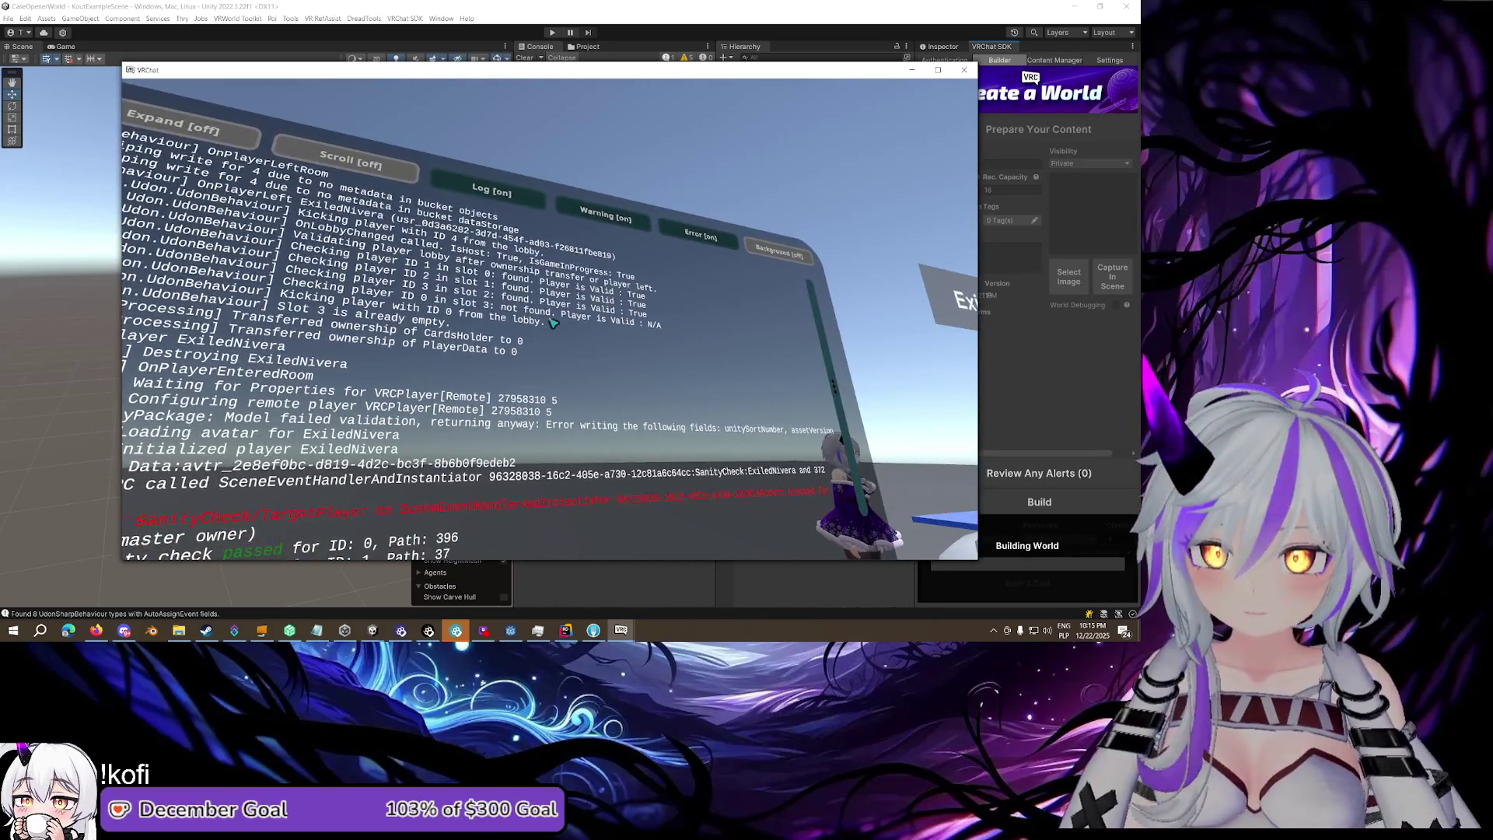
pyautogui.press('d')
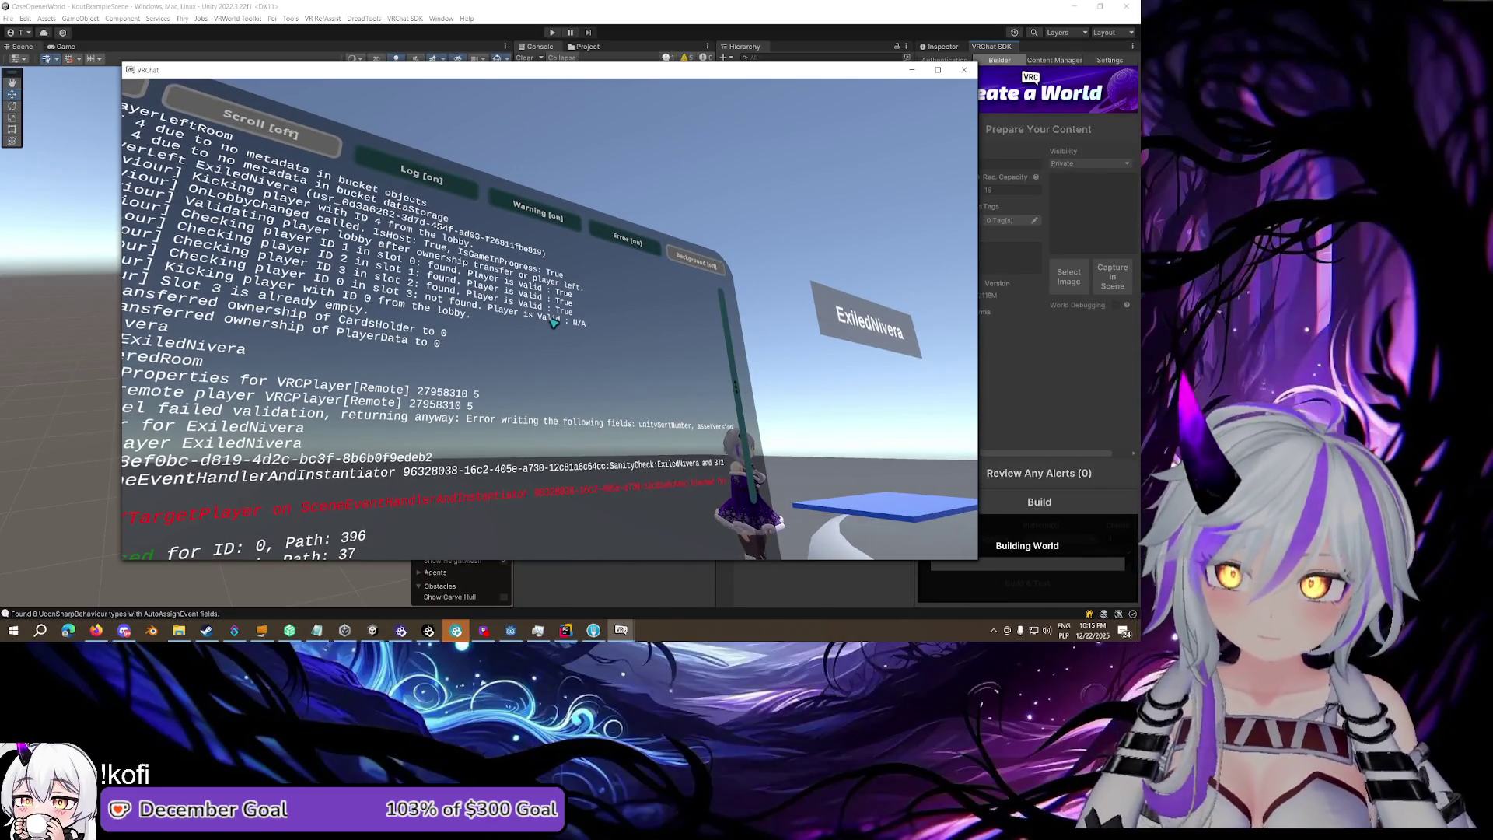
pyautogui.press('d')
pyautogui.press('a')
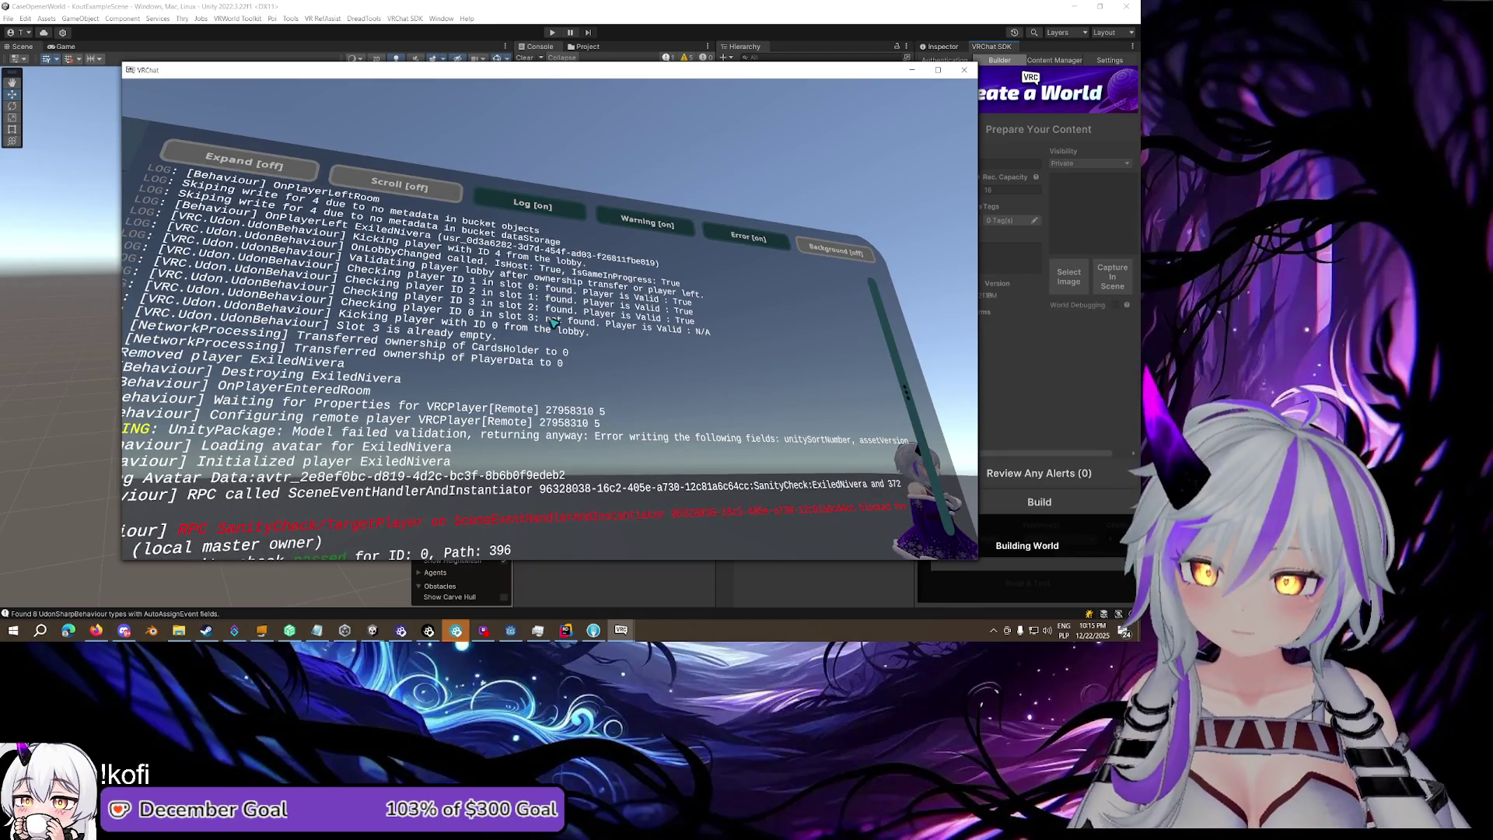
pyautogui.press('a')
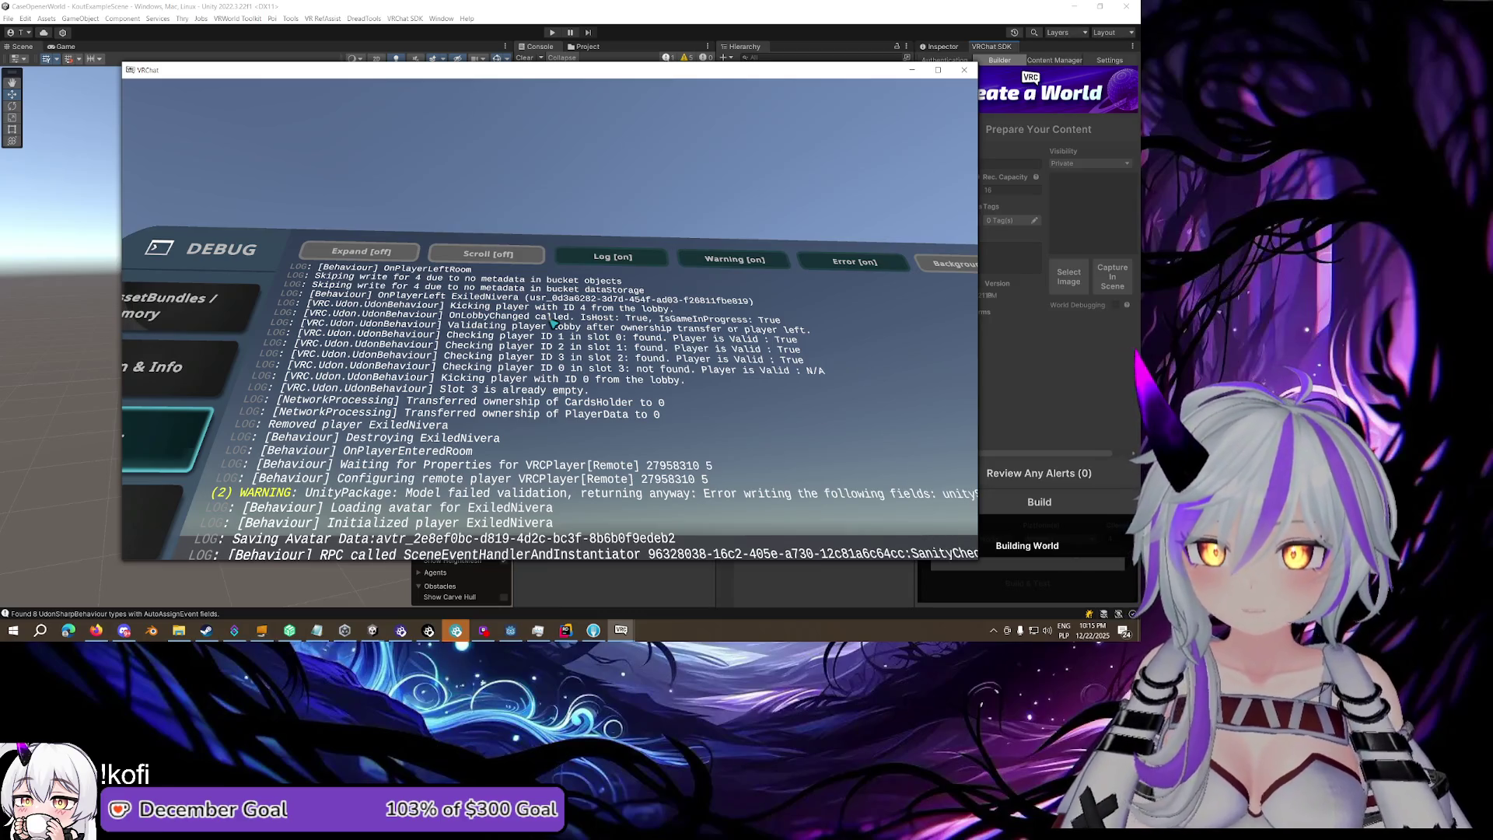
pyautogui.press('Escape')
pyautogui.hotkey('alt', 'Tab')
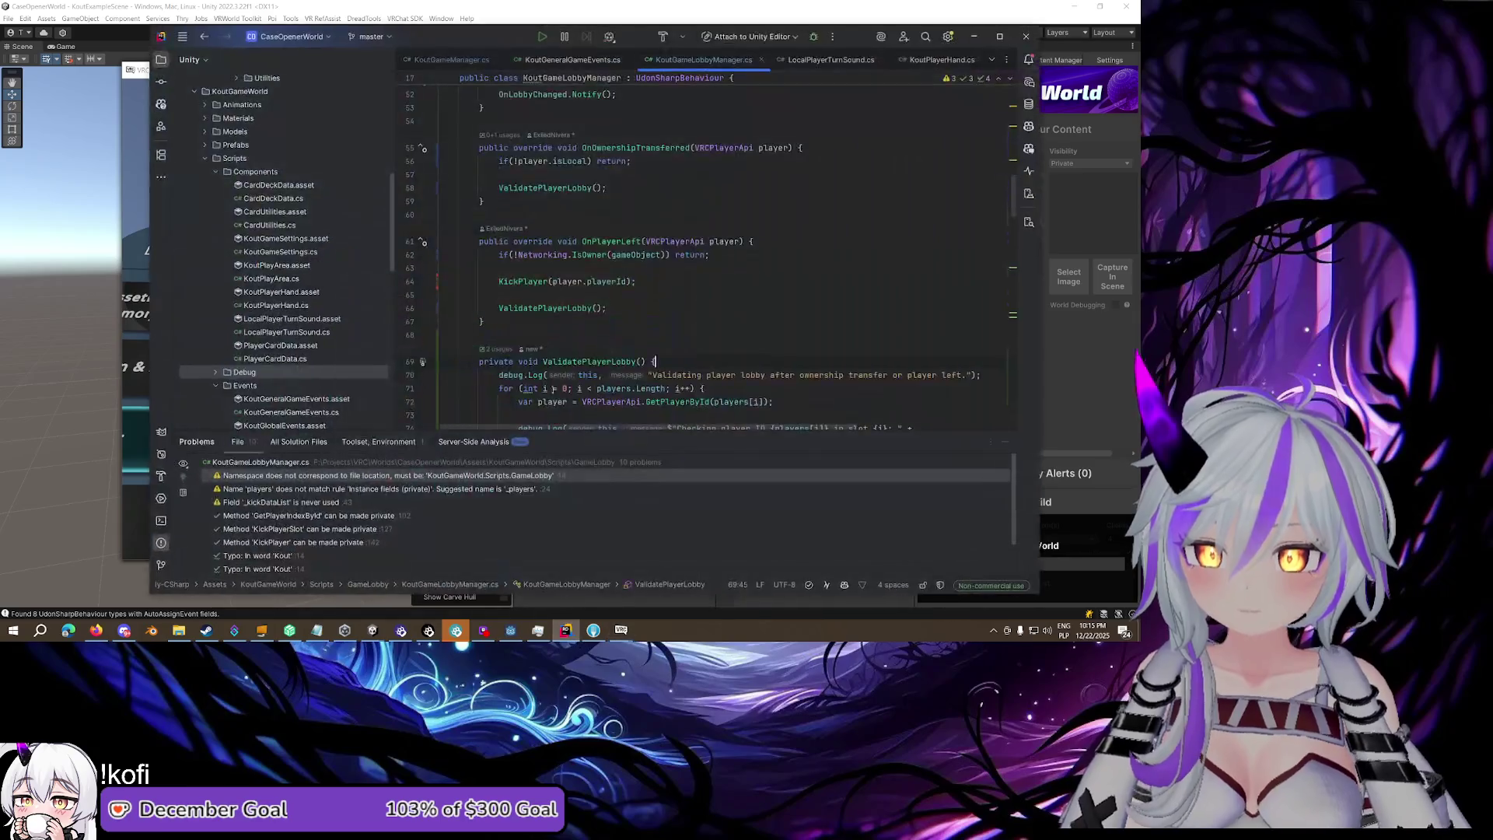
# Add '!' before IsGameInProgress in OnLobbyChanged's early-return check in KoutGameManager.cs
pyautogui.hotkey('ctrl', 'Tab')
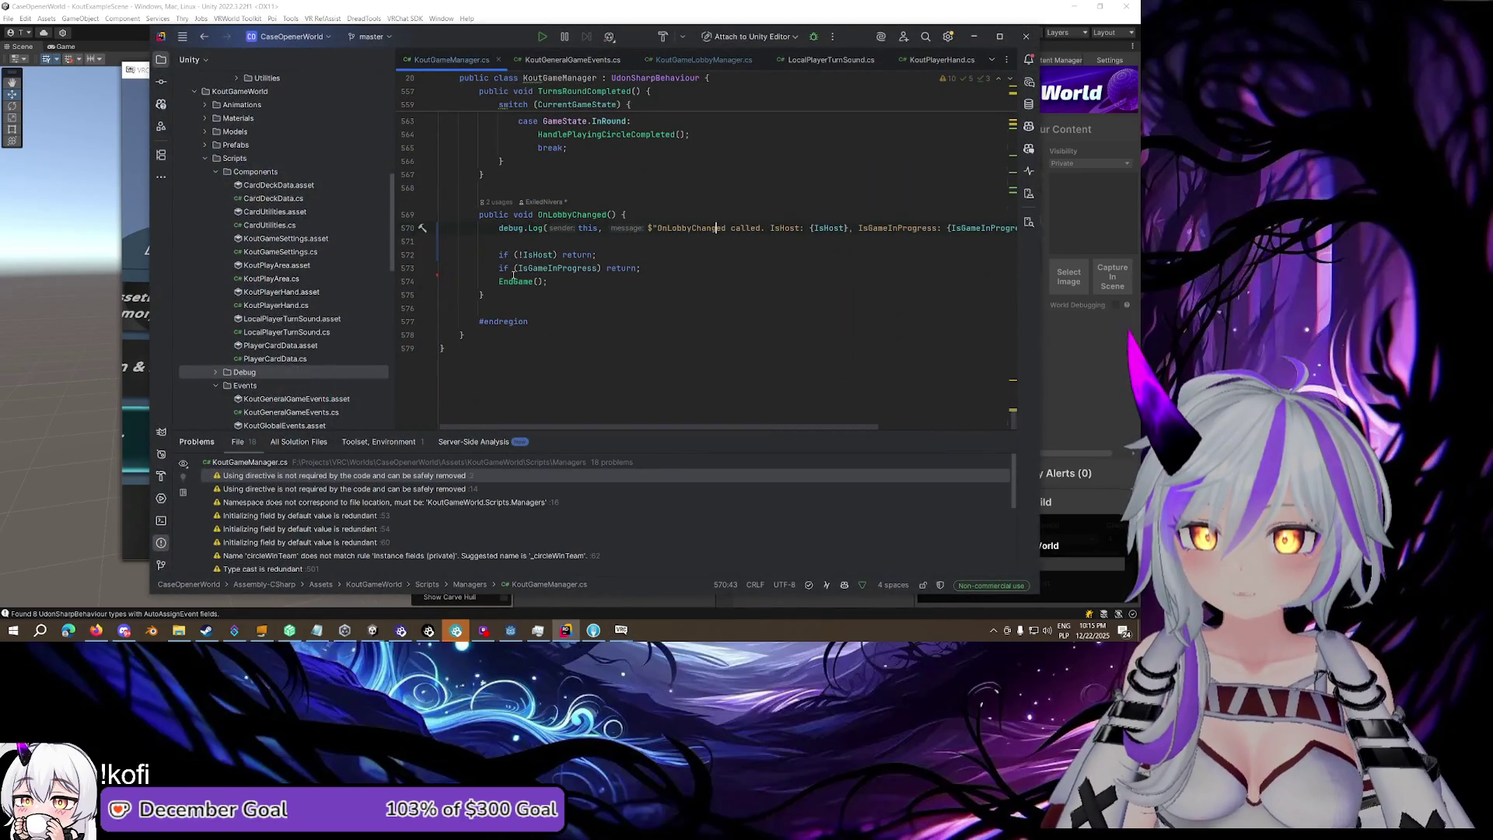
pyautogui.click(499, 228)
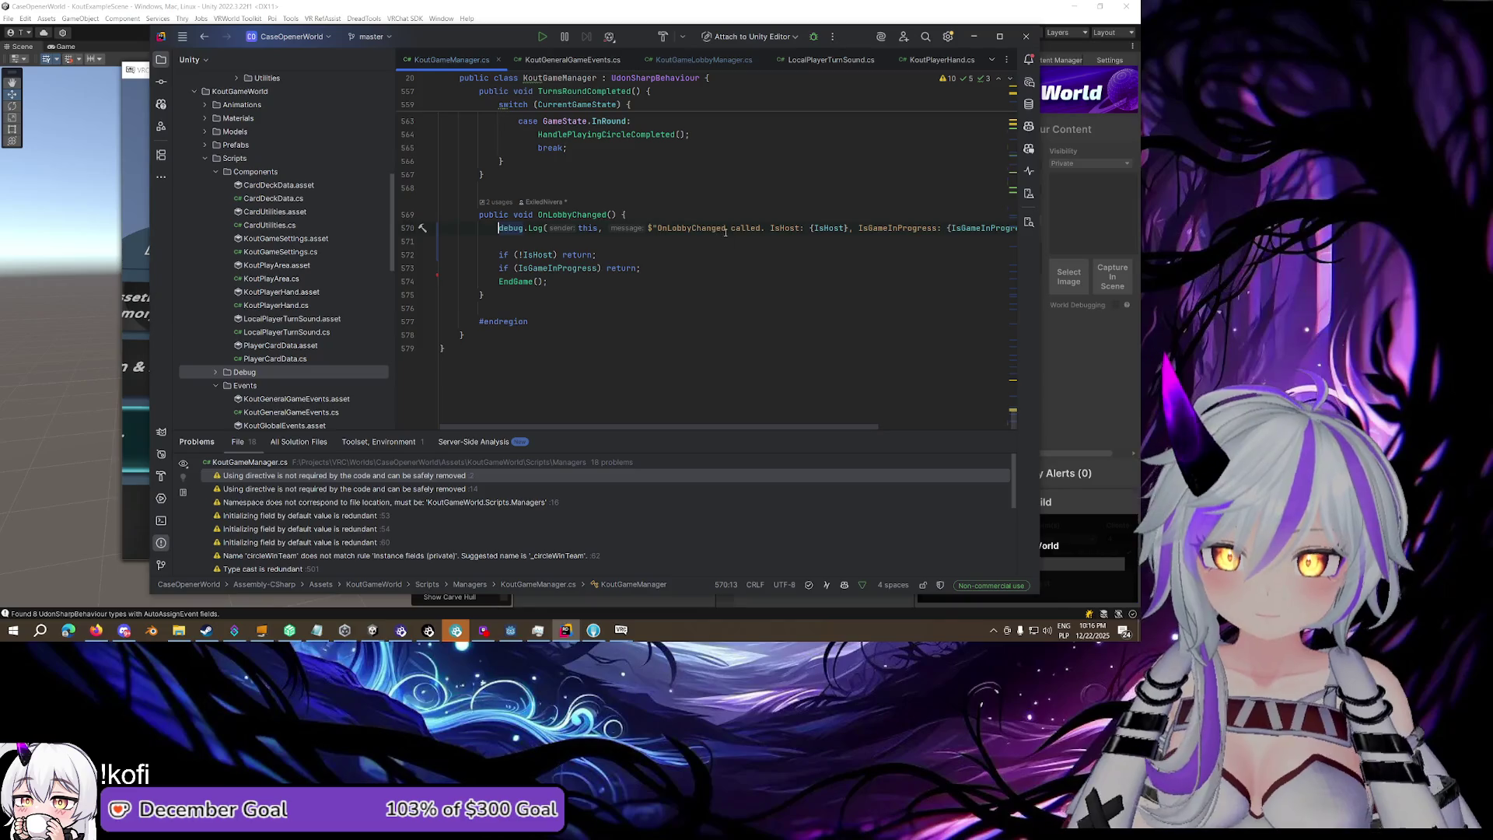
pyautogui.click(825, 228)
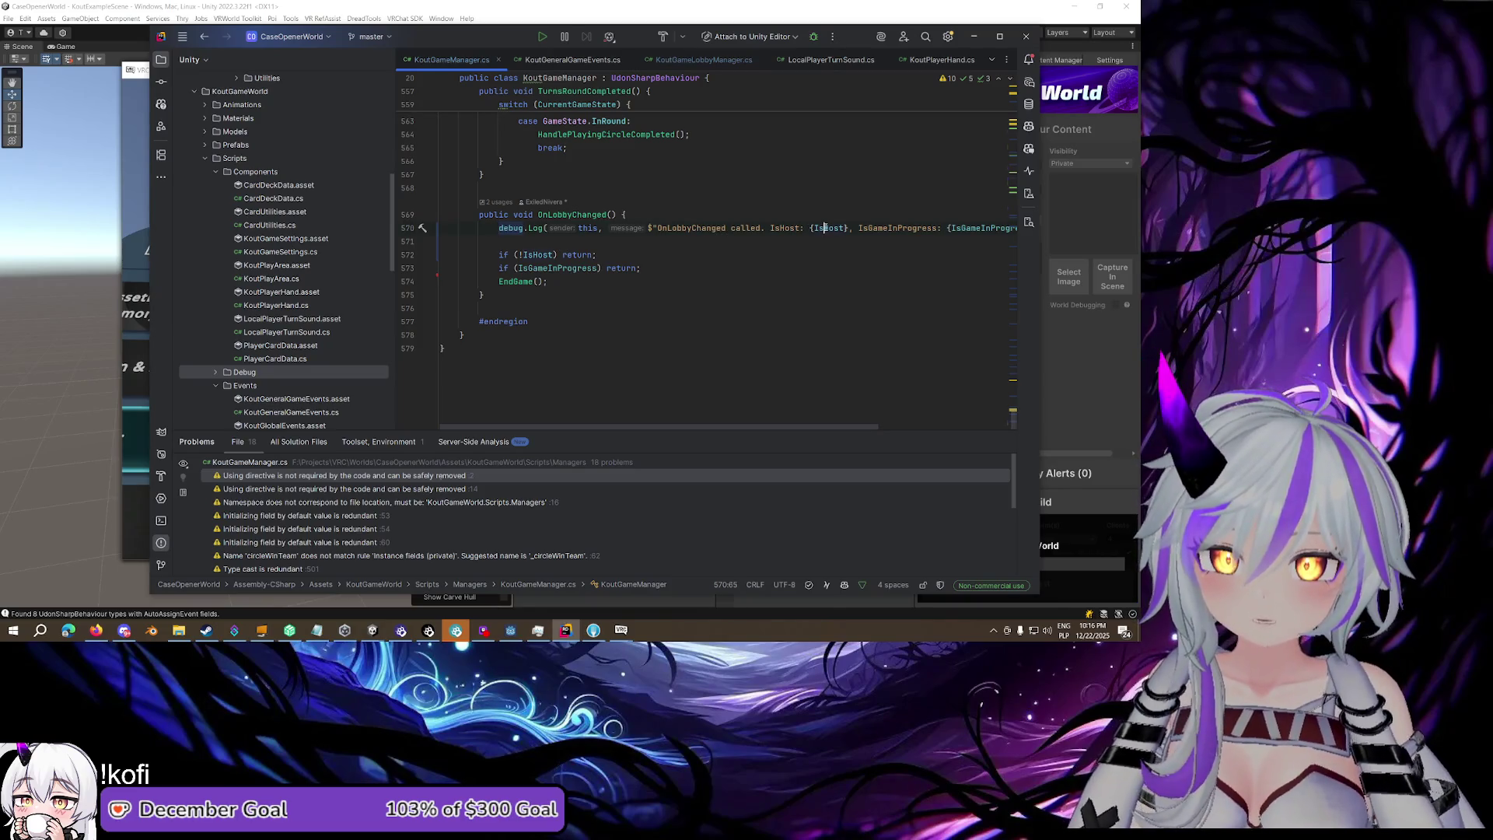
pyautogui.moveTo(528, 255)
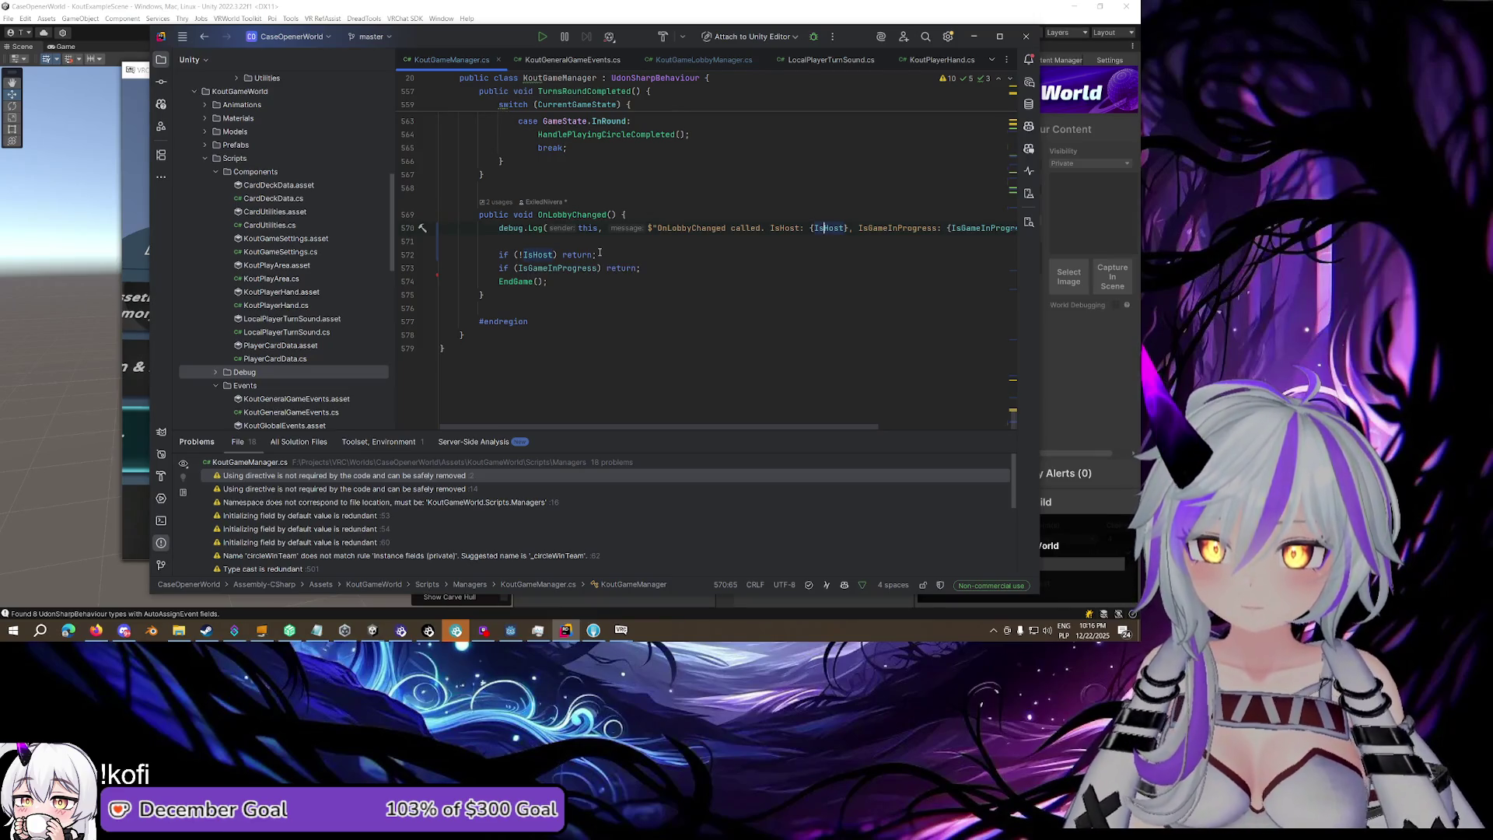
pyautogui.click(517, 268)
pyautogui.write('!')
pyautogui.click(710, 268)
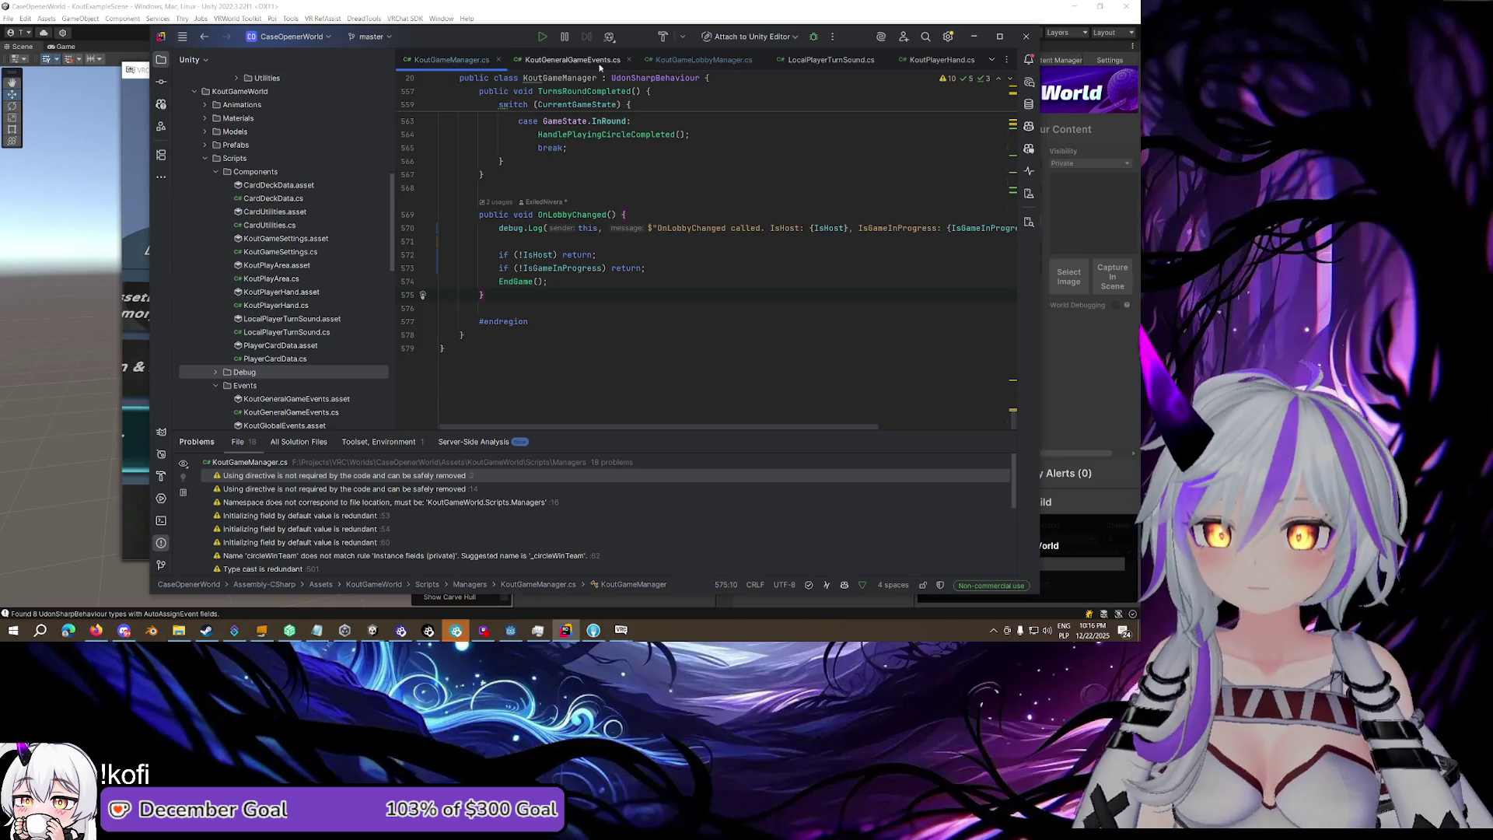
# In KoutGameLobbyManager.cs, review ValidatePlayerLobby's null check and KickPlayer loop, and OnPlayerLeft's end
pyautogui.click(663, 62)
pyautogui.scroll(-5, 597, 210)
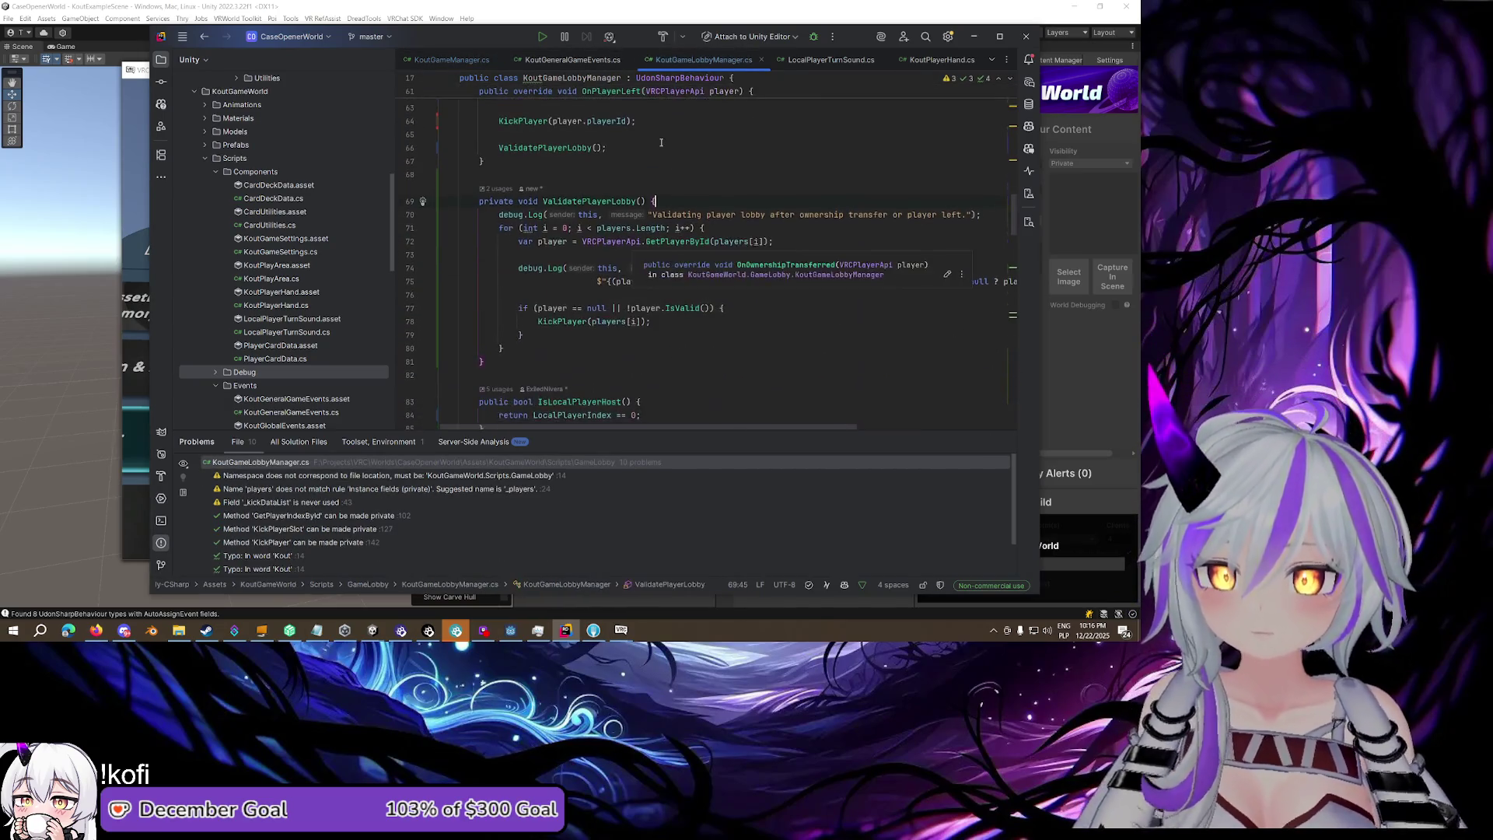
pyautogui.click(627, 241)
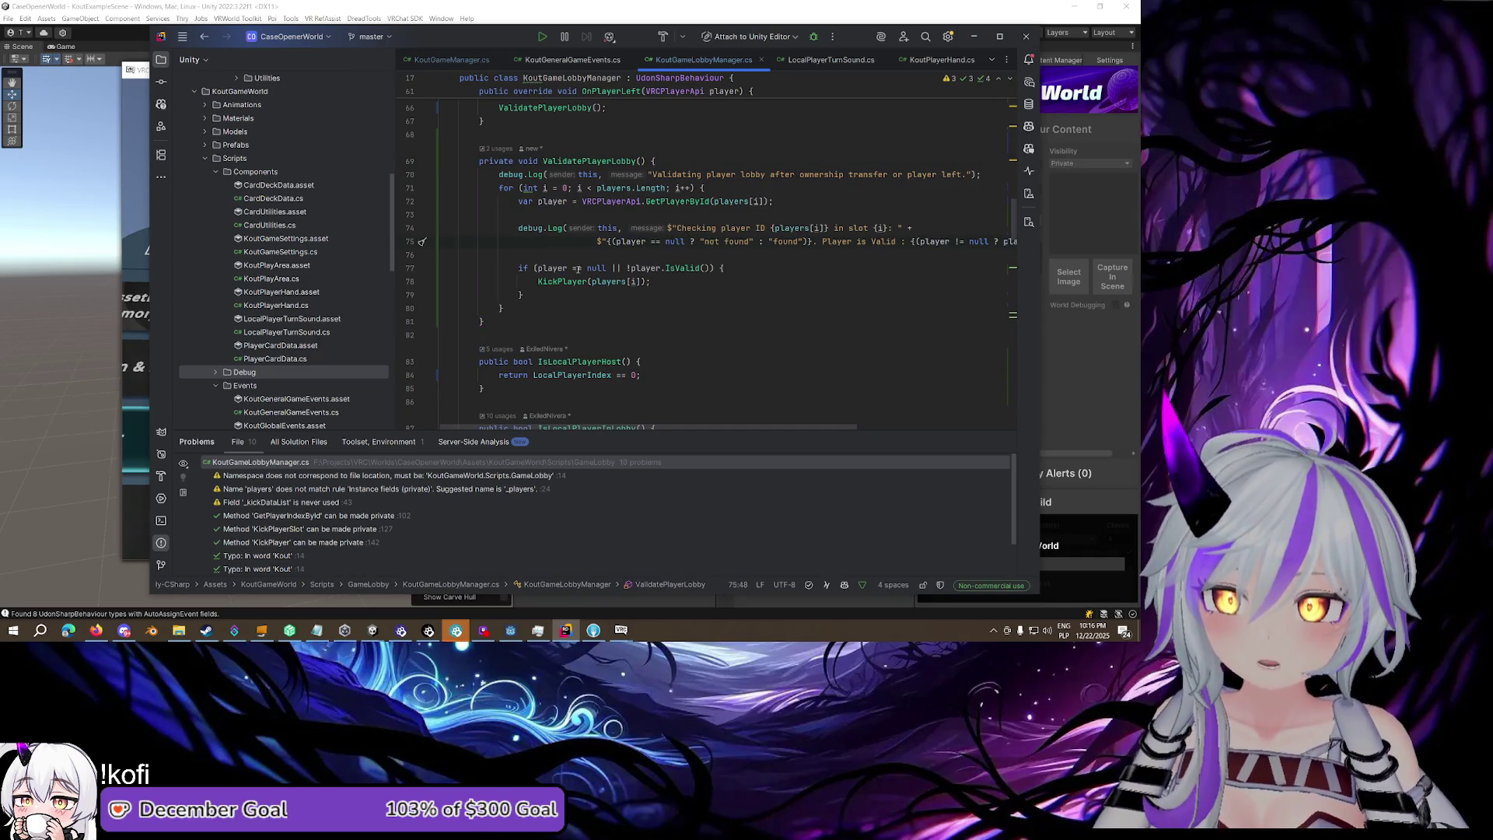
pyautogui.click(702, 284)
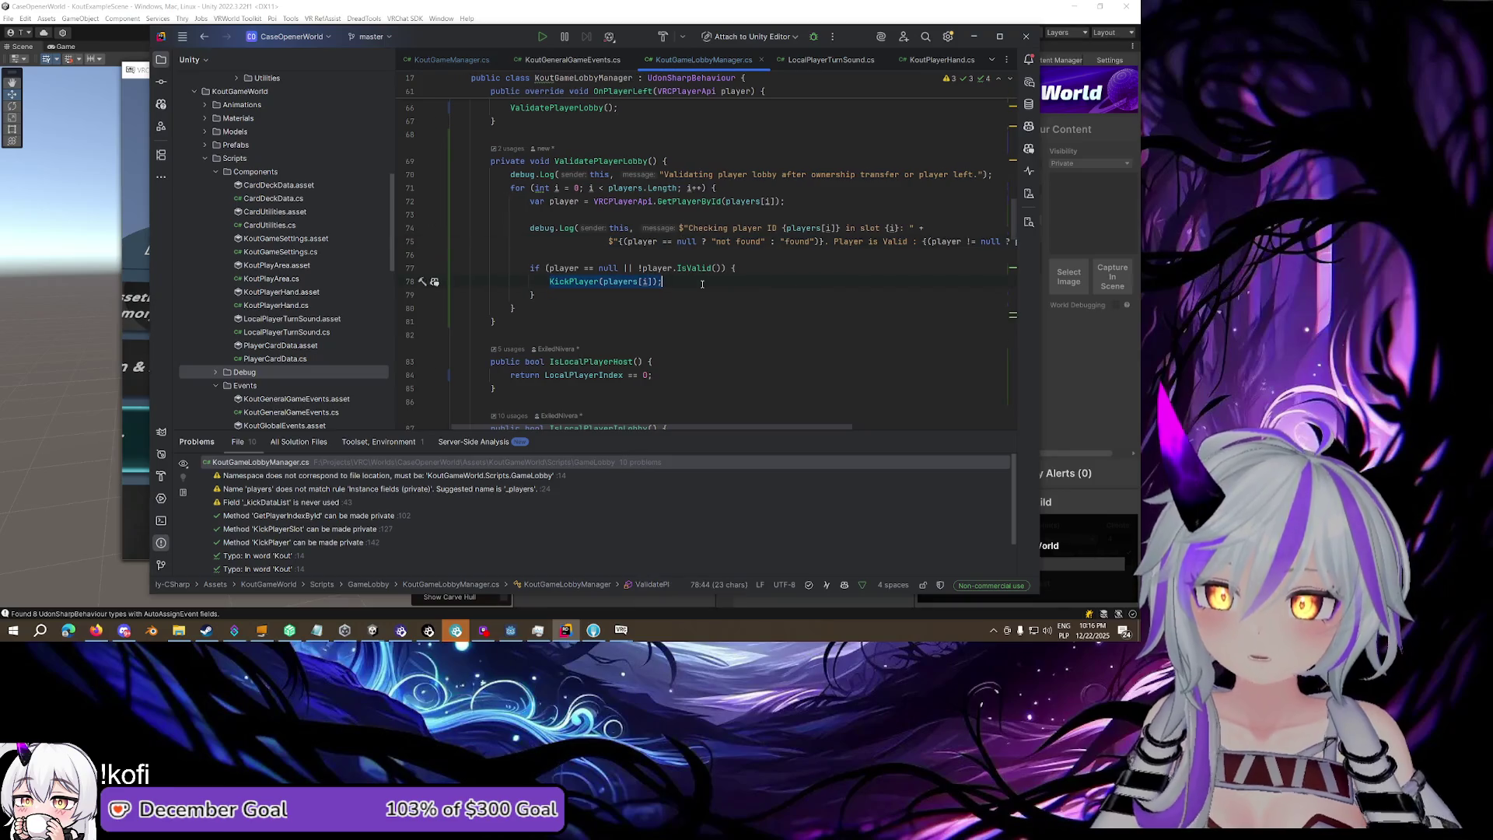
pyautogui.scroll(1, 702, 284)
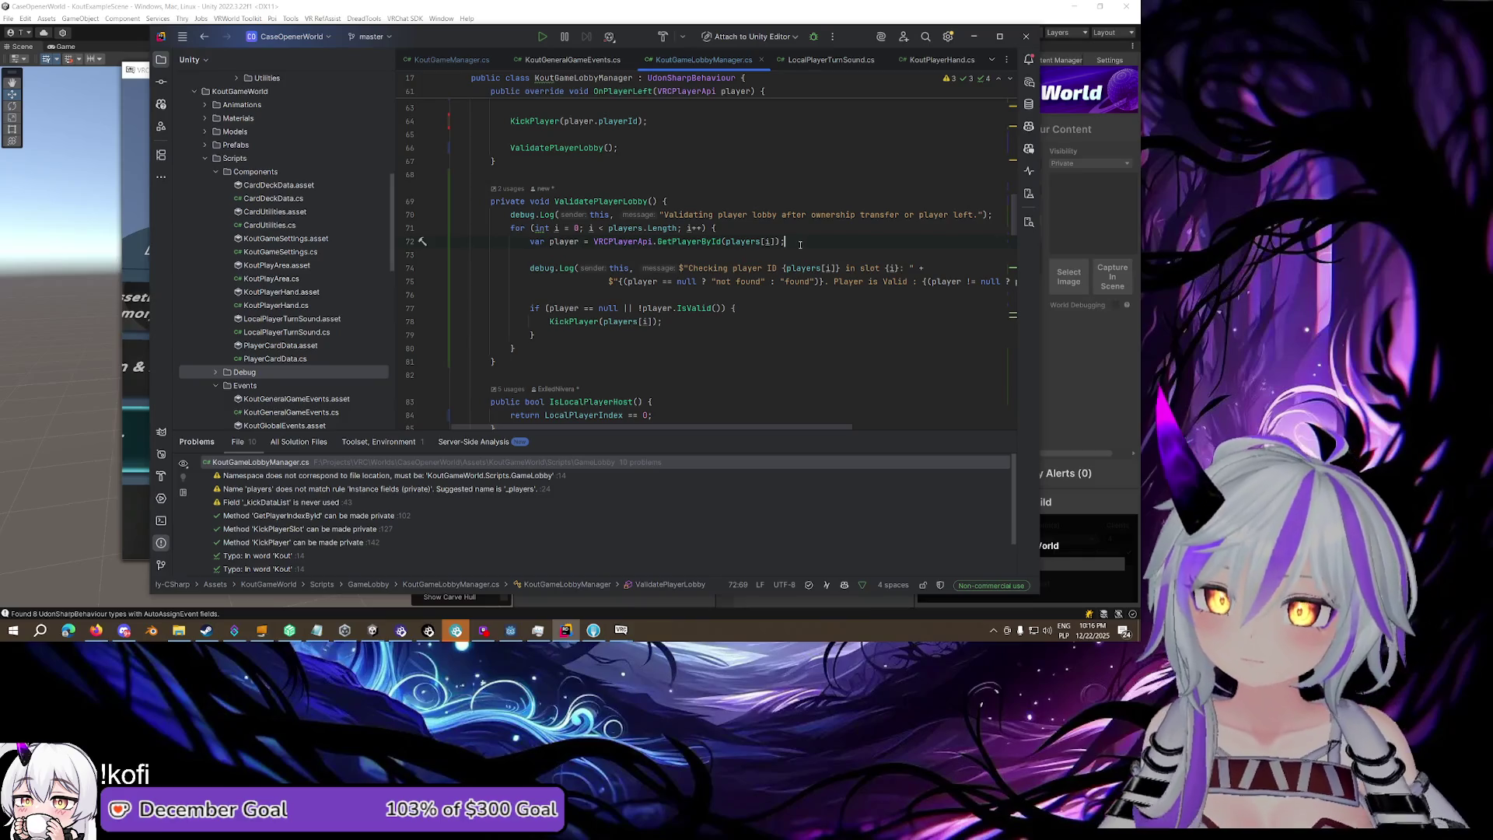
pyautogui.scroll(2, 800, 244)
pyautogui.click(596, 238)
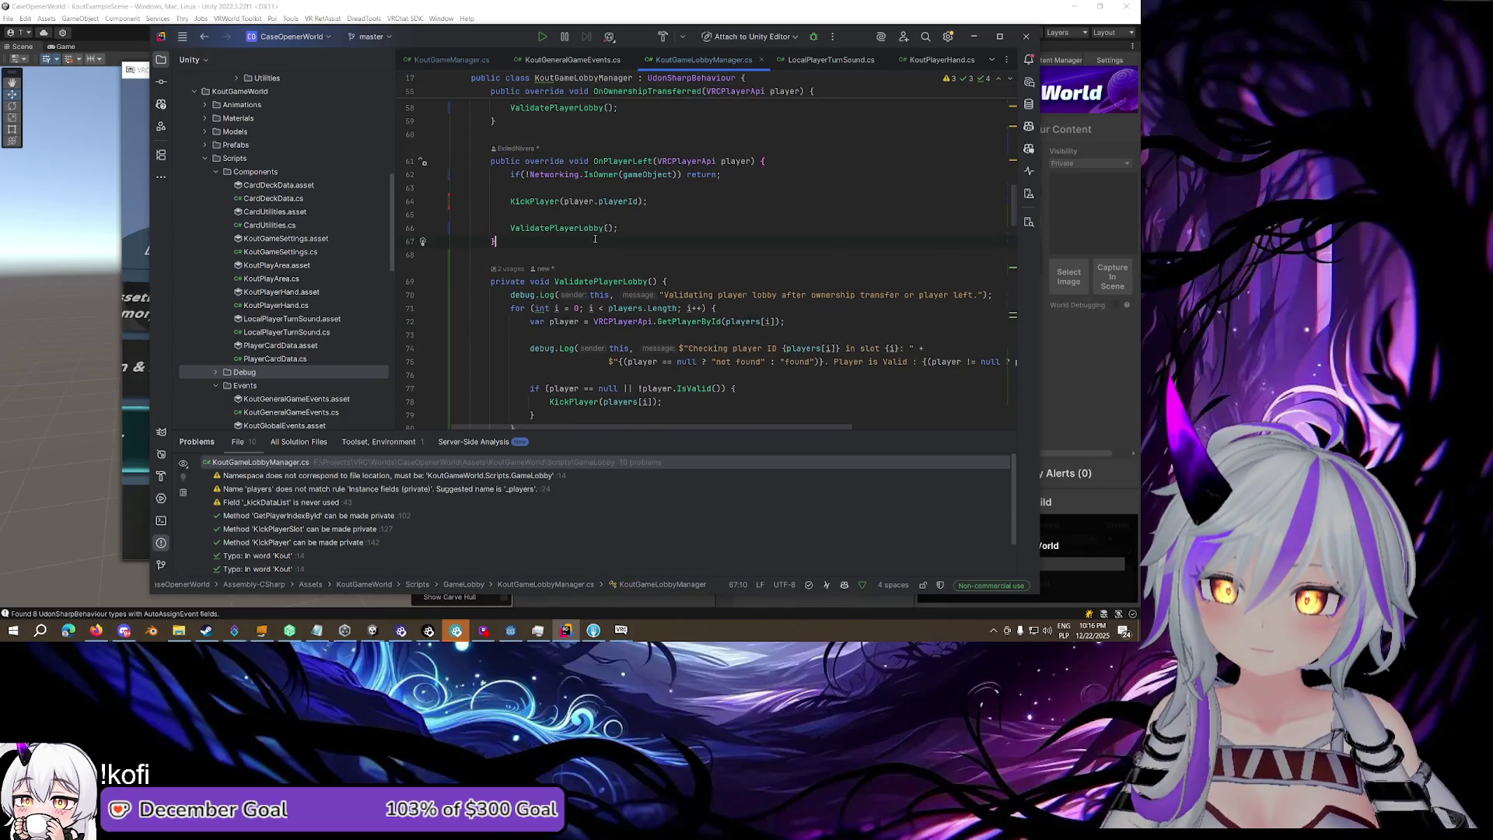
pyautogui.scroll(2, 584, 202)
pyautogui.scroll(-3, 583, 203)
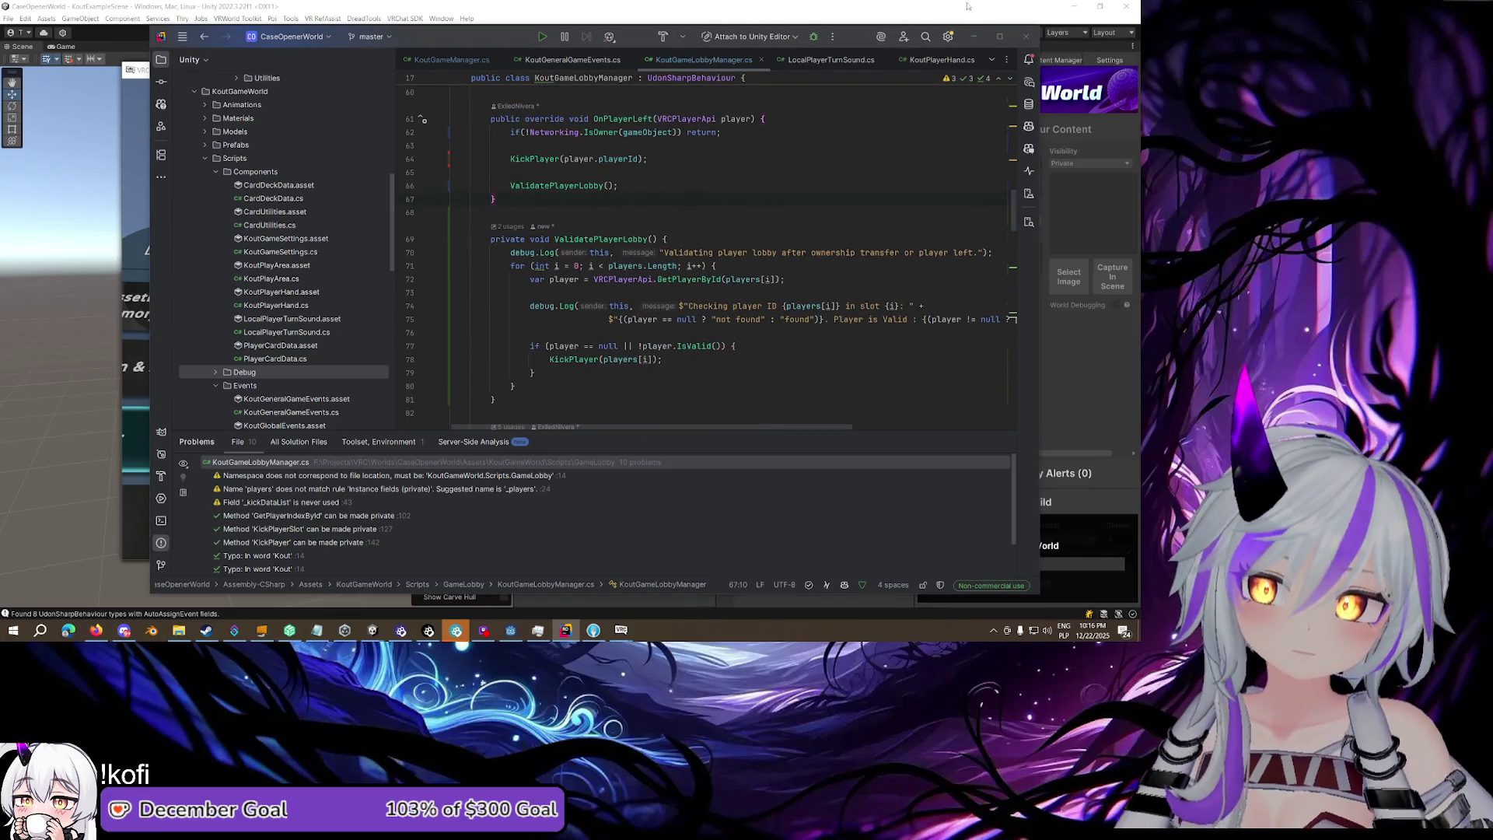
pyautogui.click(558, 199)
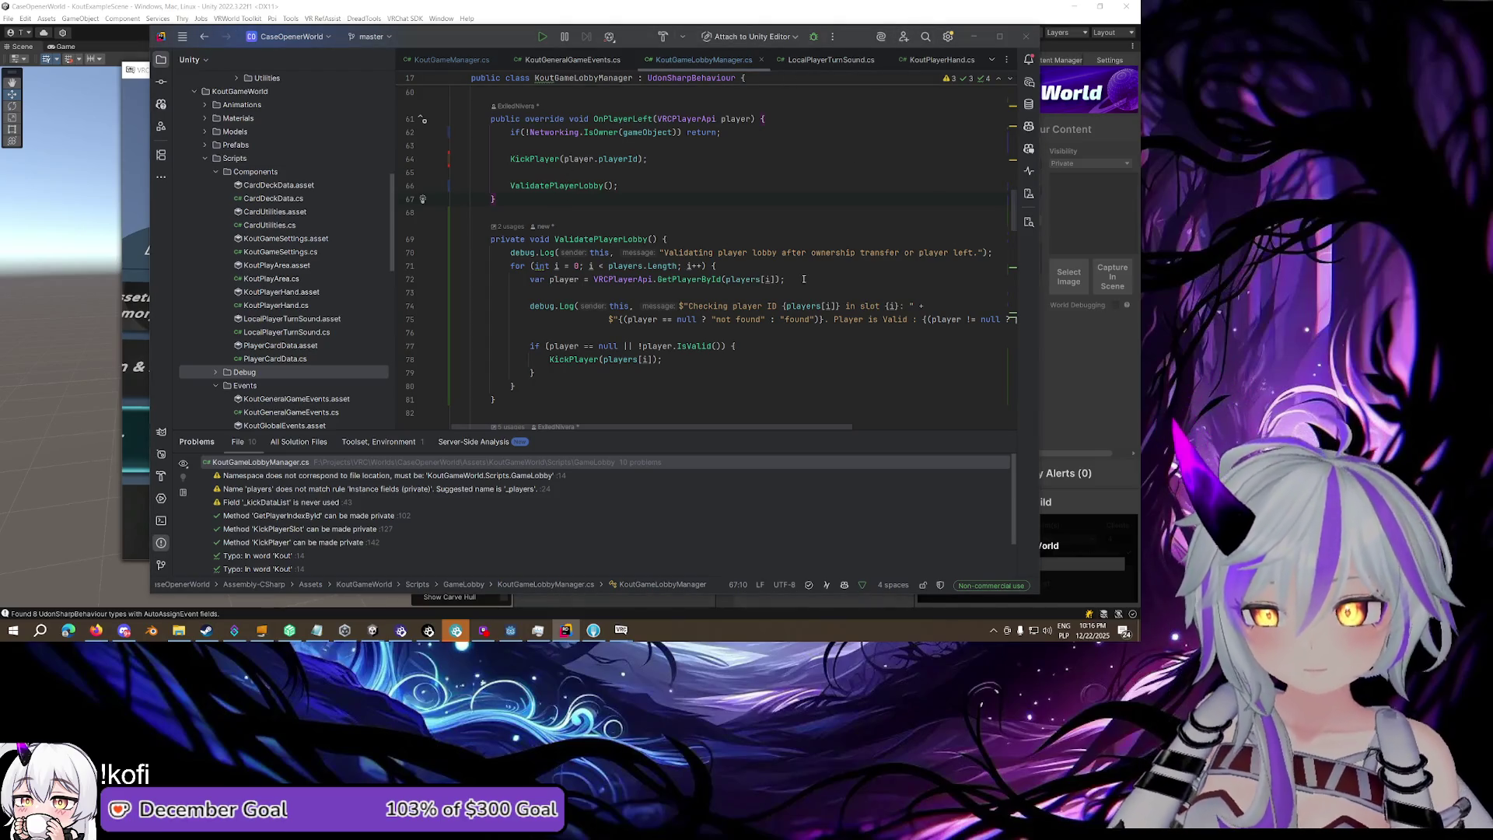
# Dismiss the VRChat window's options menu and return to the ValidatePlayerLobby code
pyautogui.rightClick(621, 630)
pyautogui.click(598, 594)
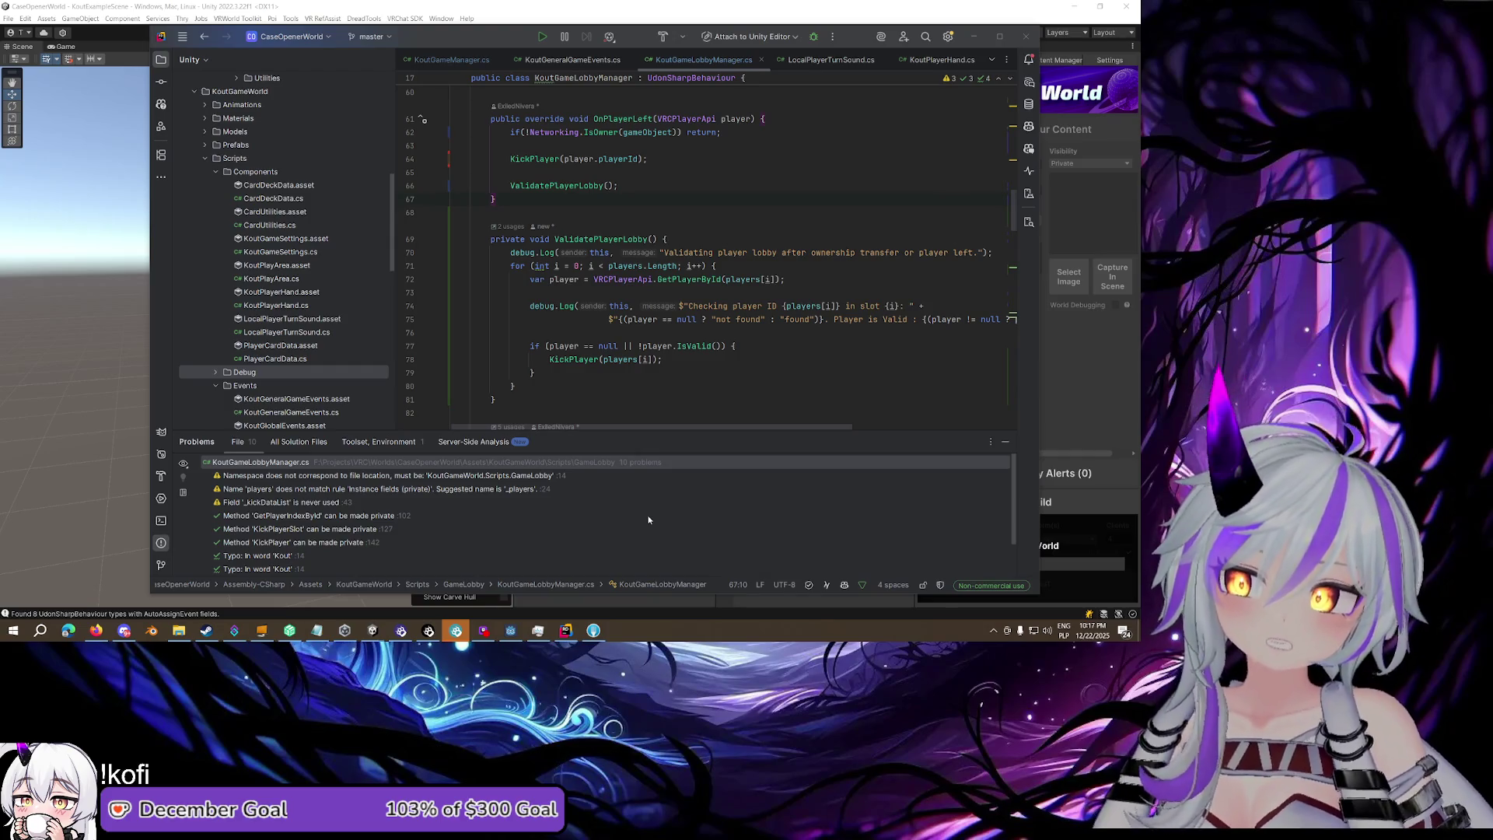
pyautogui.click(589, 377)
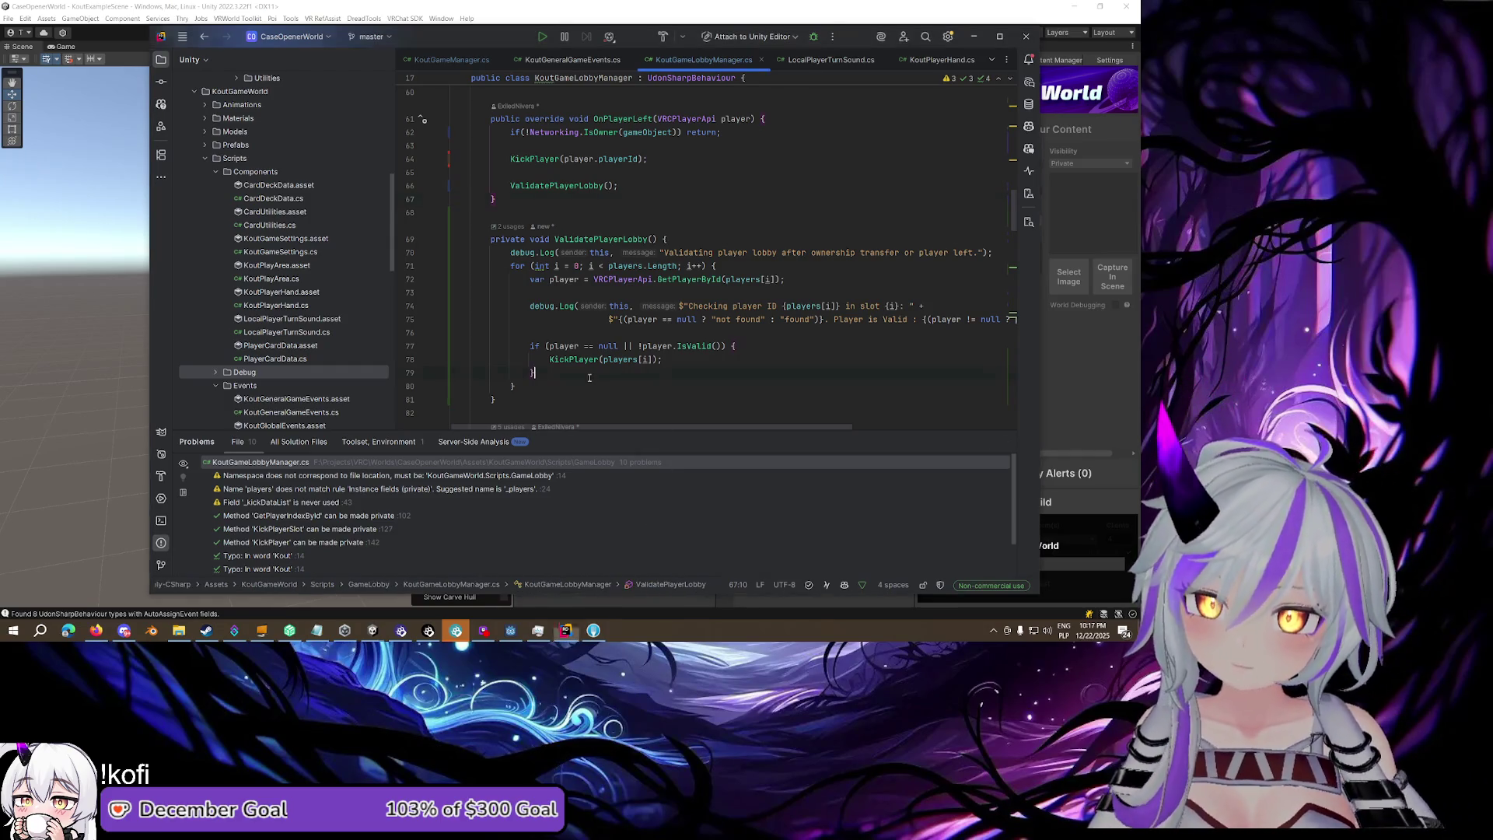
# Look over the ValidatePlayerLobby header and the end of OnPlayerLeft in KoutGameLobbyManager.cs
pyautogui.scroll(2, 622, 350)
pyautogui.click(675, 320)
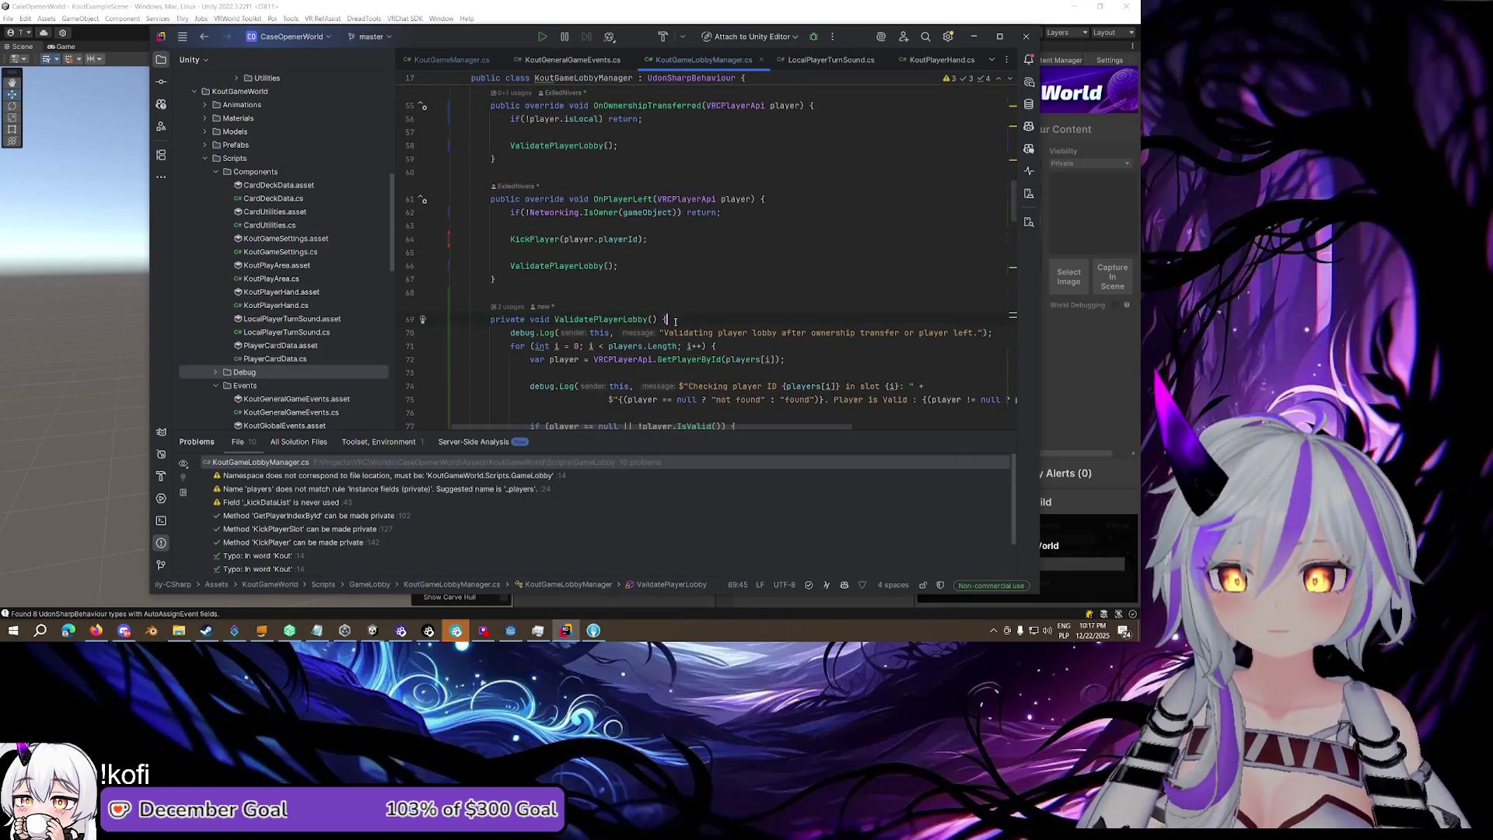
pyautogui.scroll(3, 669, 323)
pyautogui.press('Up')
pyautogui.press('Up')
pyautogui.scroll(-5, 587, 341)
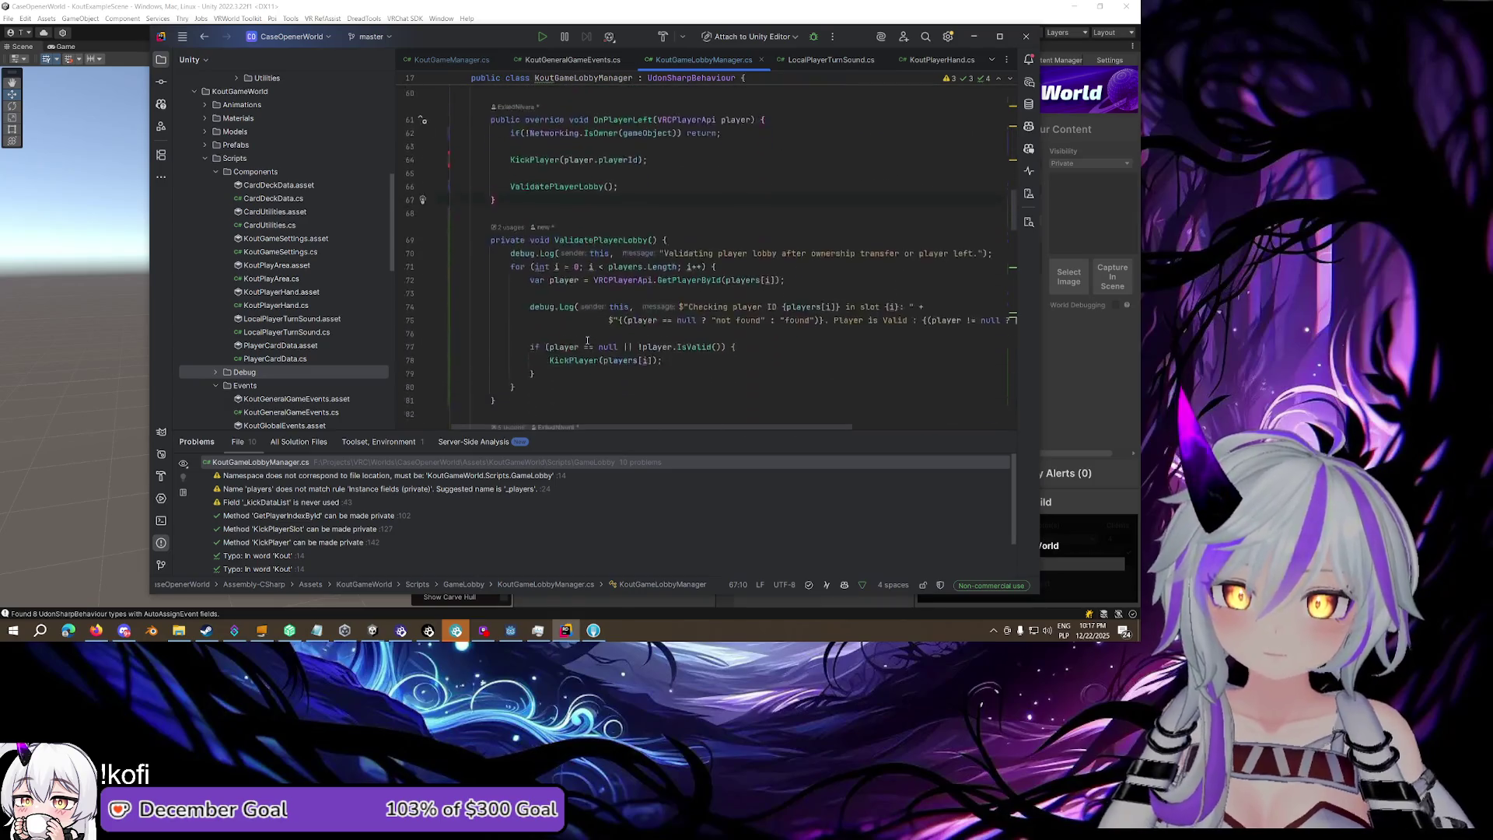
pyautogui.scroll(-20, 587, 340)
pyautogui.scroll(-6, 587, 340)
# Review LeavePlayerHost, JoinPlayerHost, the KickPlayer method and the IsLobbyFull check
pyautogui.click(700, 225)
pyautogui.scroll(4, 731, 276)
pyautogui.scroll(1, 742, 254)
pyautogui.click(742, 255)
pyautogui.scroll(7, 652, 320)
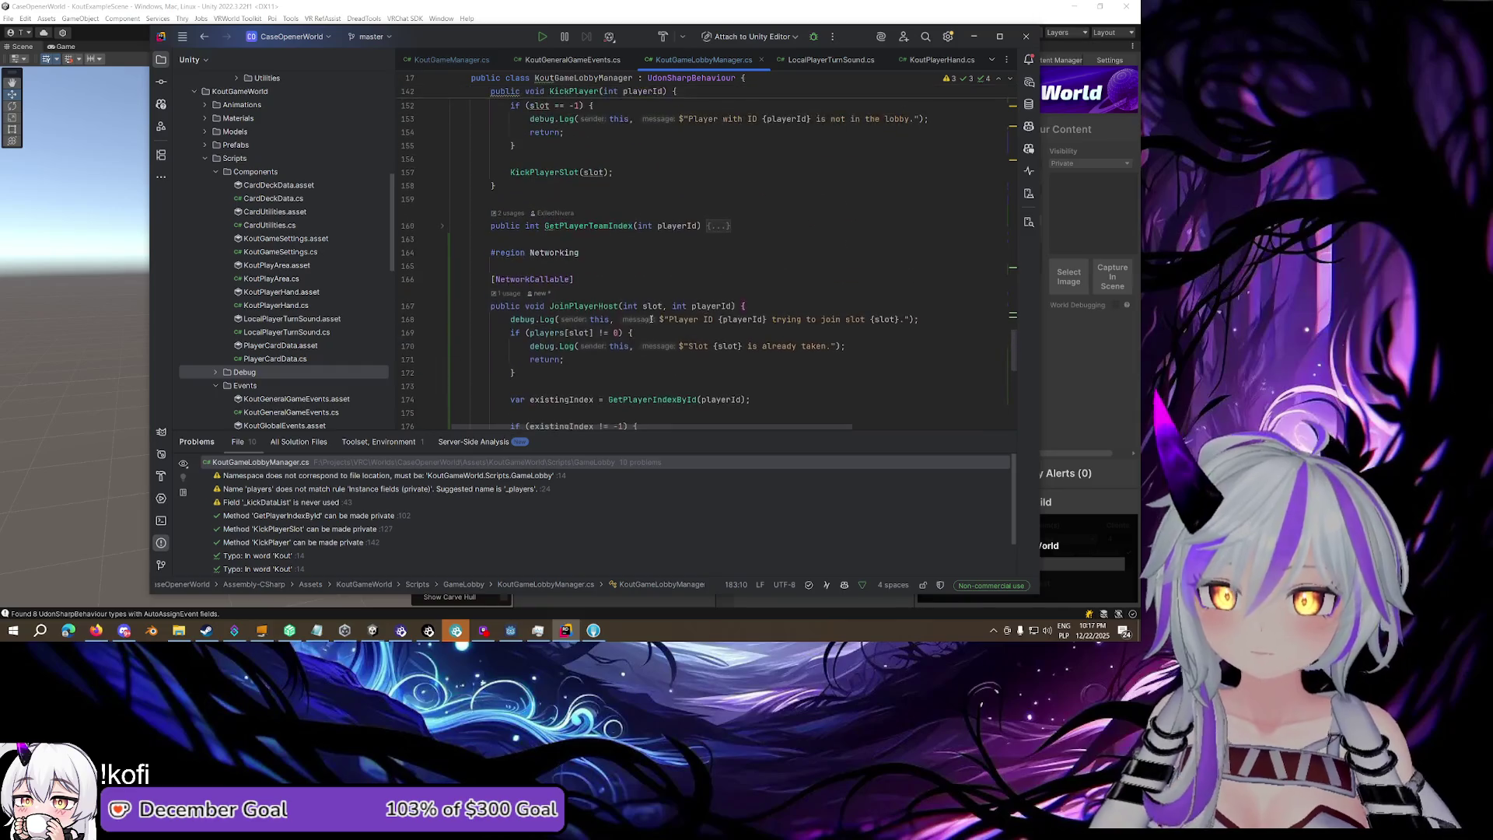
pyautogui.click(750, 310)
pyautogui.scroll(2, 750, 310)
pyautogui.scroll(8, 742, 309)
pyautogui.click(679, 289)
pyautogui.scroll(7, 669, 303)
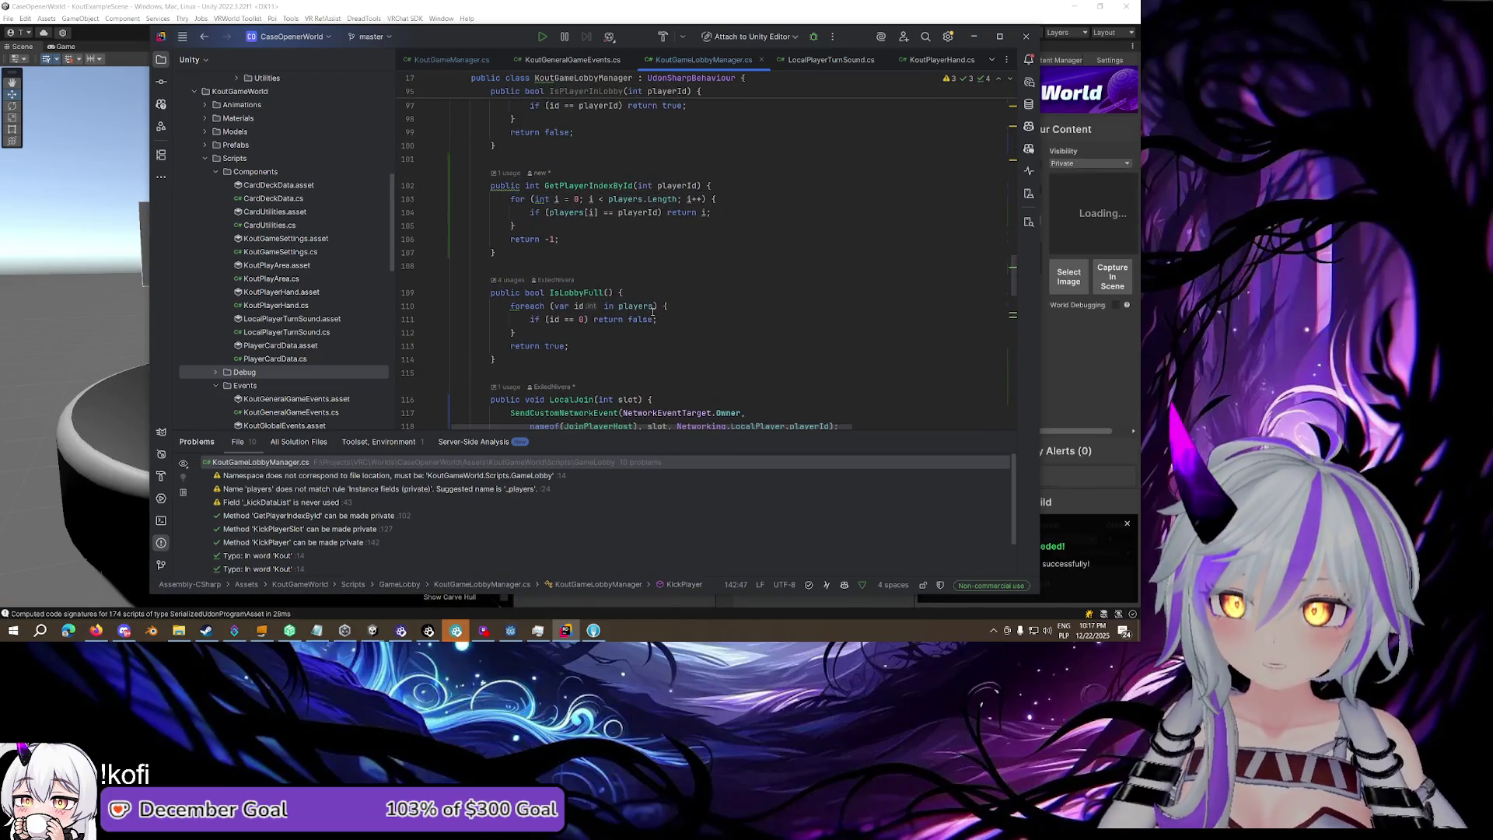
pyautogui.click(652, 291)
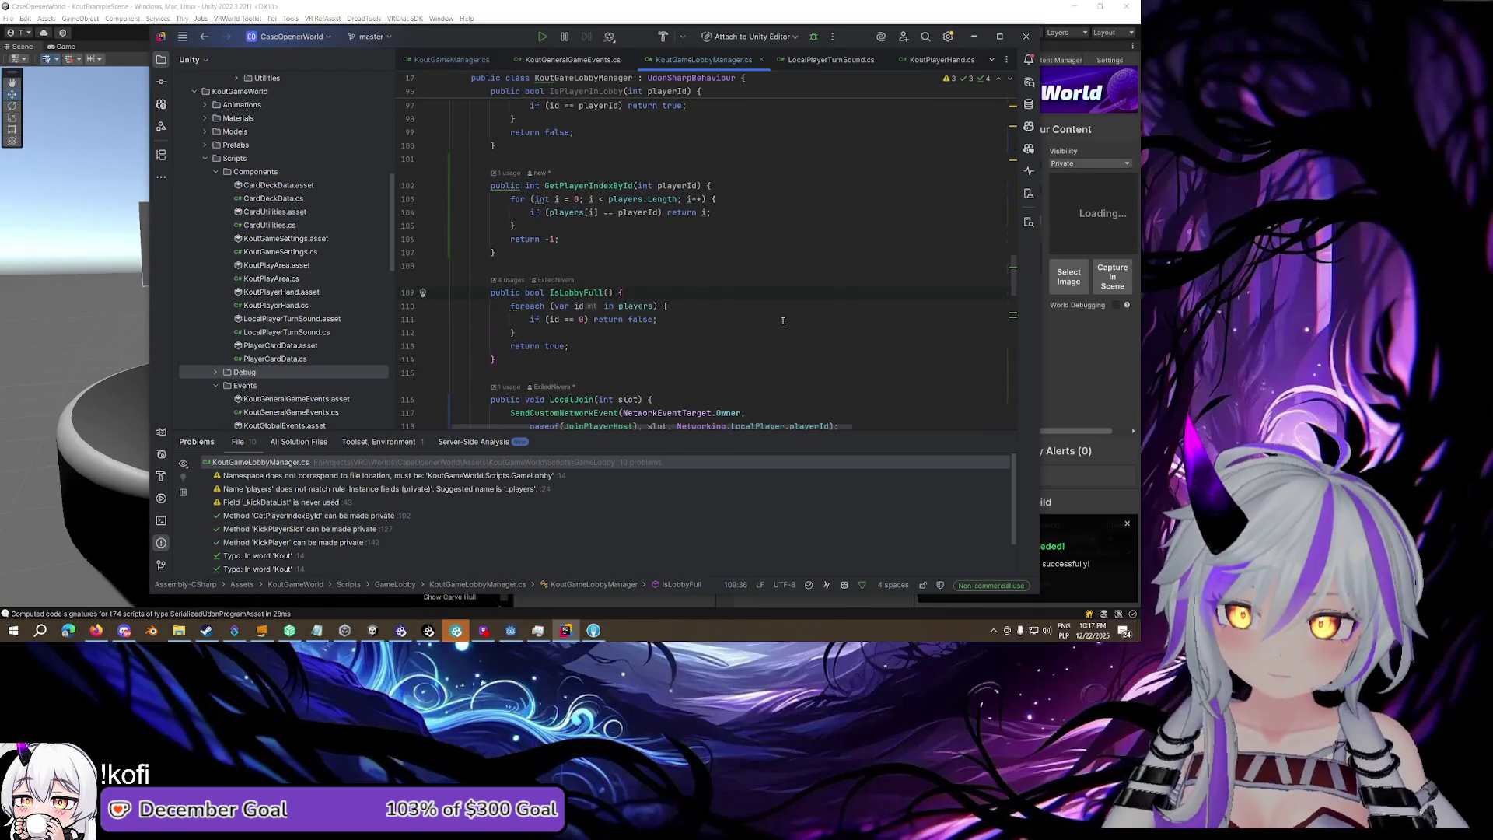
pyautogui.scroll(-20, 783, 321)
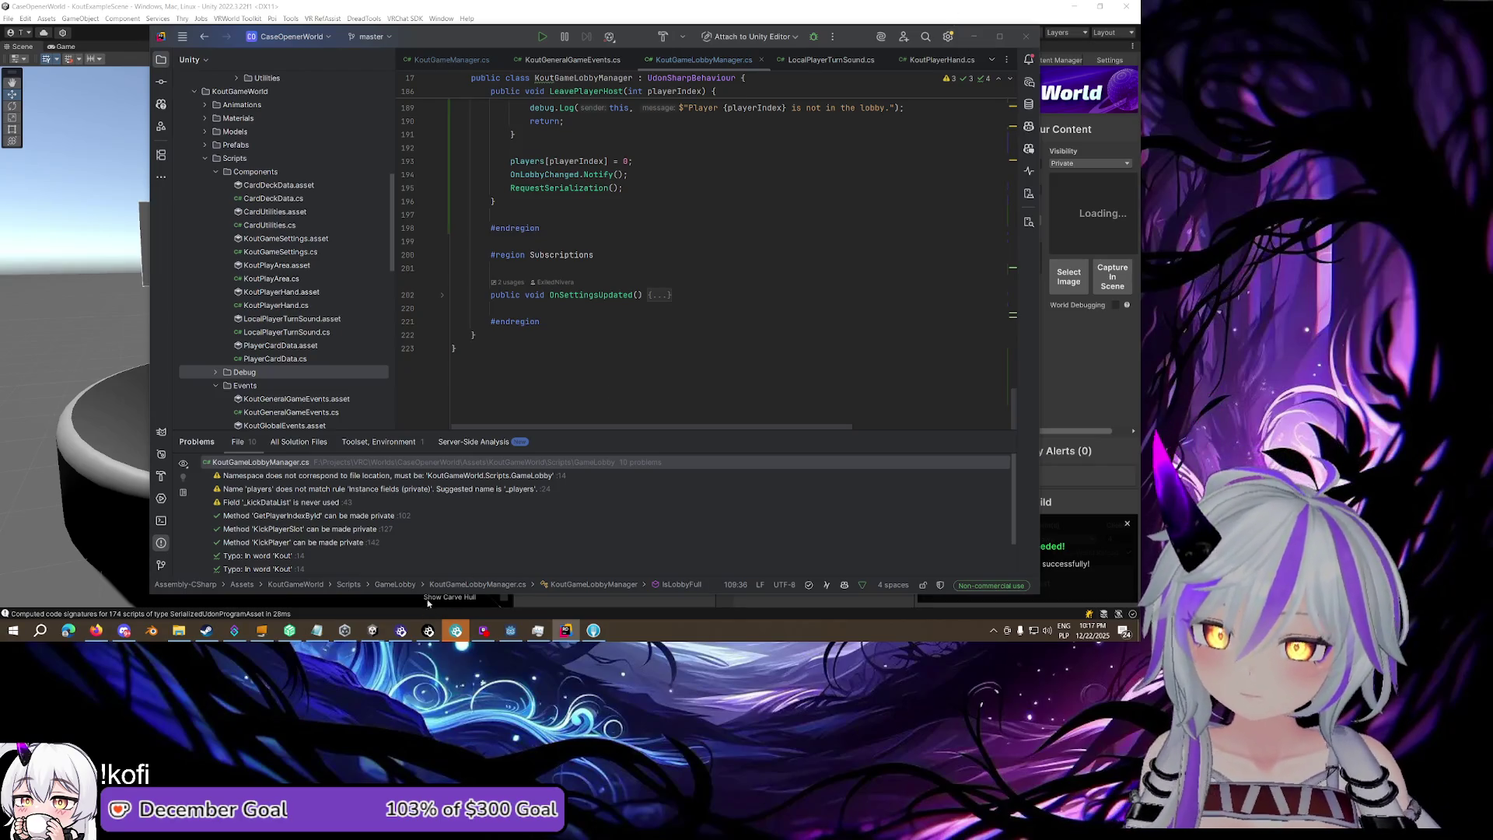
# Bring the busy Unity Editor to the front and let it compile the edited scripts
pyautogui.moveTo(372, 631)
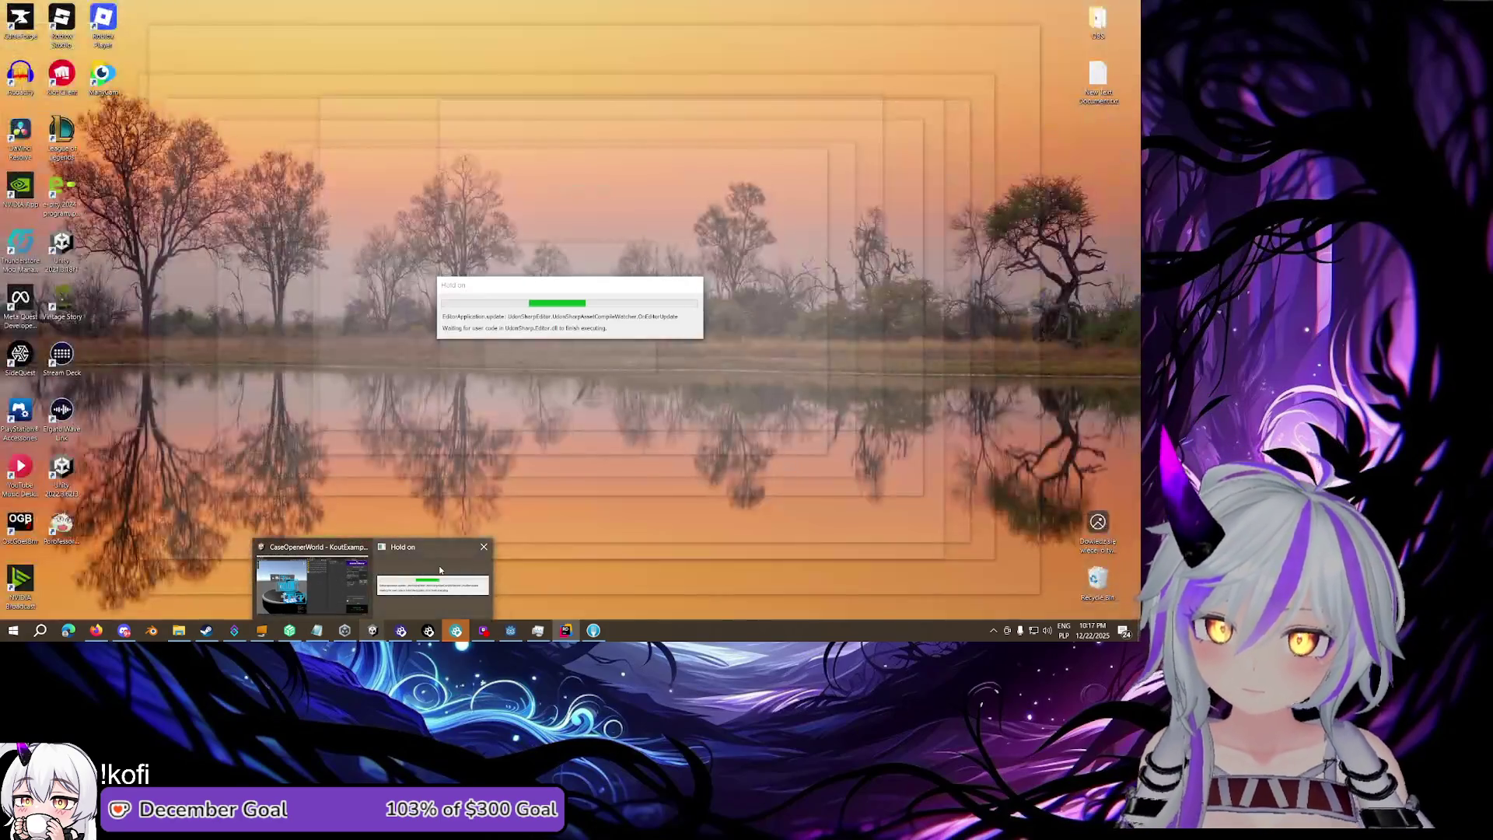
pyautogui.click(435, 580)
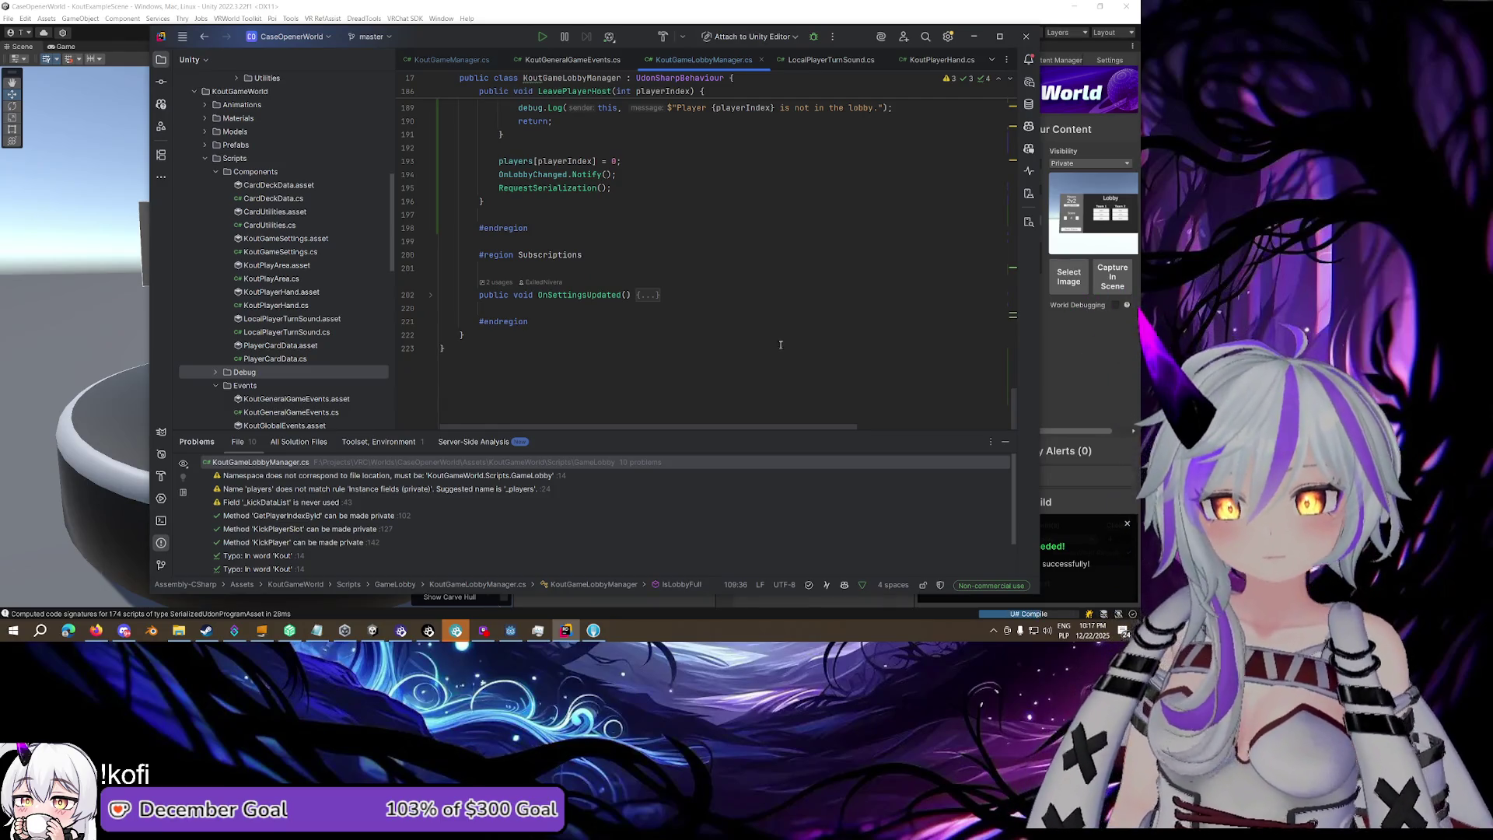
pyautogui.click(1054, 369)
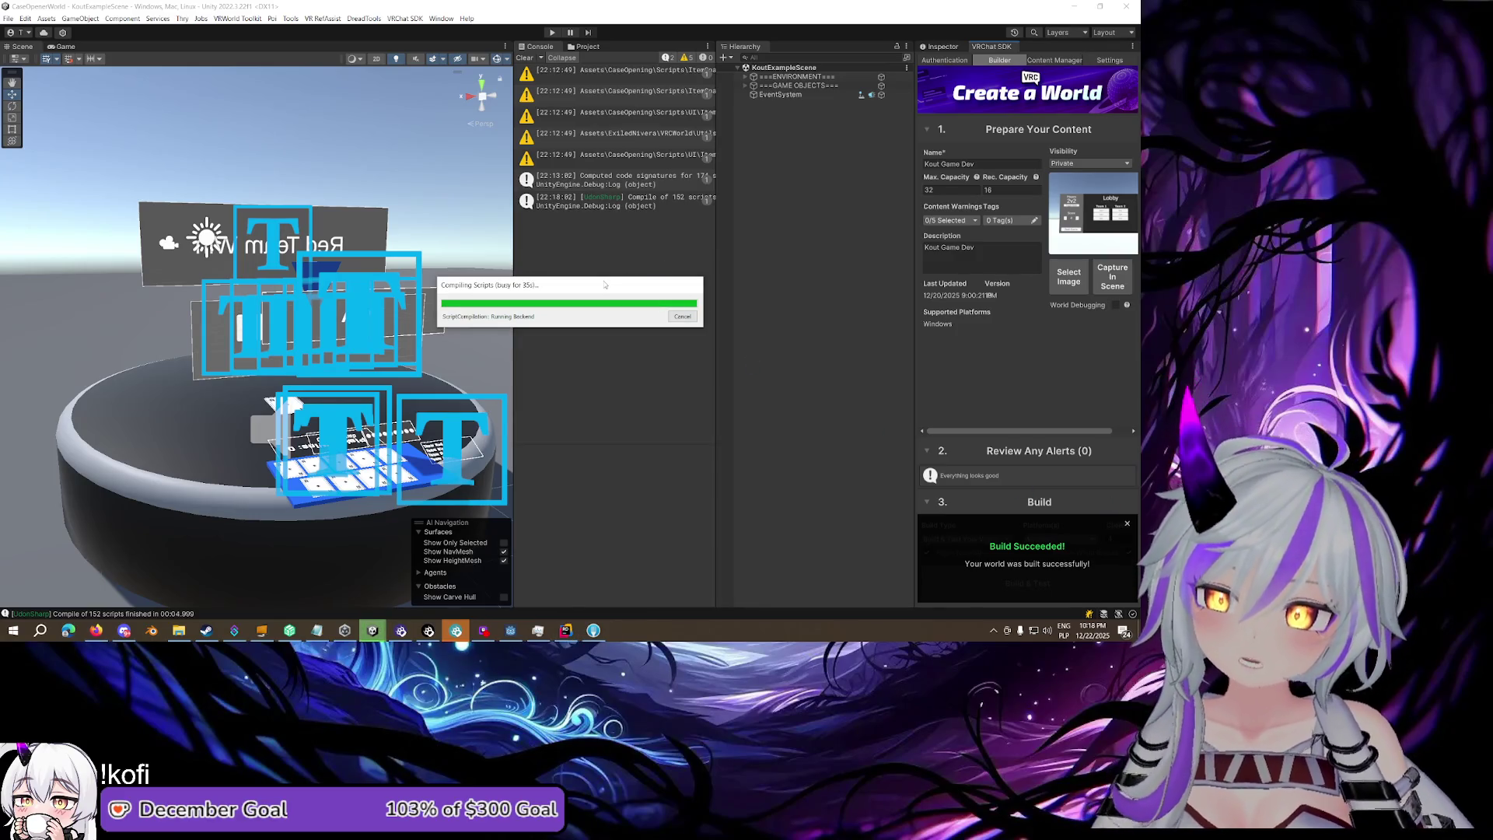
pyautogui.moveTo(375, 632)
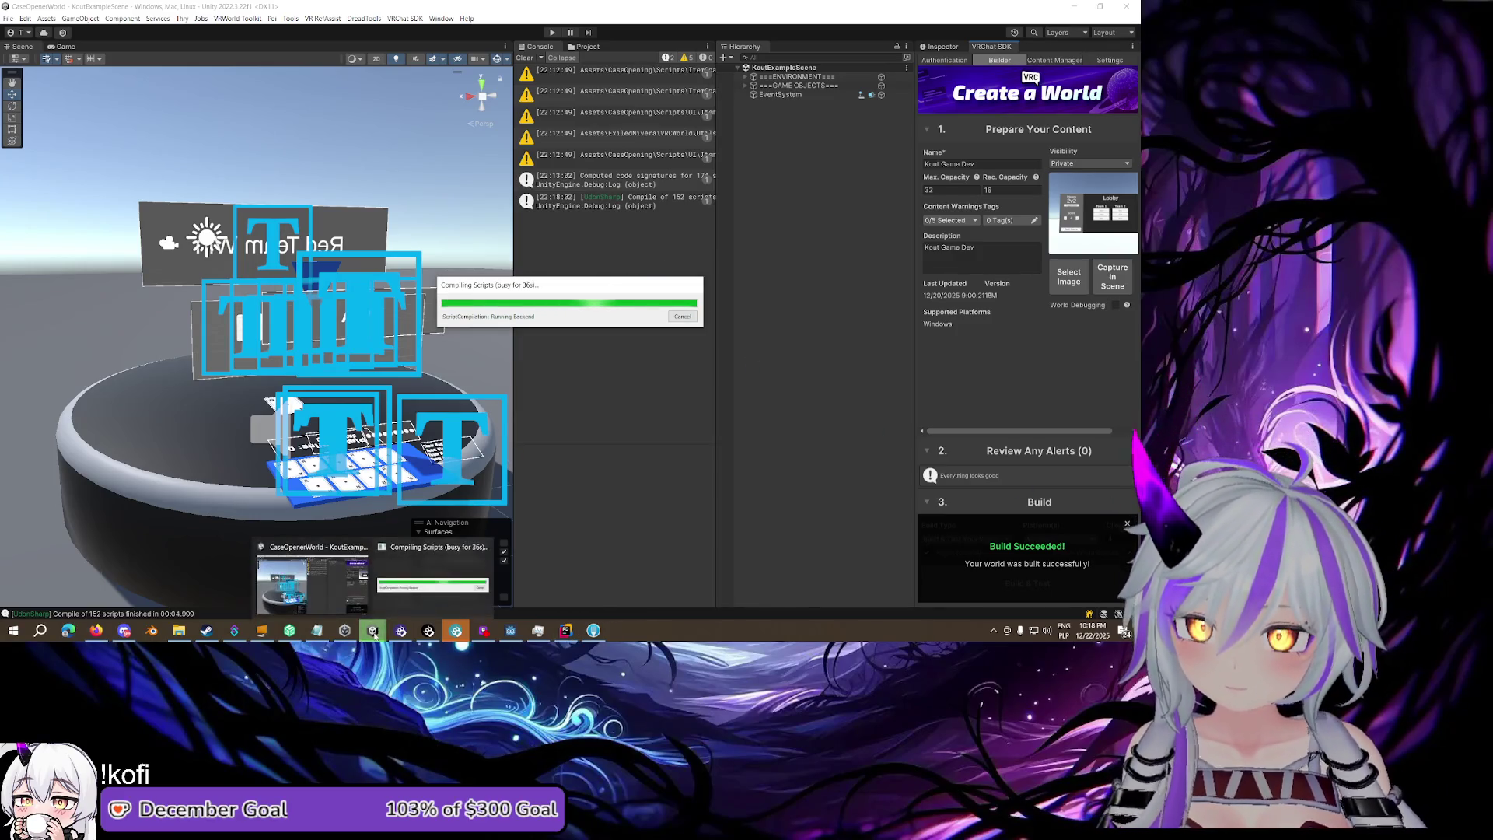
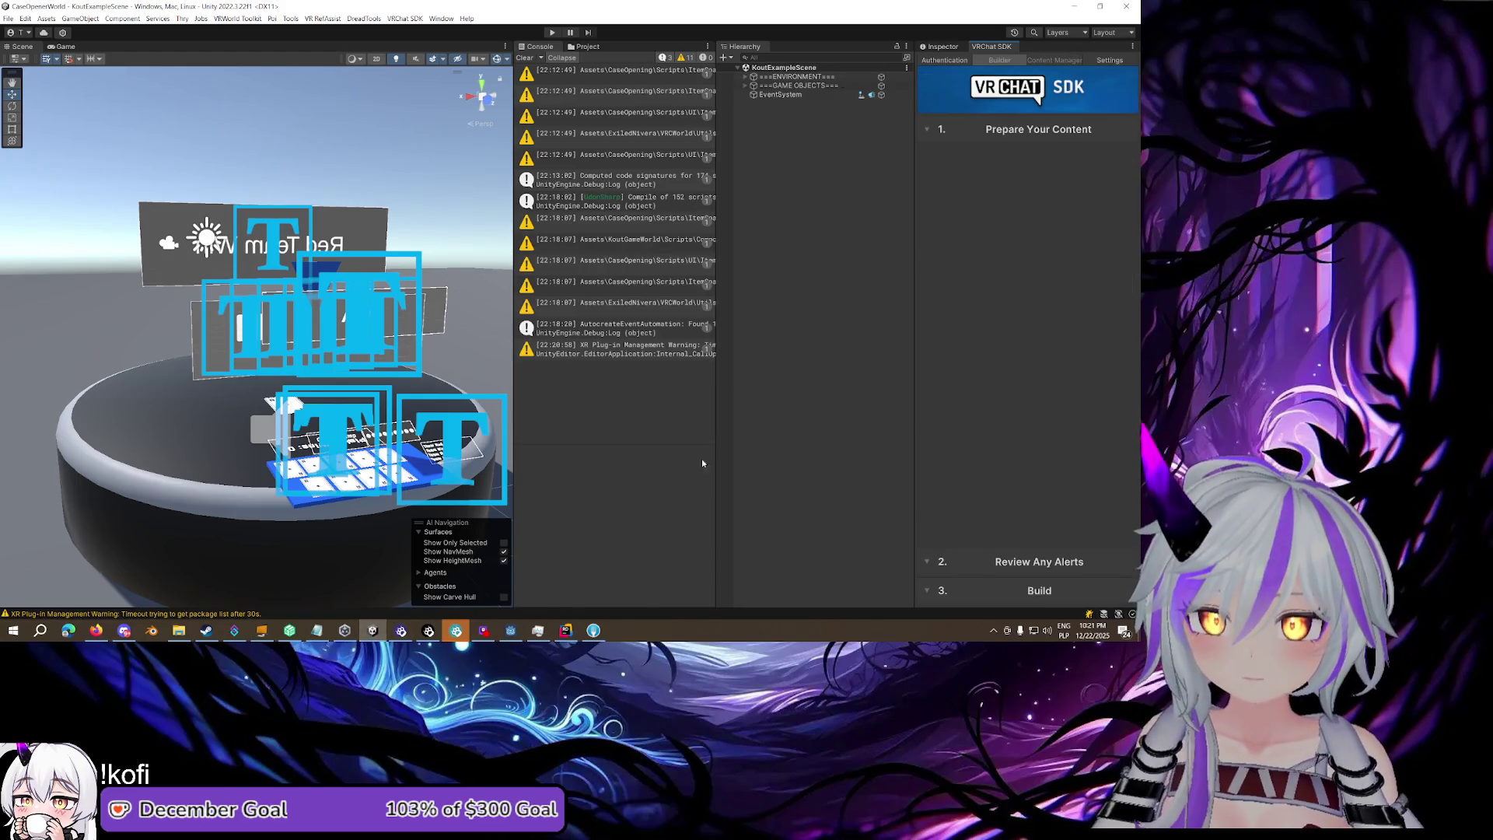
# Build the card game world from the VRChat SDK Builder and launch a local test client
pyautogui.click(943, 47)
pyautogui.click(991, 47)
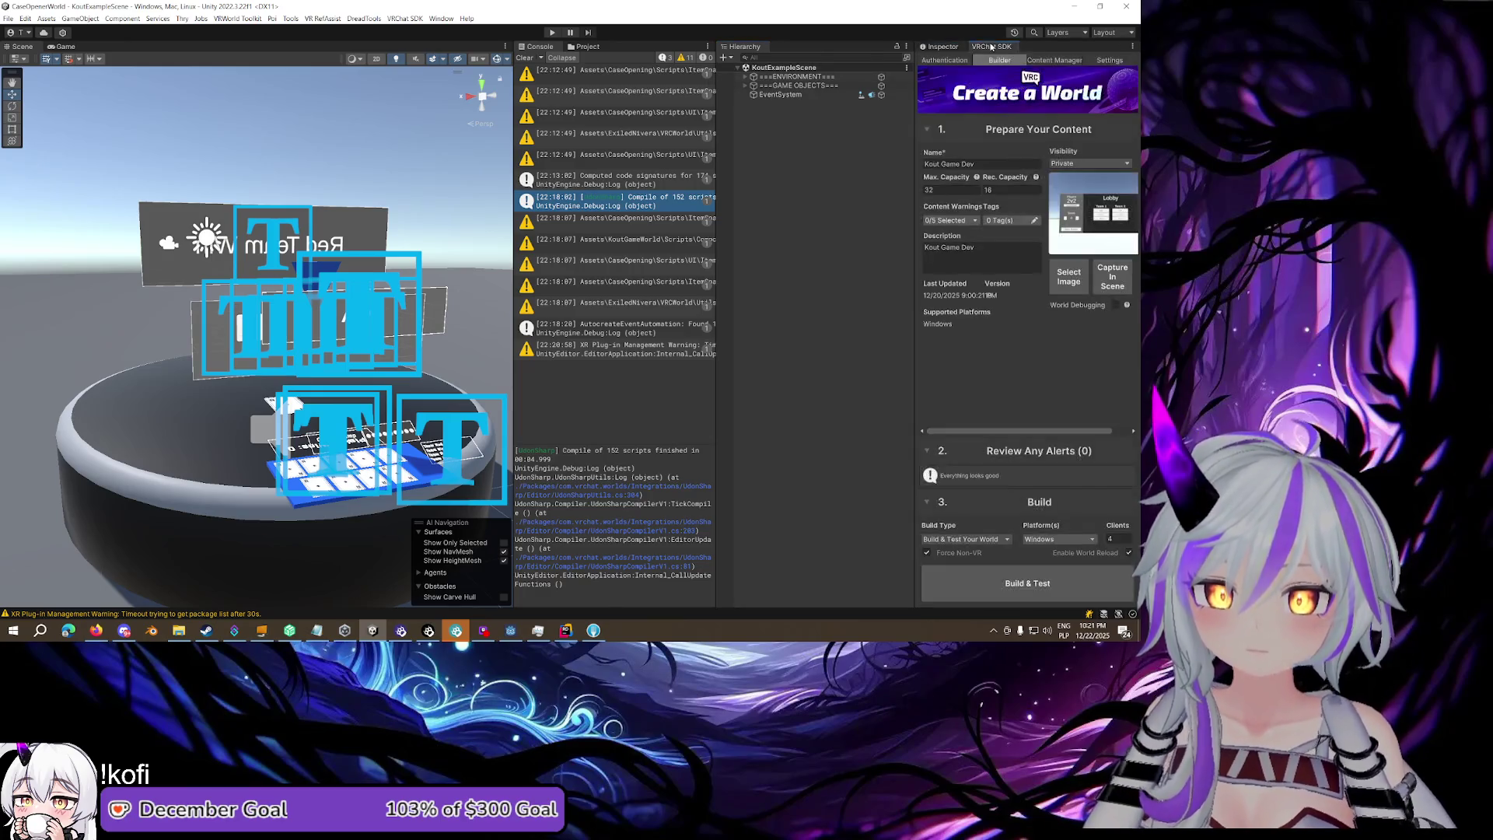
pyautogui.click(1037, 579)
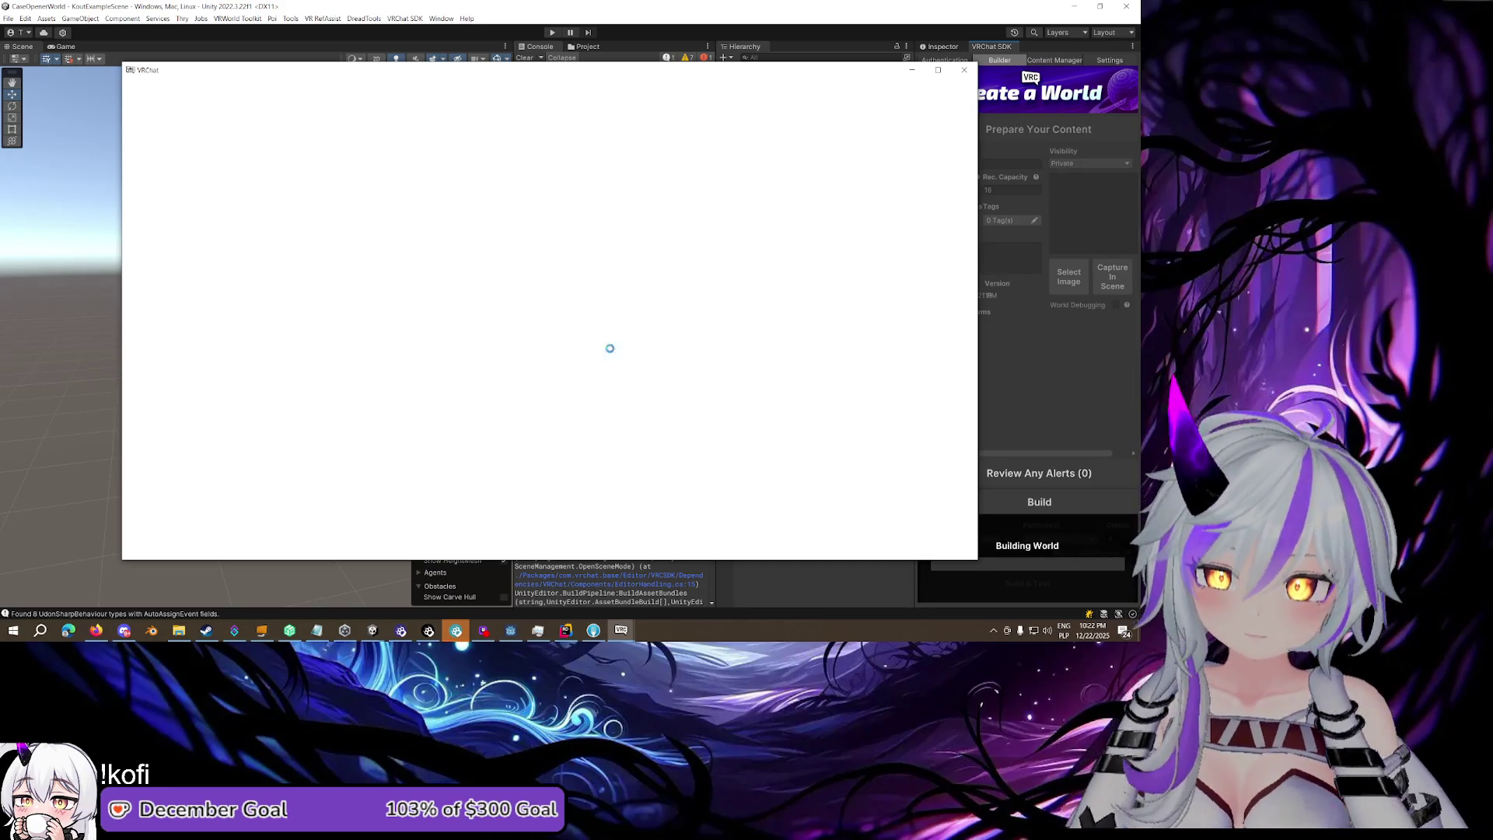
# Wait for the VRChat test client to finish loading beside the round game table
pyautogui.moveTo(626, 632)
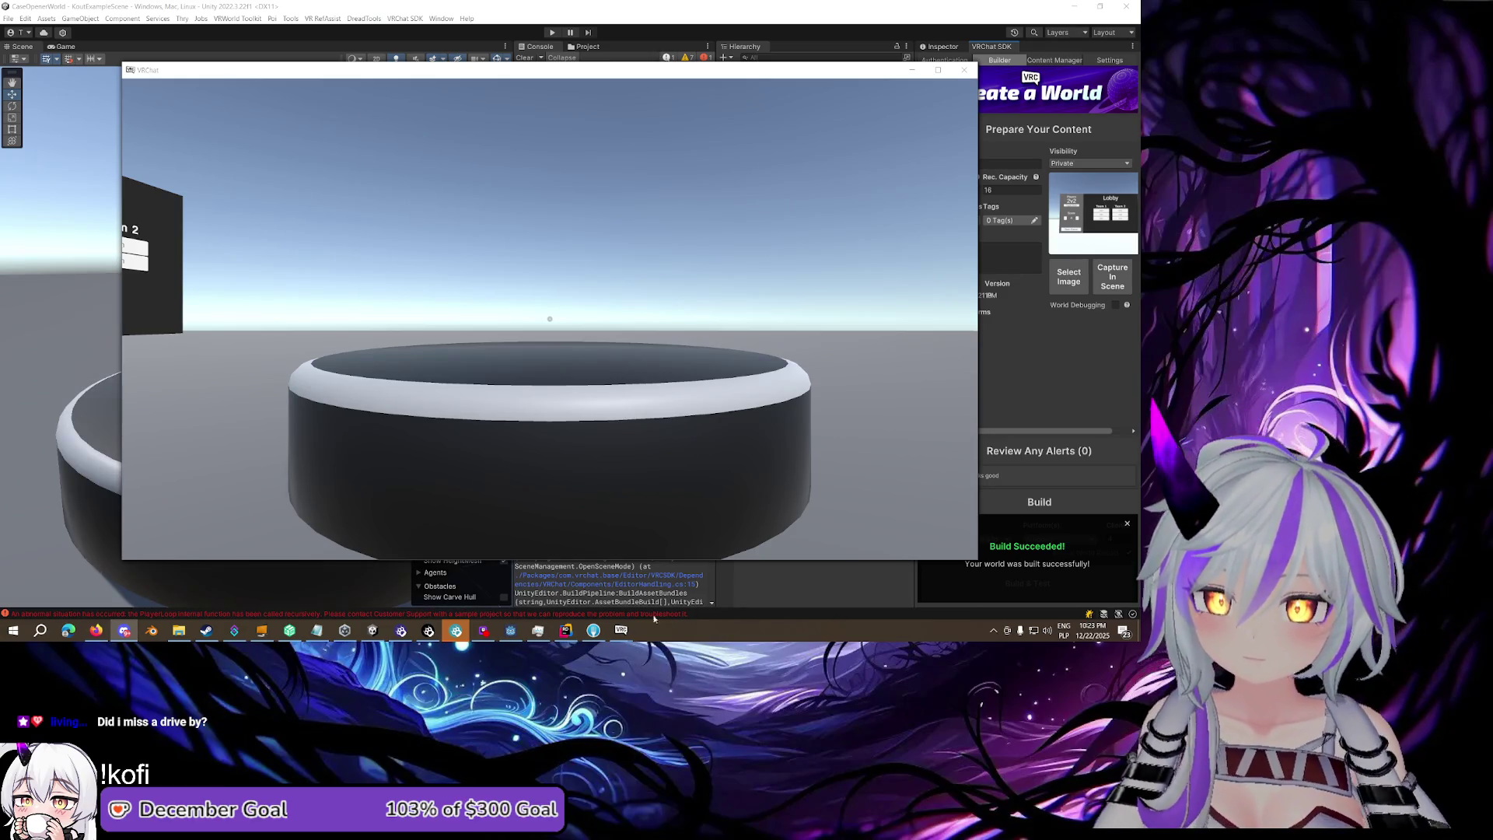
pyautogui.moveTo(632, 627)
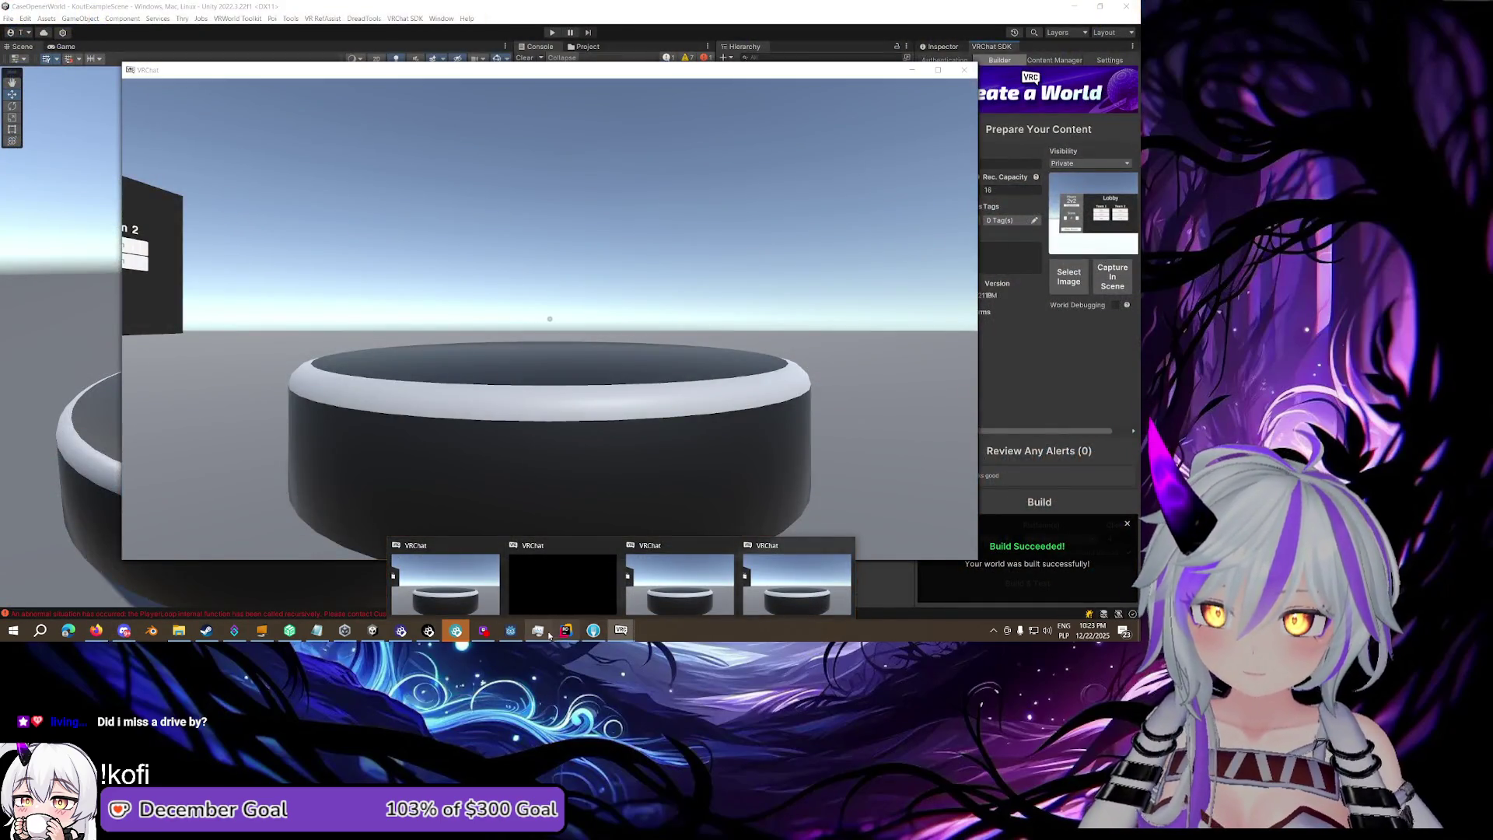
# Set the SDK build type to Test Your Last Build with Clients set to 1
pyautogui.click(1035, 78)
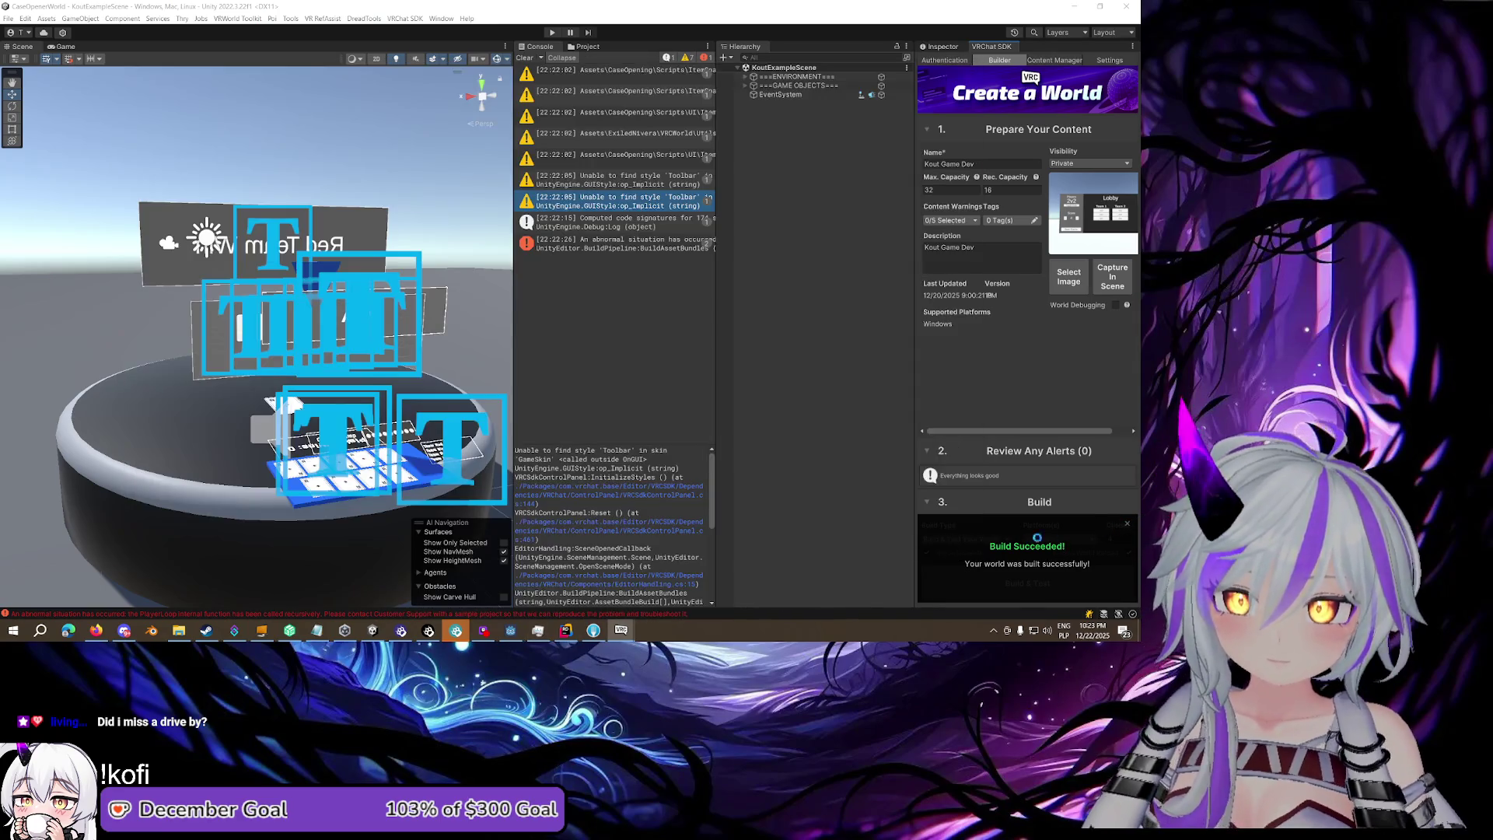
pyautogui.click(964, 539)
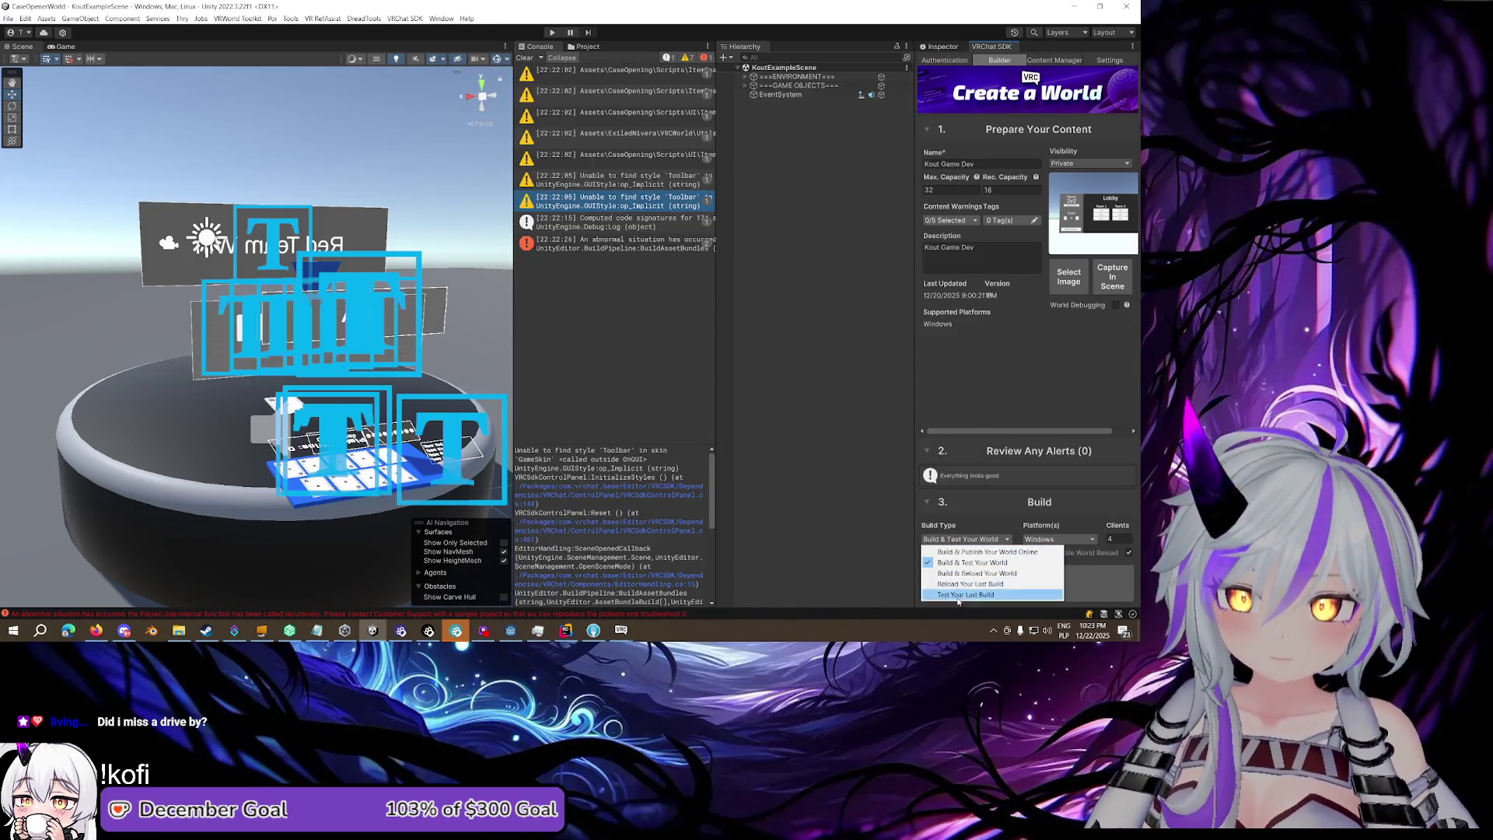
pyautogui.click(964, 594)
pyautogui.click(1119, 538)
pyautogui.write('1')
pyautogui.click(1053, 576)
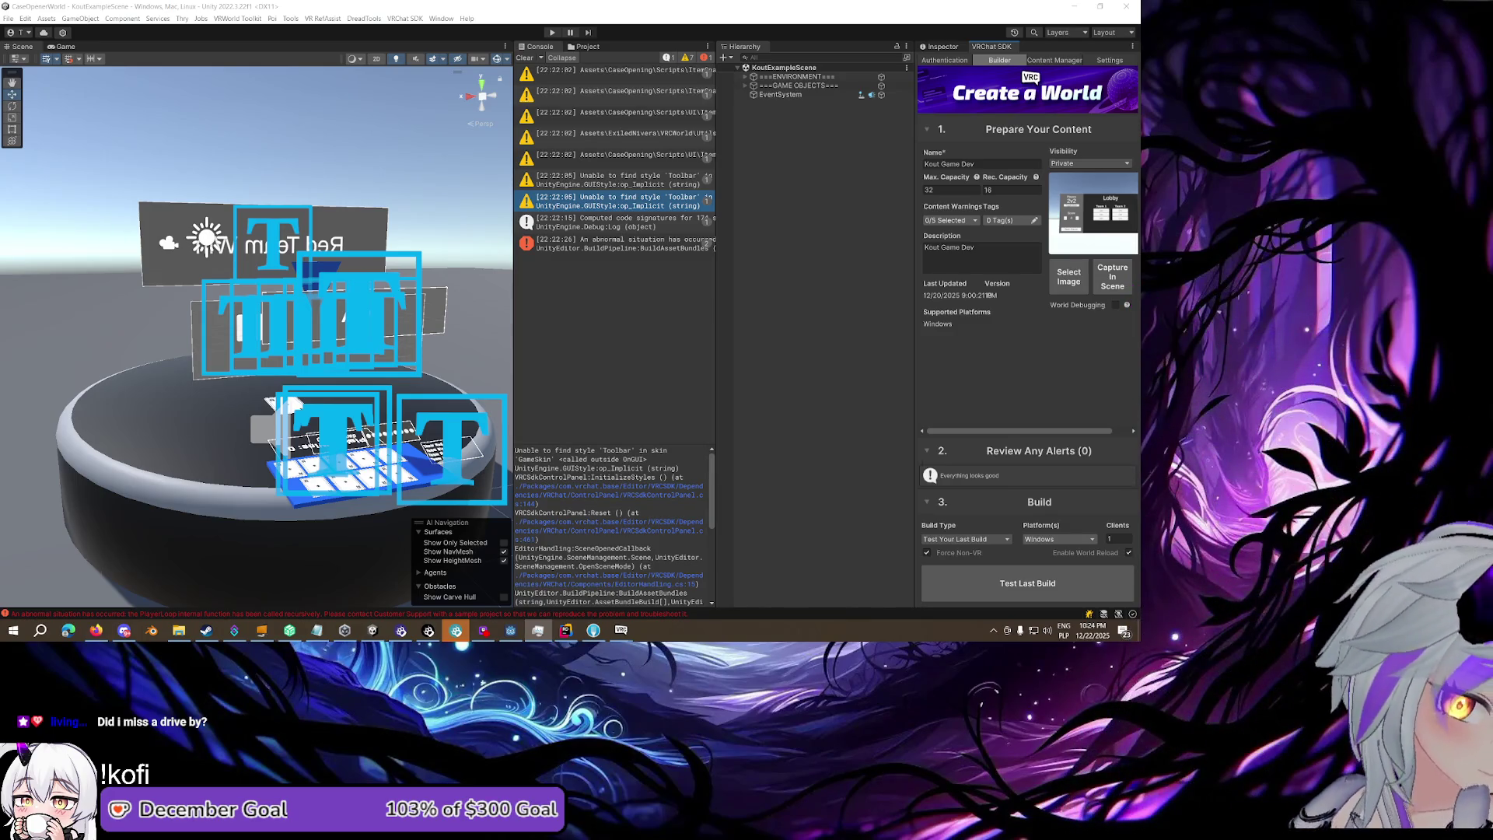
# Launch one extra VRChat test client using Test Last Build in the SDK Builder
pyautogui.click(1038, 583)
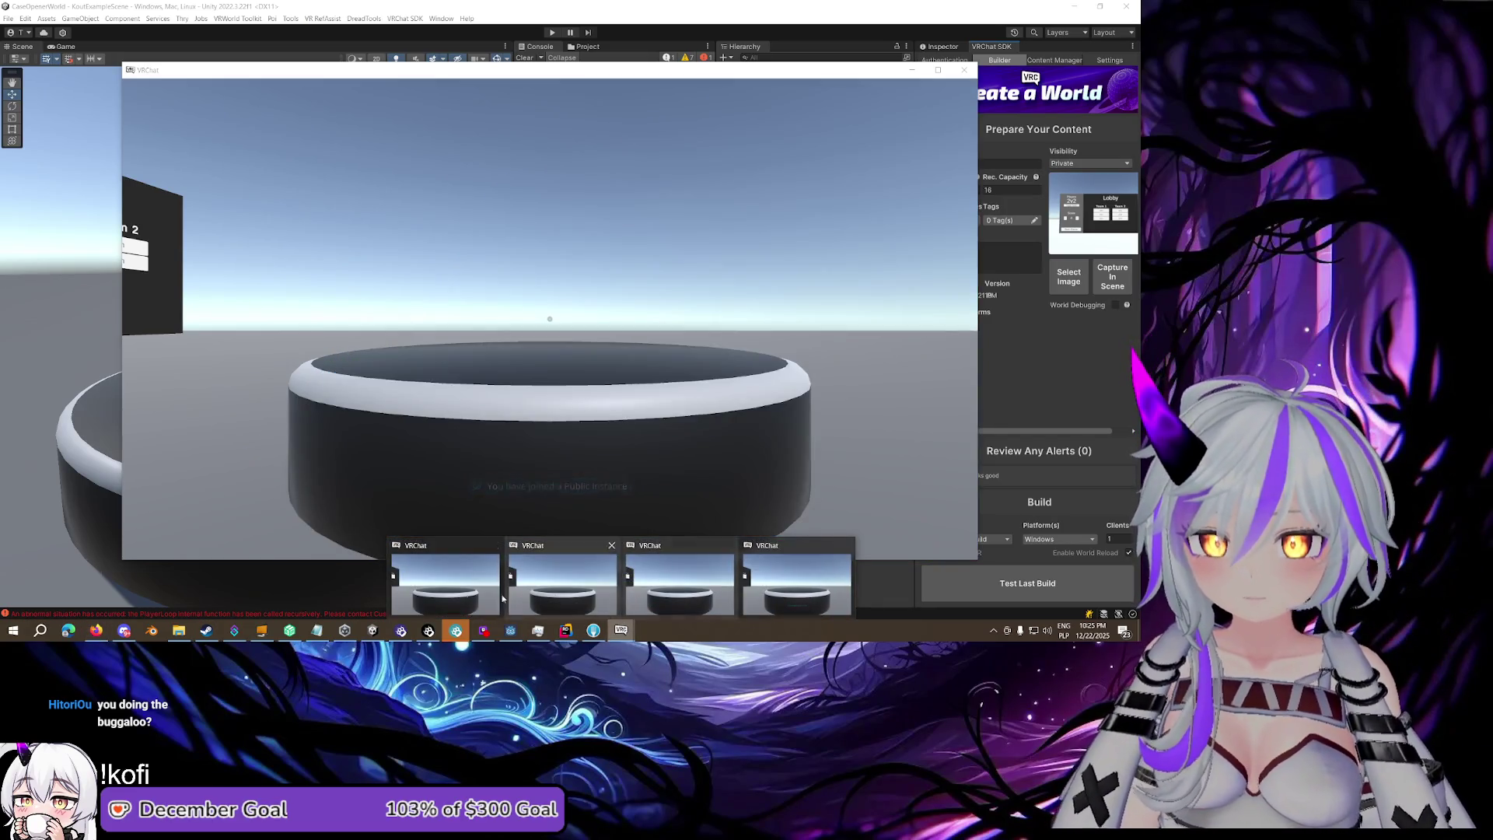
# From the running test client, join Team 2 on the lobby board, then leave the team
pyautogui.click(619, 609)
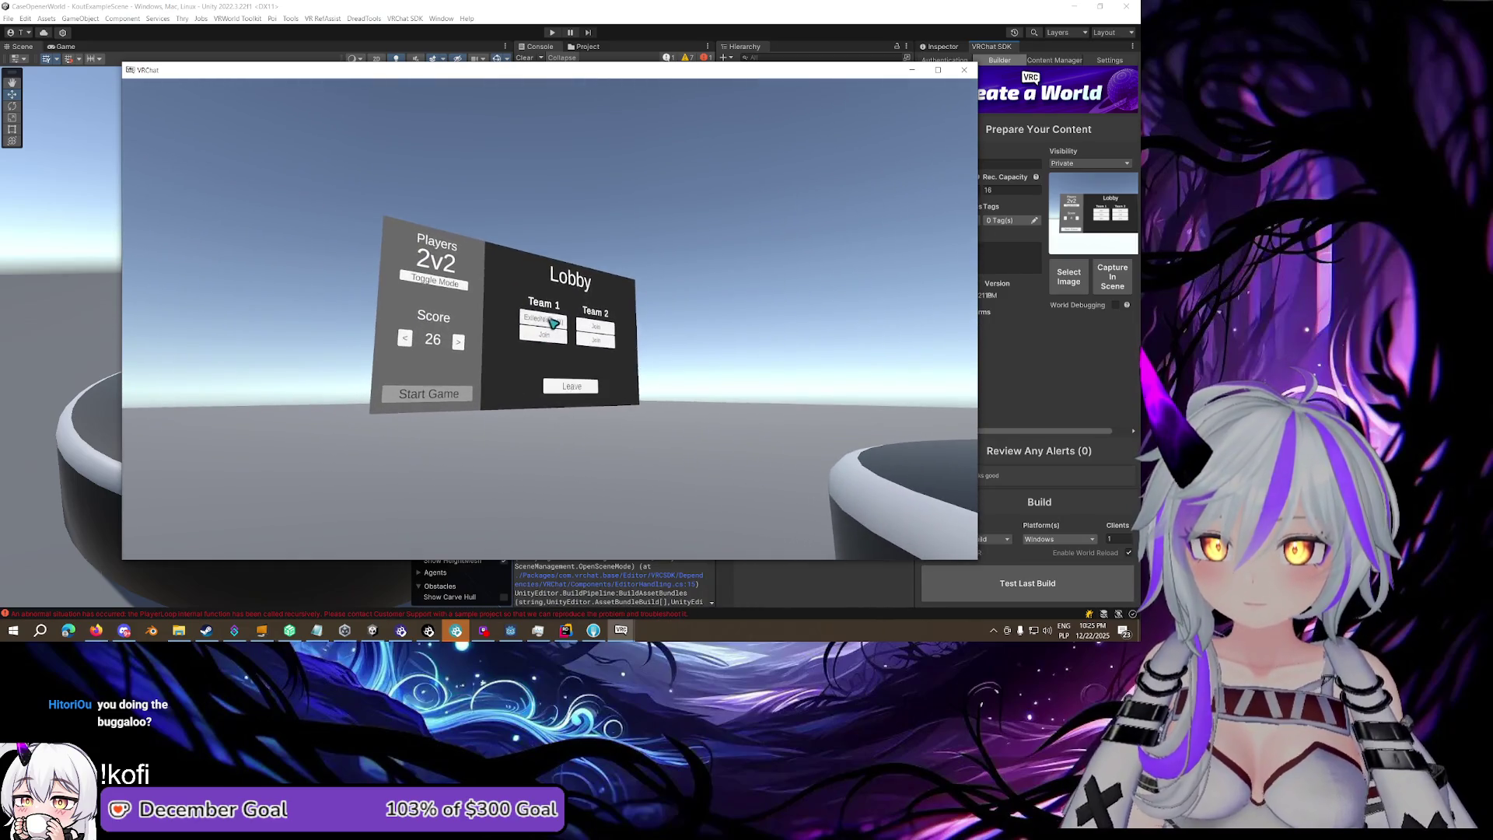
pyautogui.press('Escape')
pyautogui.press('Escape')
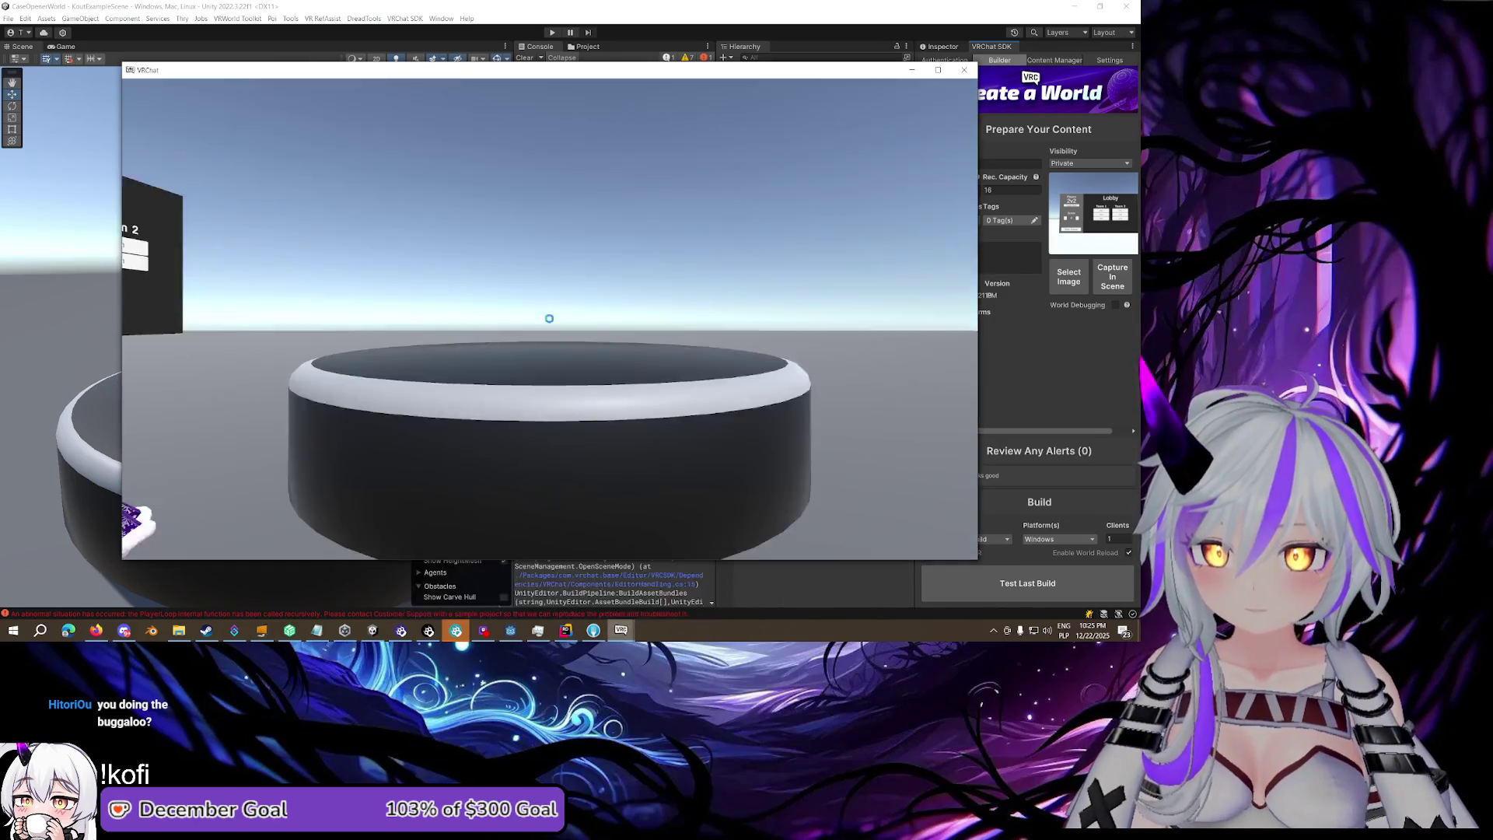
pyautogui.click(553, 322)
pyautogui.press('Escape')
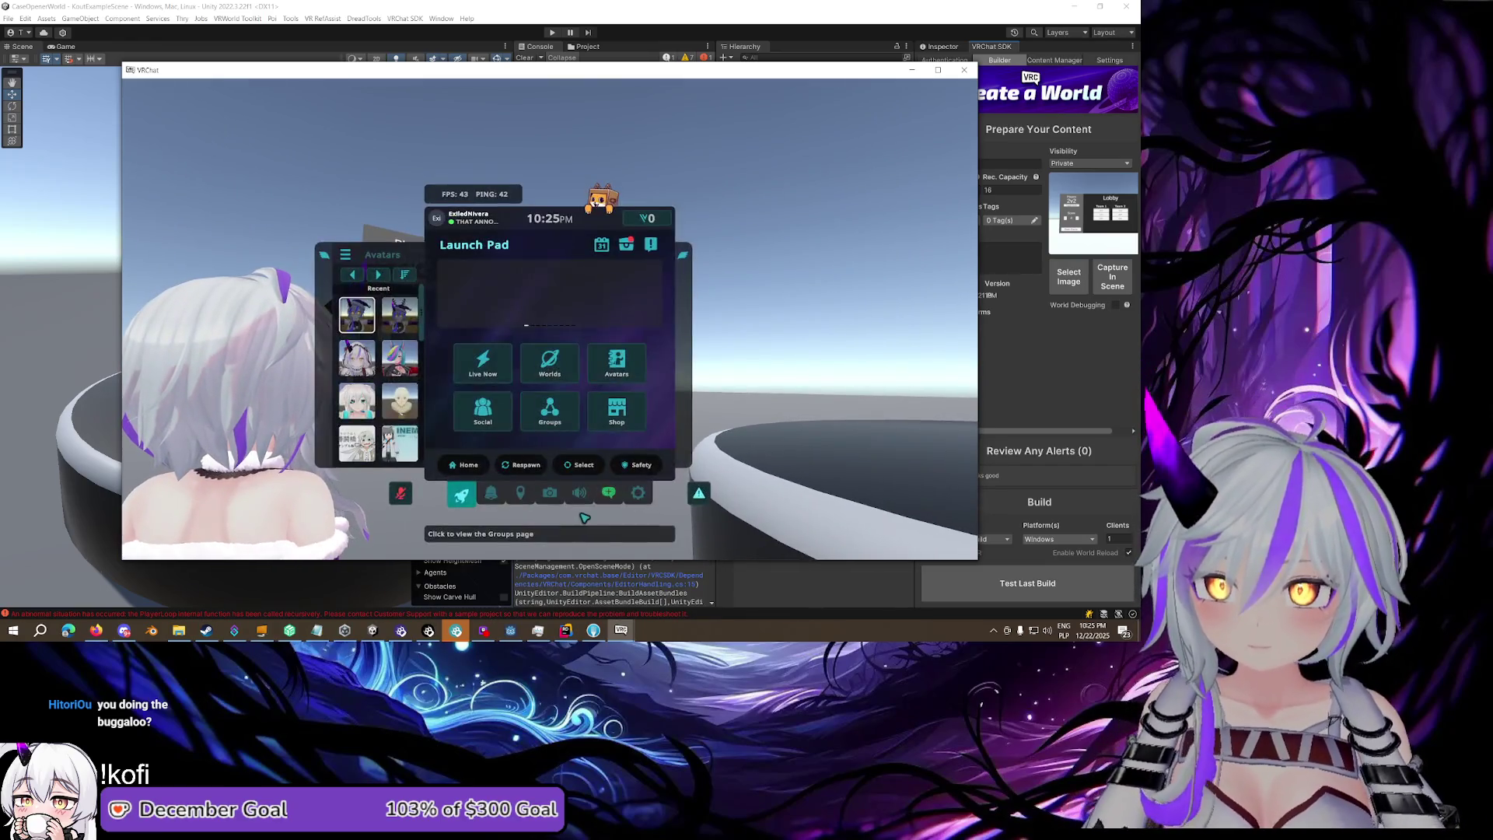
pyautogui.press('Escape')
pyautogui.press('Escape')
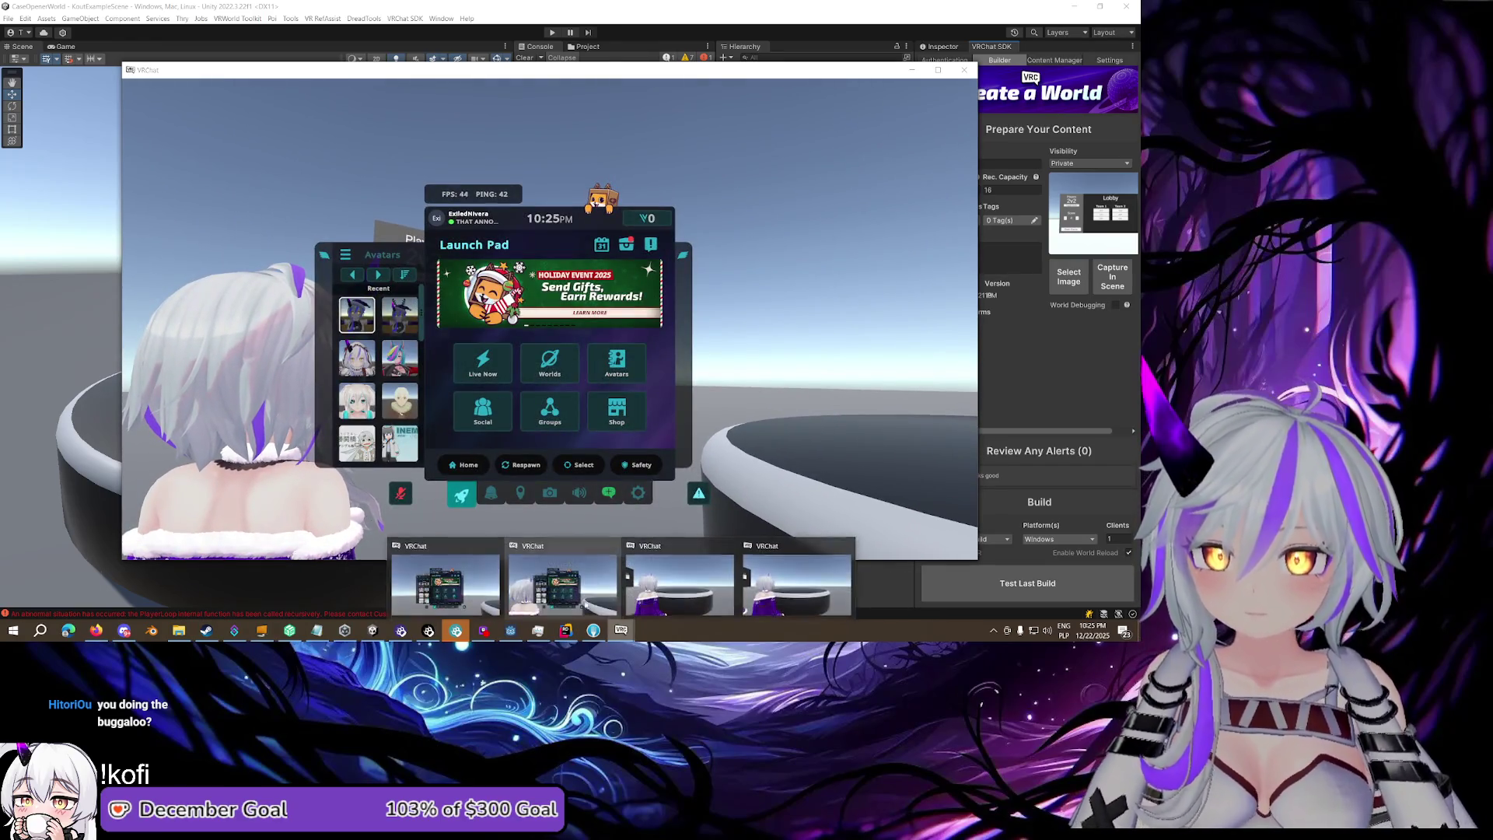
pyautogui.press('Escape')
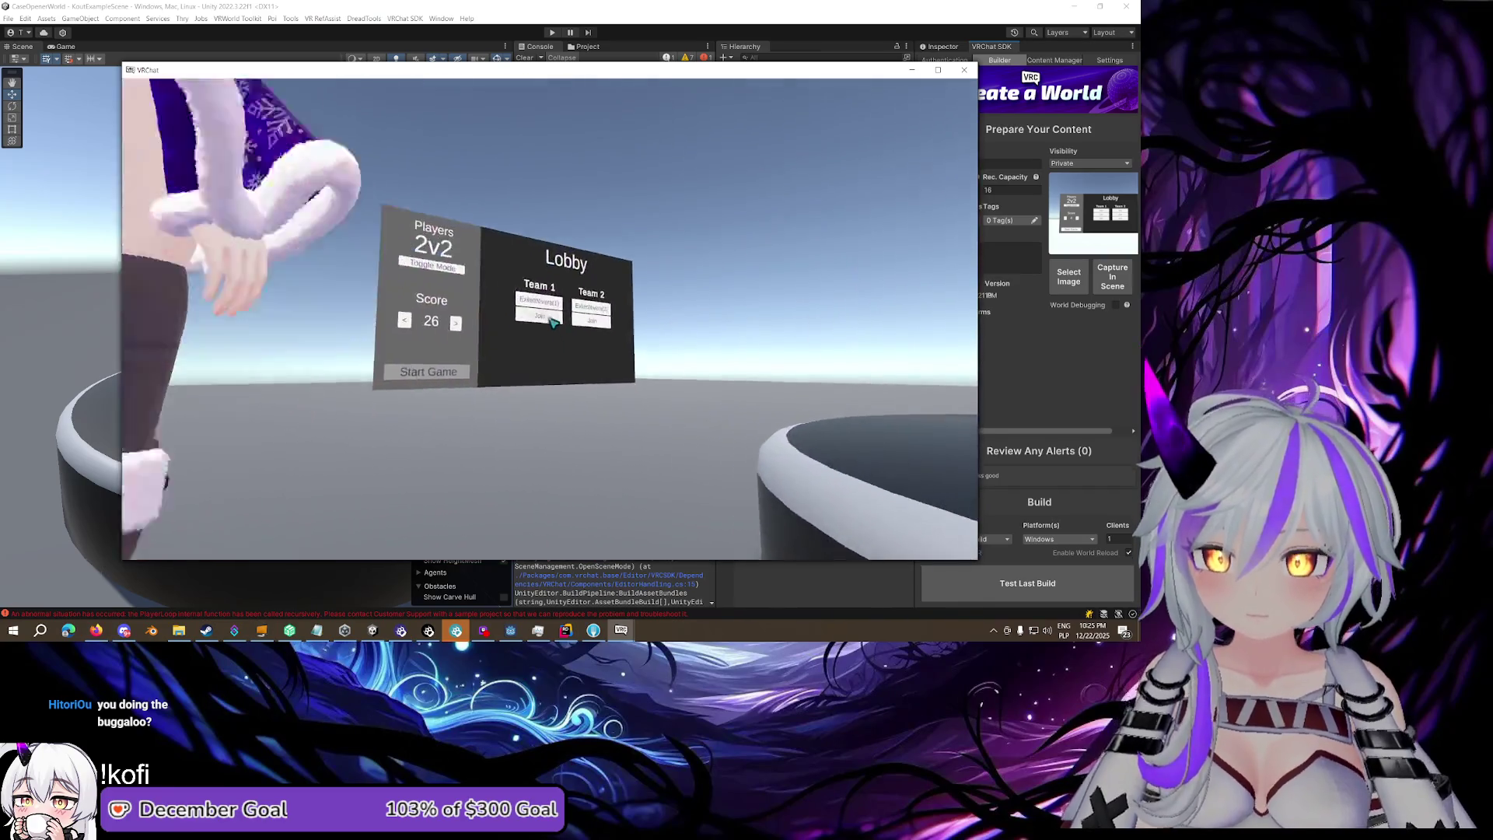
pyautogui.click(553, 322)
# Start the card game from the lobby board and dismiss the debug menu
pyautogui.press('Escape')
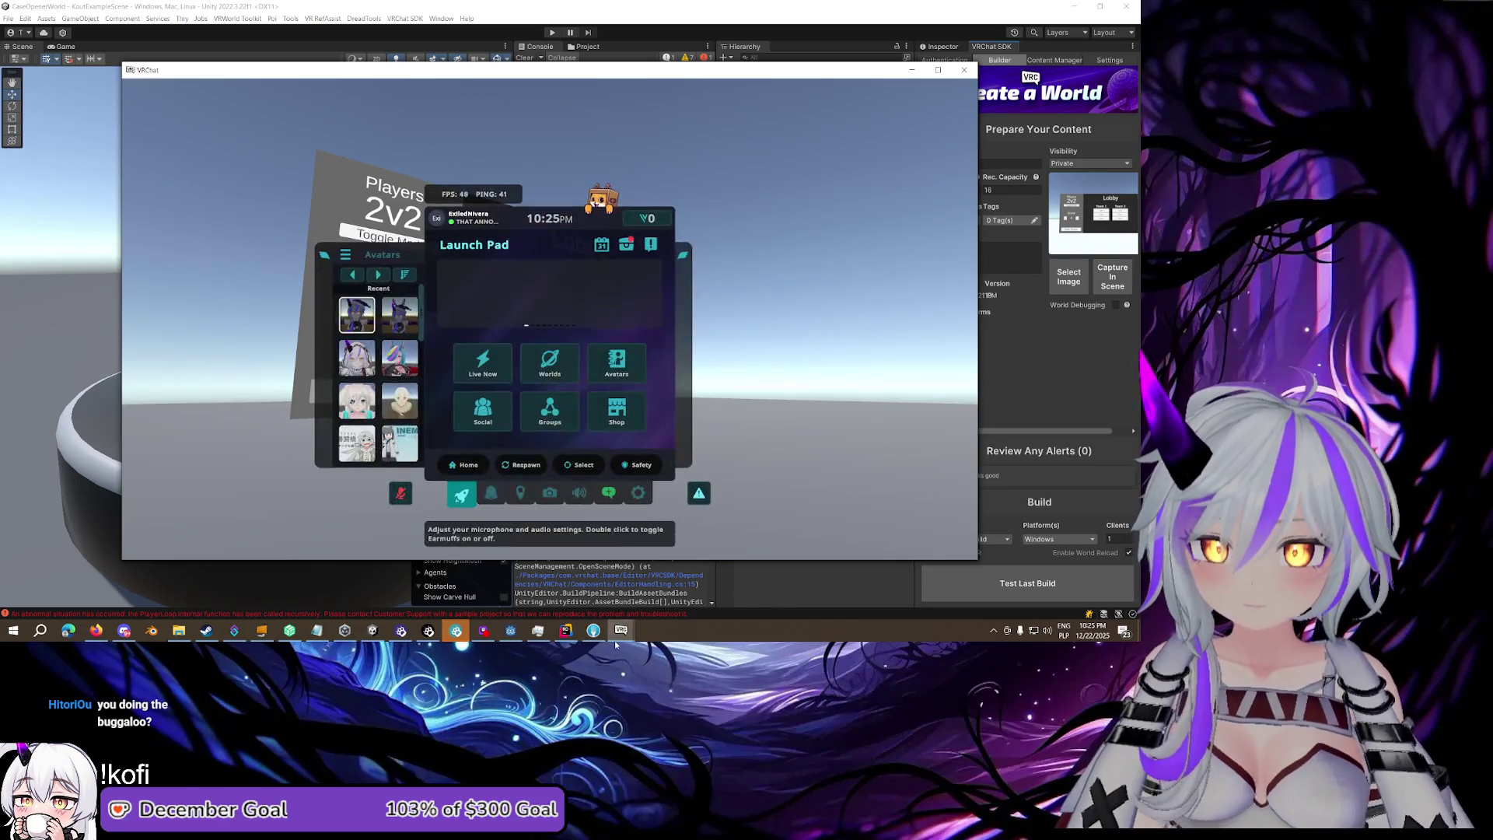
pyautogui.press('Escape')
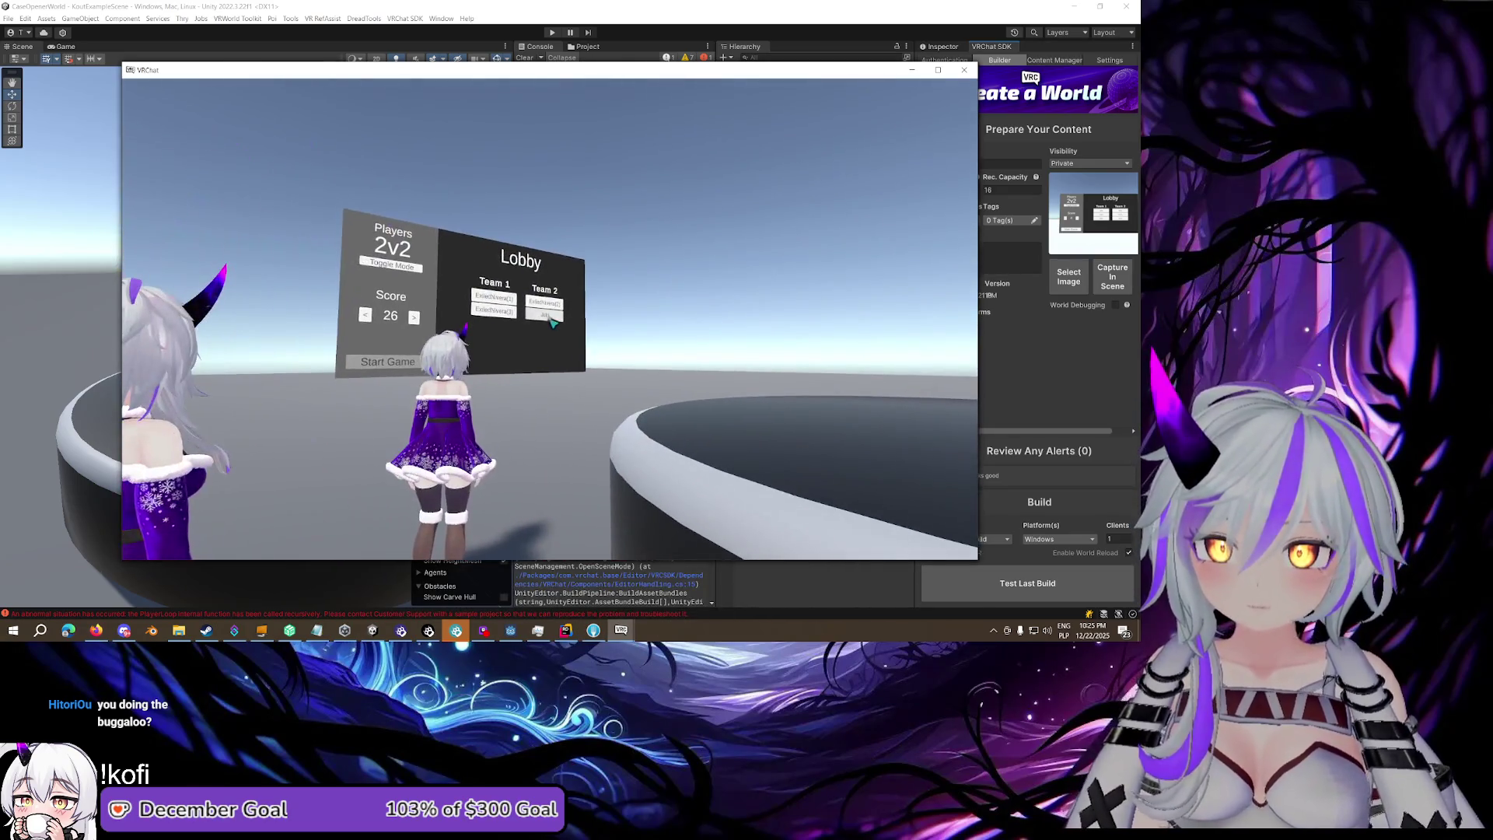
pyautogui.press('Escape')
pyautogui.press('Escape')
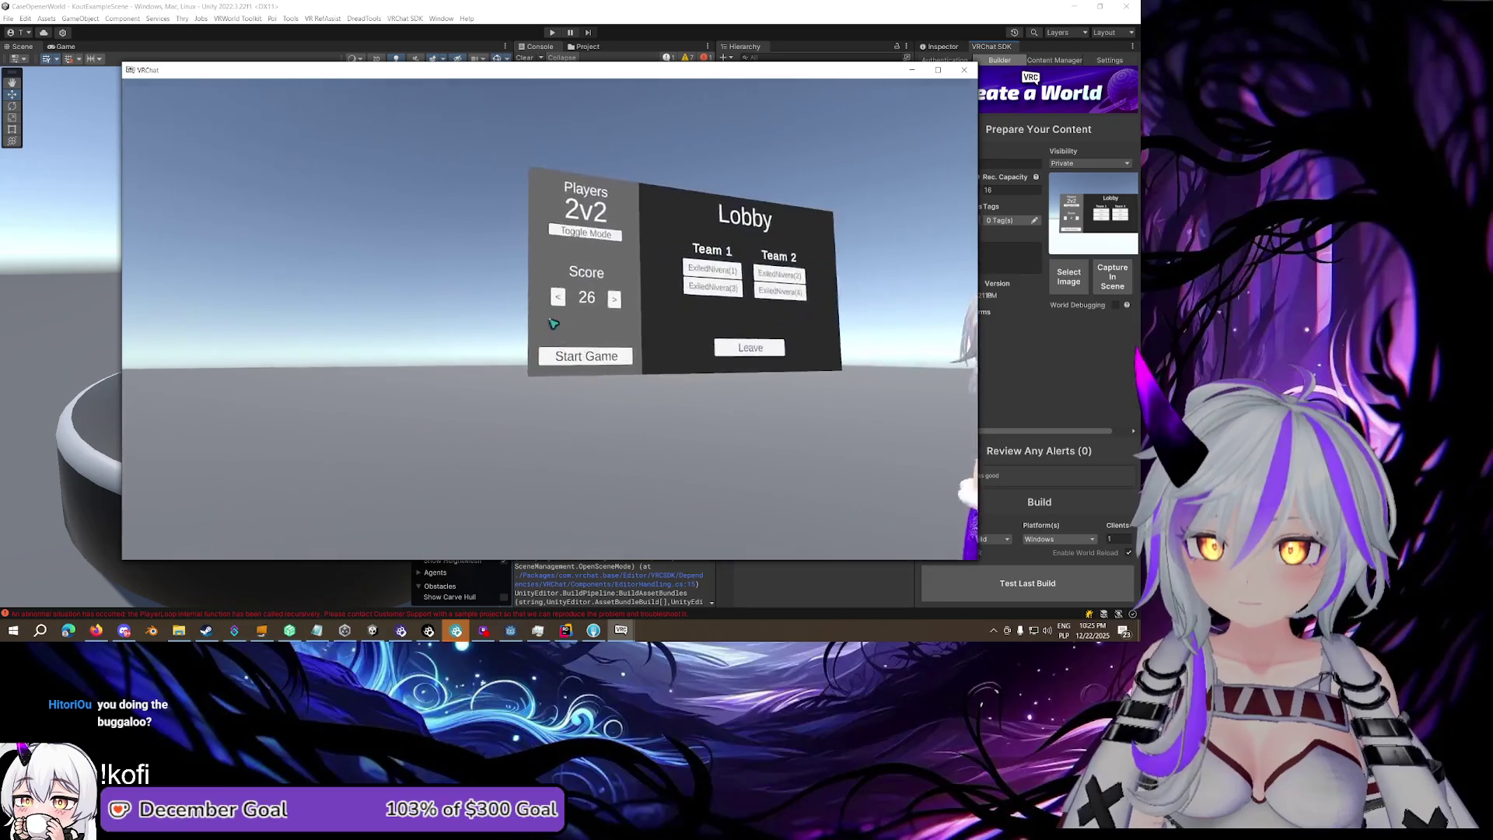
pyautogui.click(553, 320)
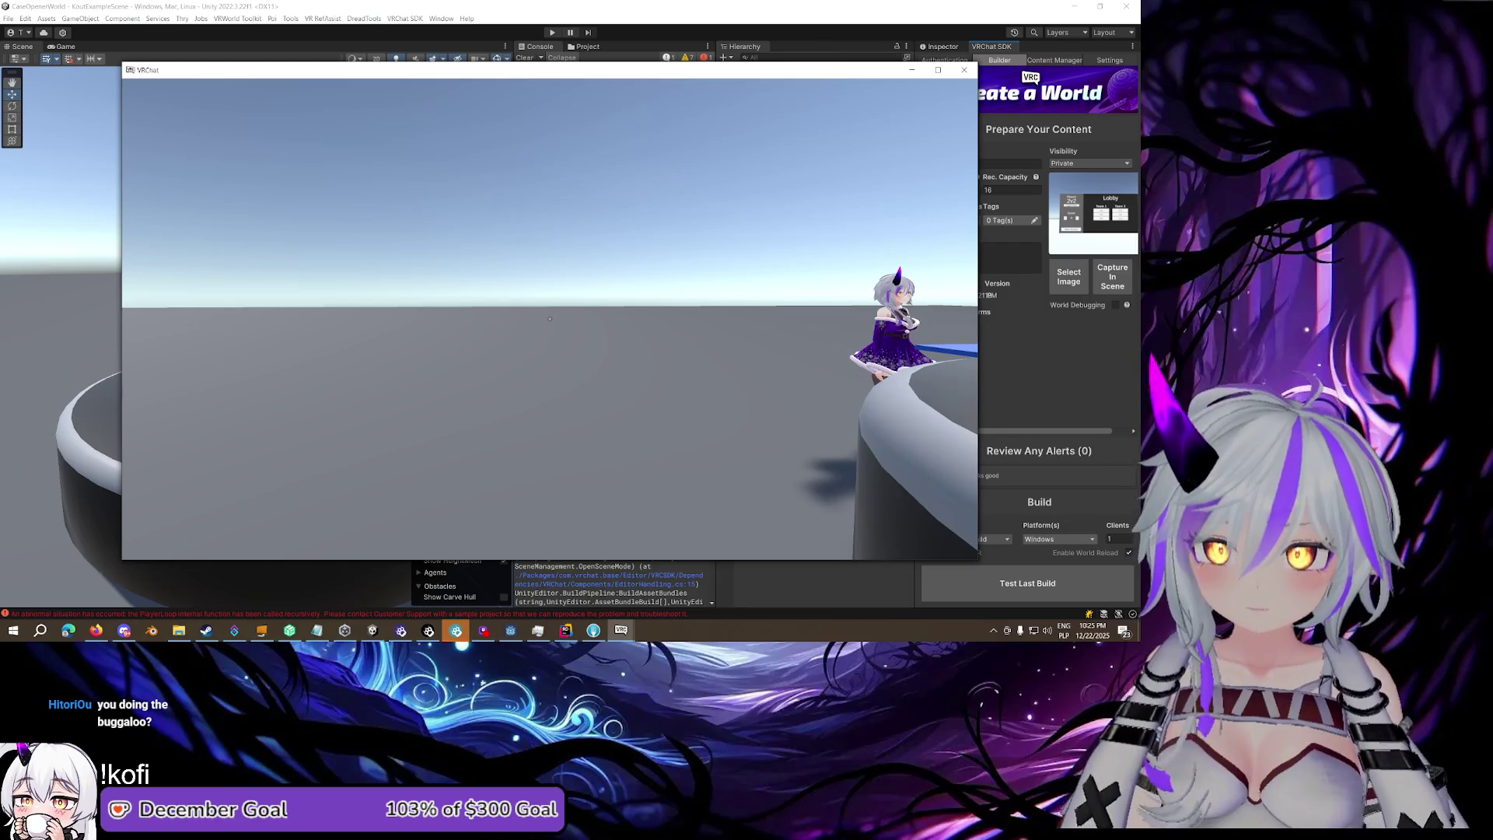
pyautogui.press('Escape')
pyautogui.click(267, 459)
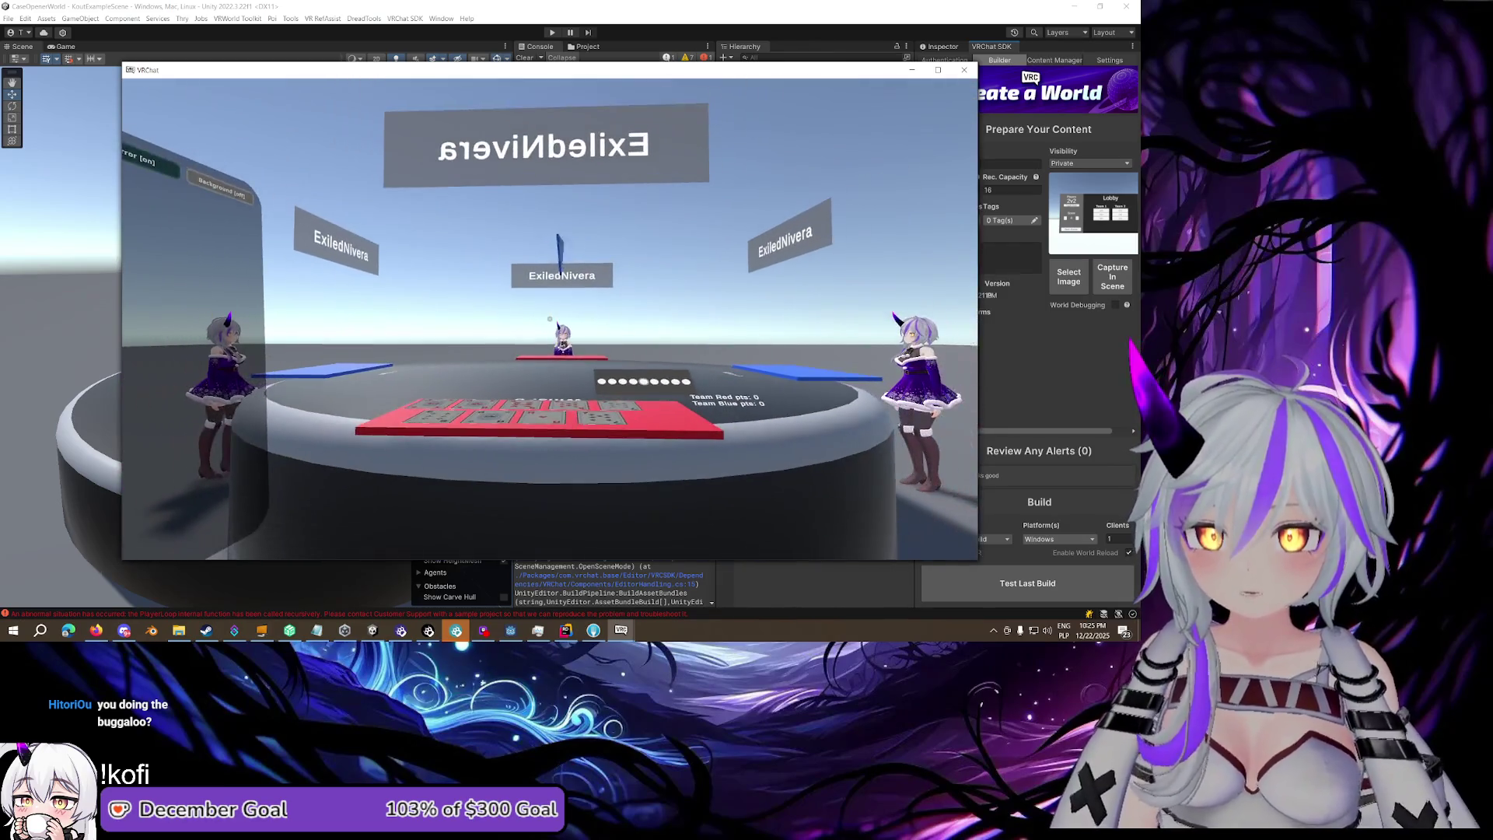
# Return to the VRChat client and walk up to the lobby board
pyautogui.press('Escape')
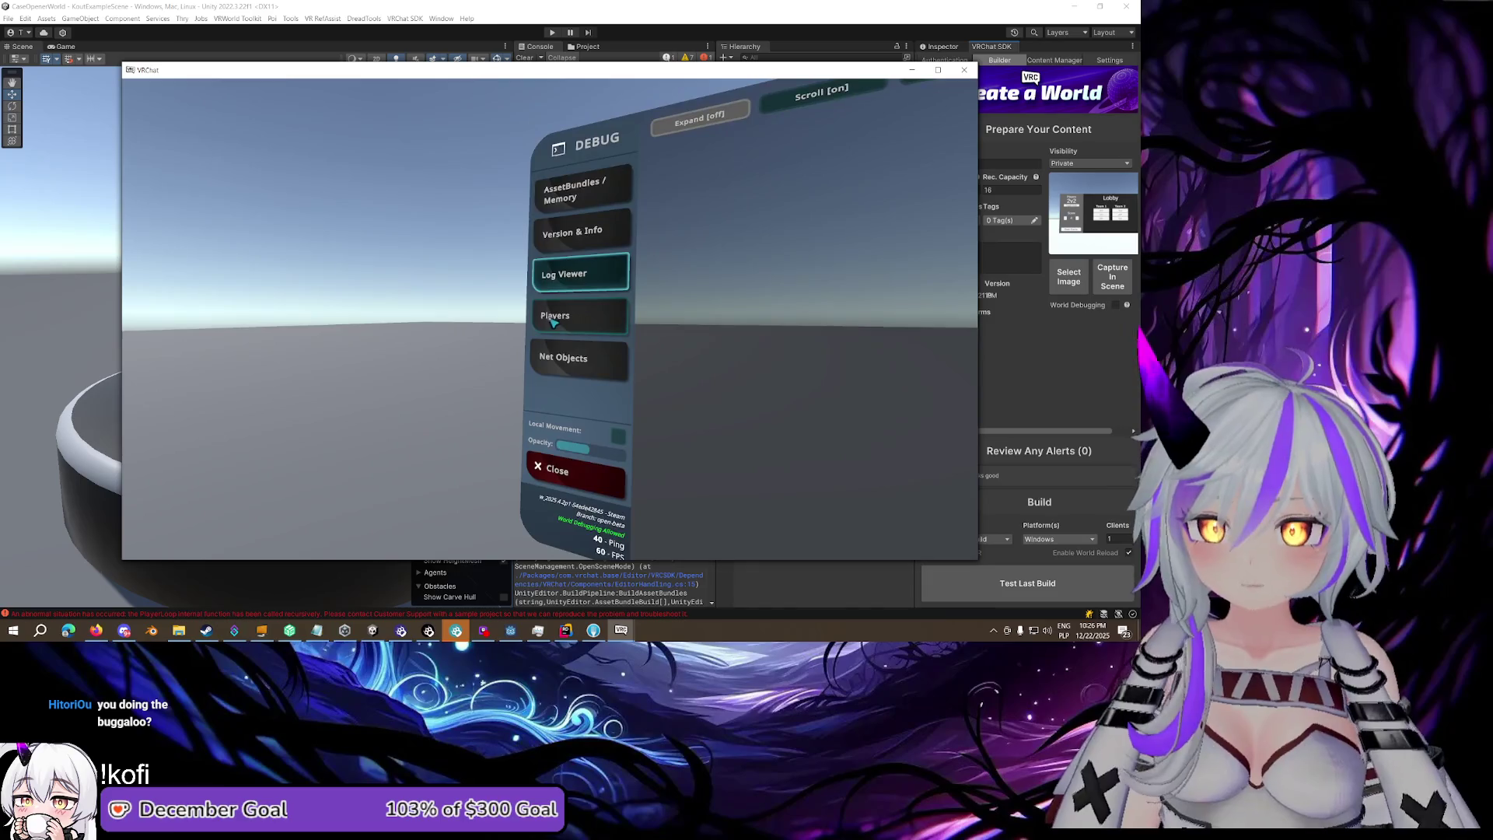
pyautogui.press('Escape')
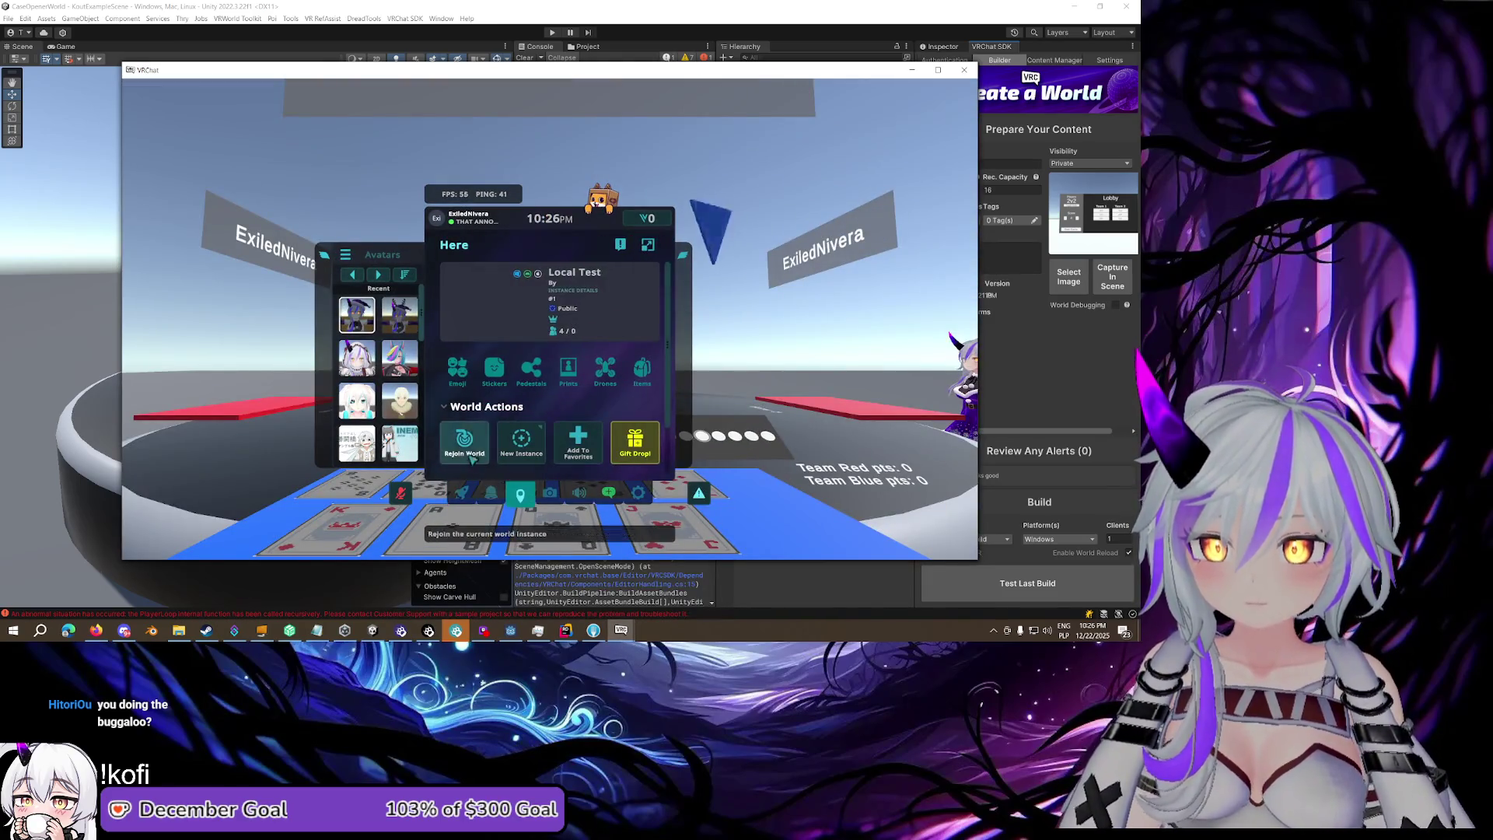
pyautogui.press('Escape')
pyautogui.hotkey('alt', 'Tab')
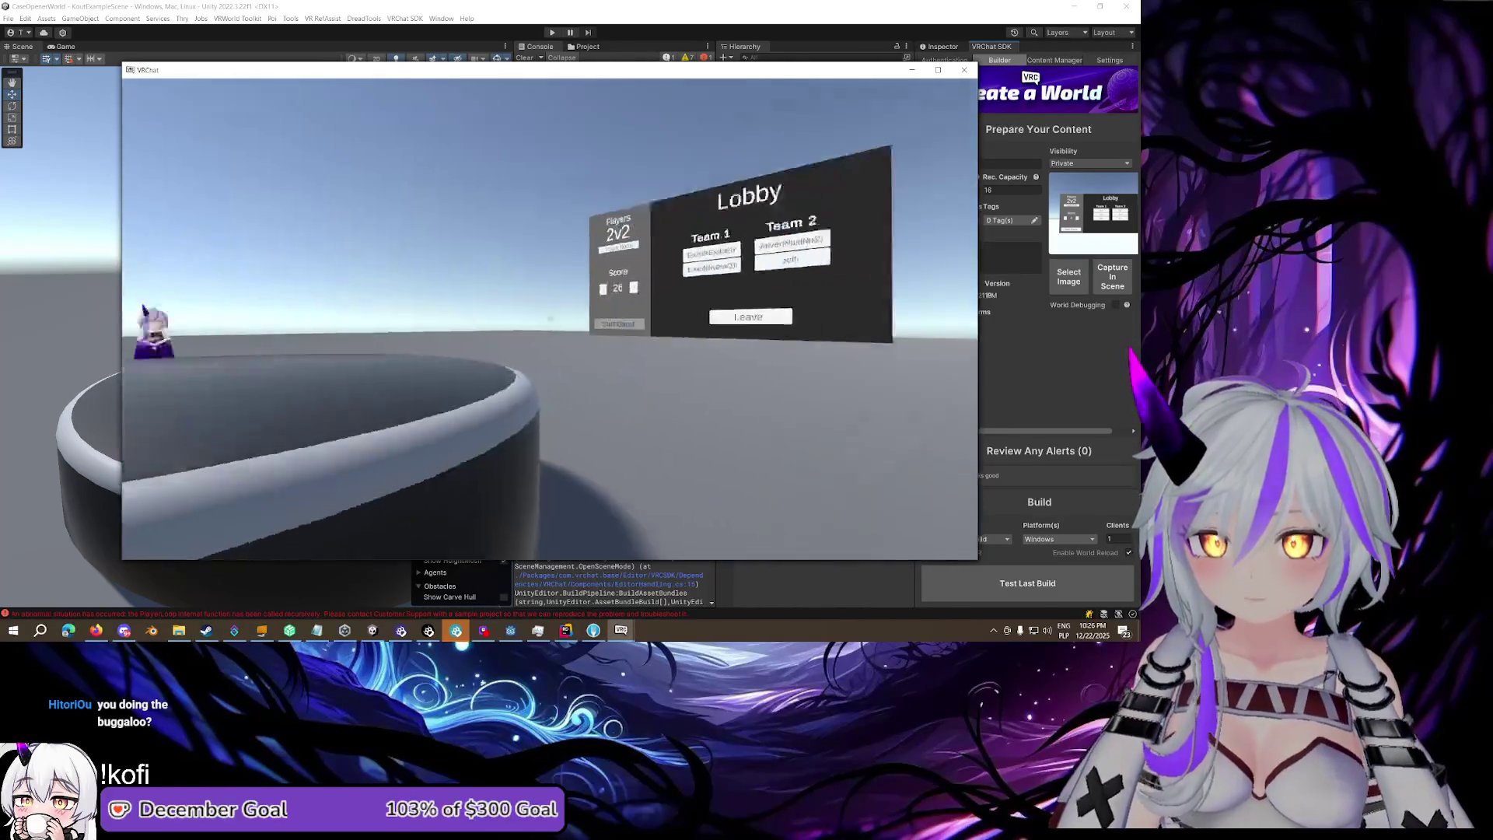
pyautogui.press('w')
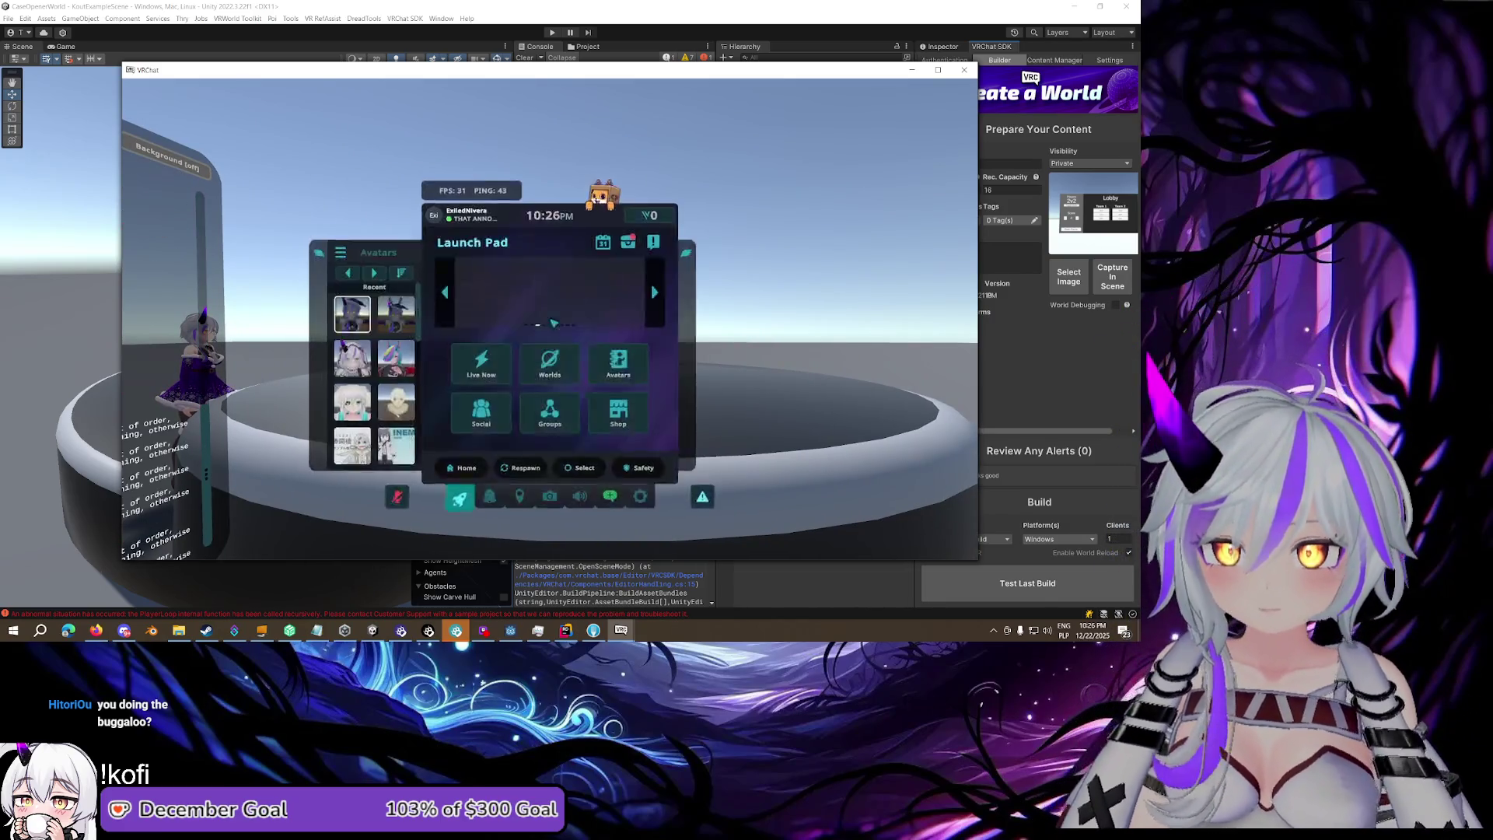
# Join Team 2 from another client, start a new game, and open the debug log
pyautogui.click(621, 636)
pyautogui.press('Escape')
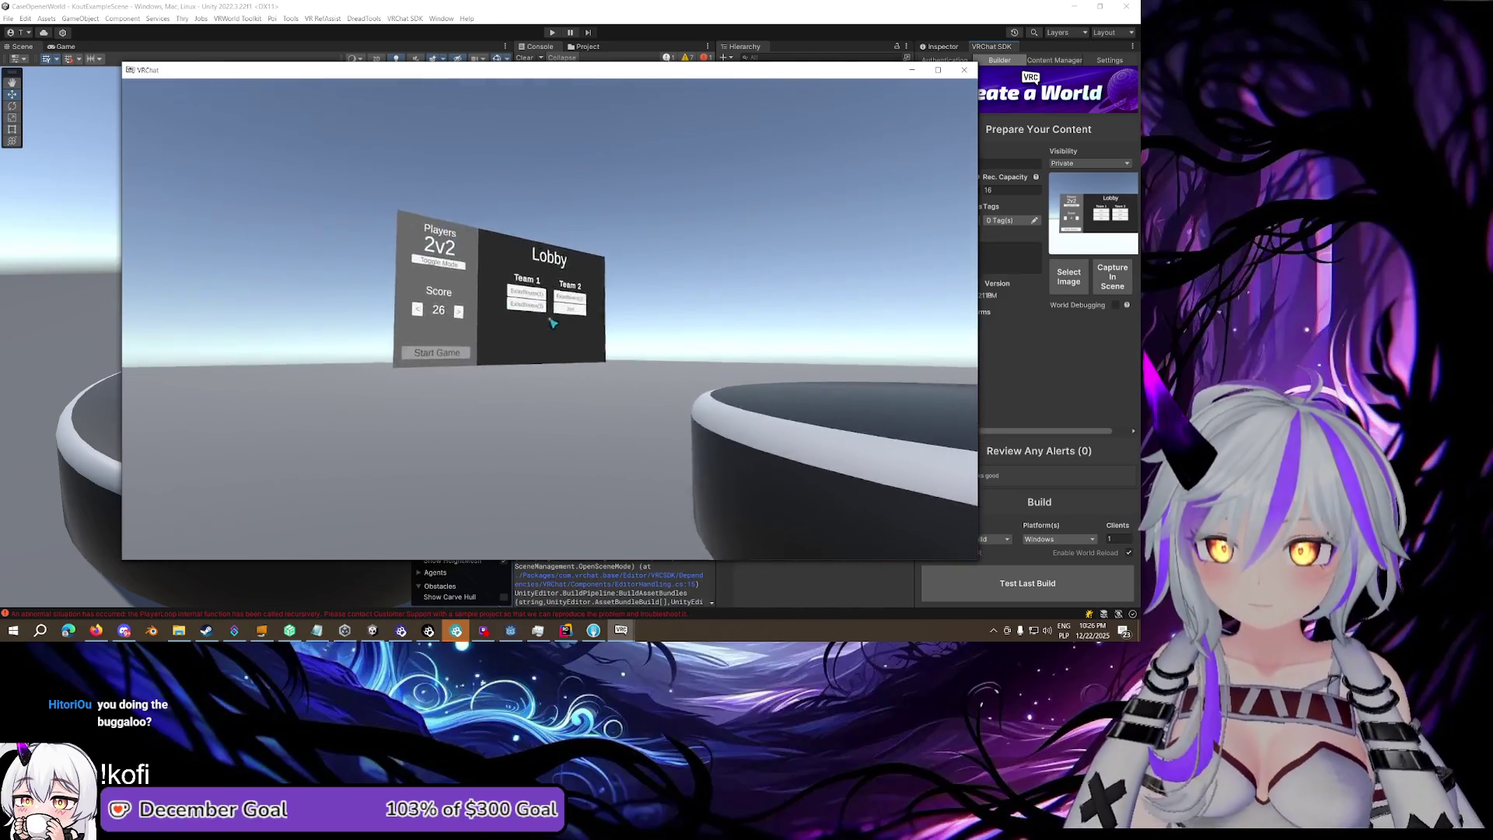
pyautogui.click(549, 319)
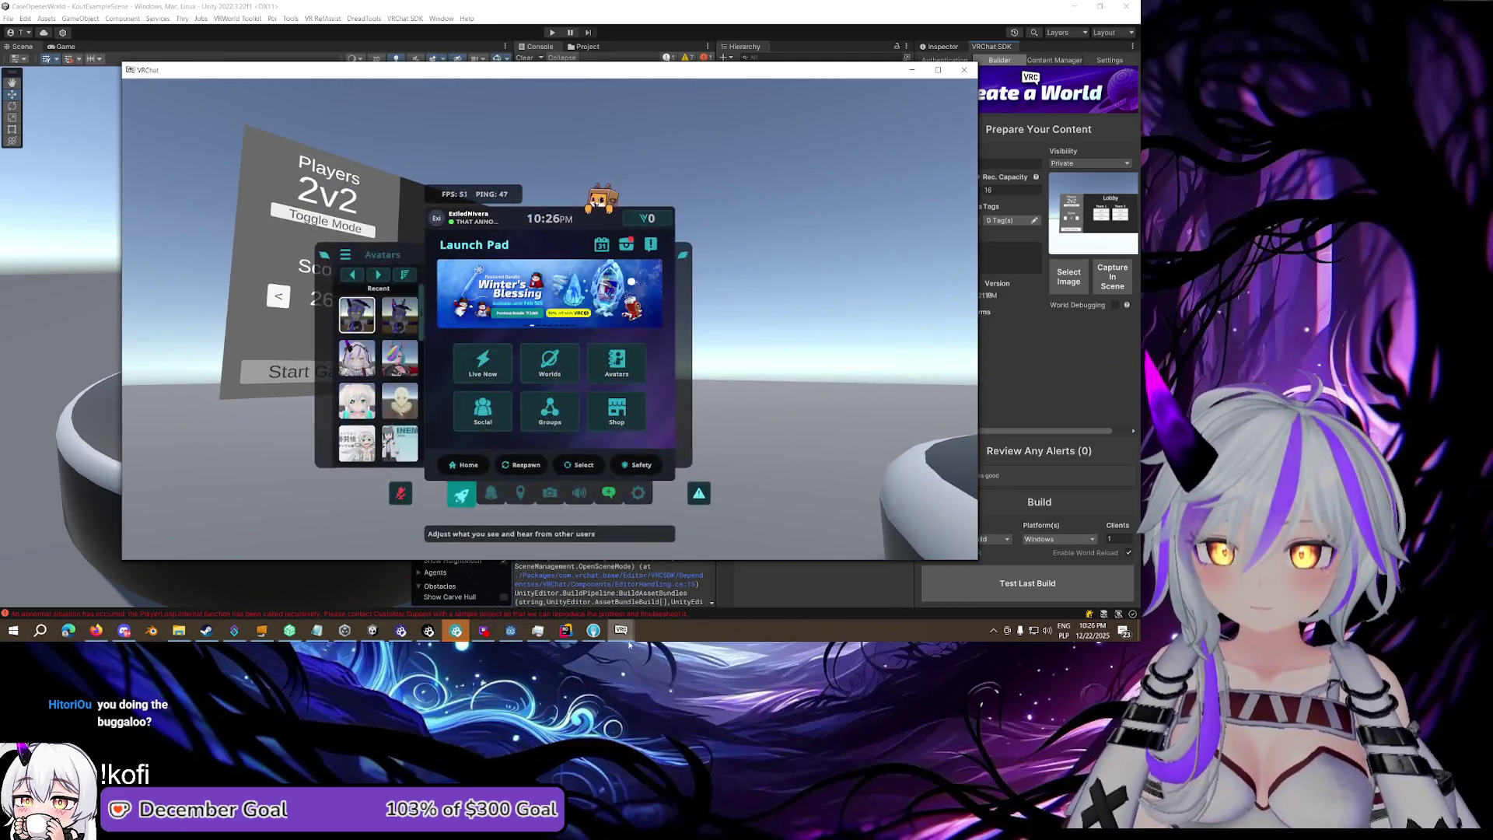
pyautogui.click(621, 631)
pyautogui.press('Escape')
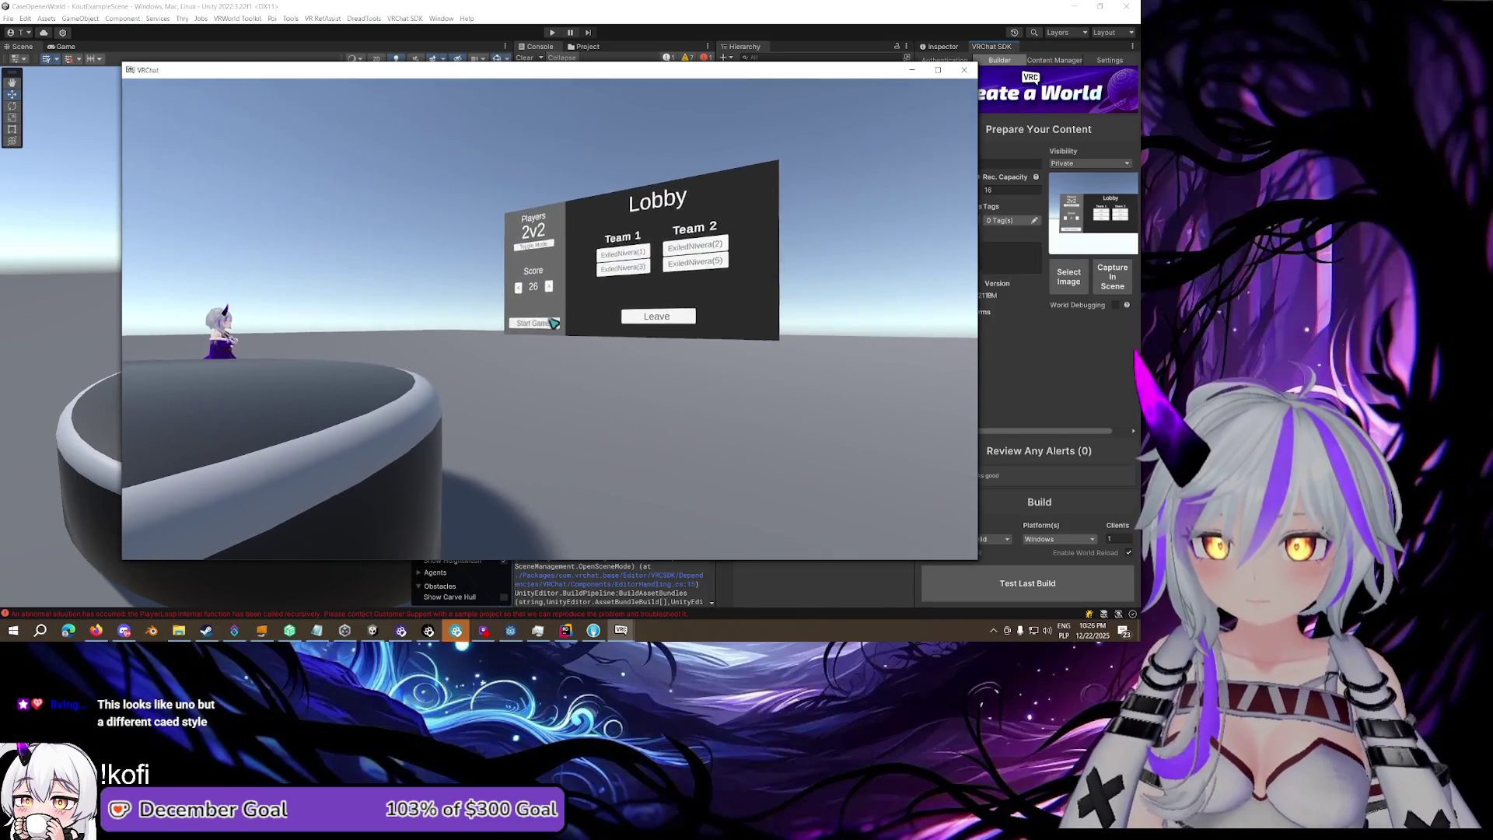
pyautogui.click(552, 321)
pyautogui.press('Escape')
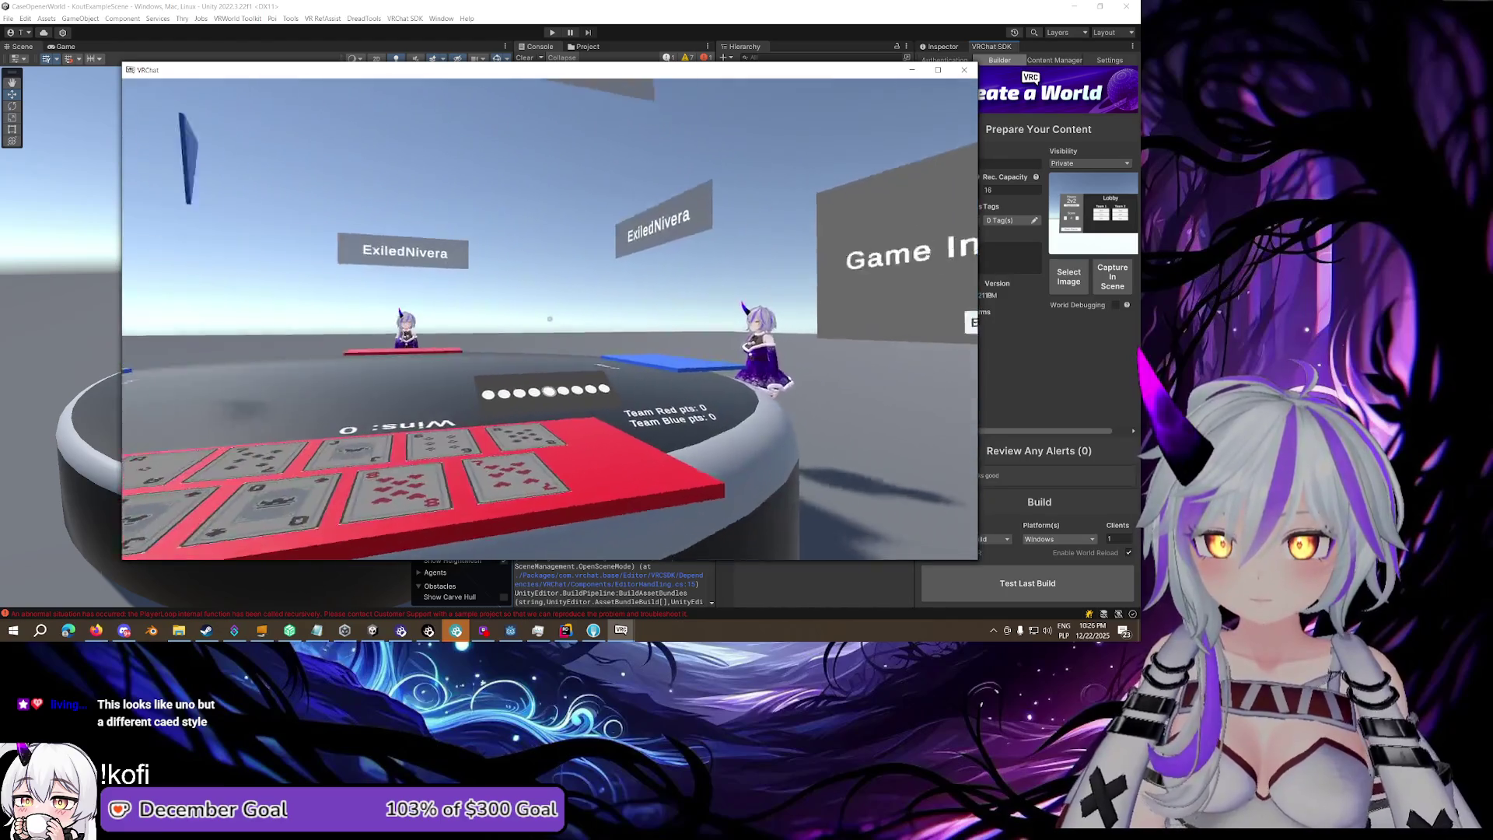
# Switch to another test client and check its debug log viewer
pyautogui.press('Escape')
pyautogui.moveTo(621, 632)
pyautogui.click(562, 583)
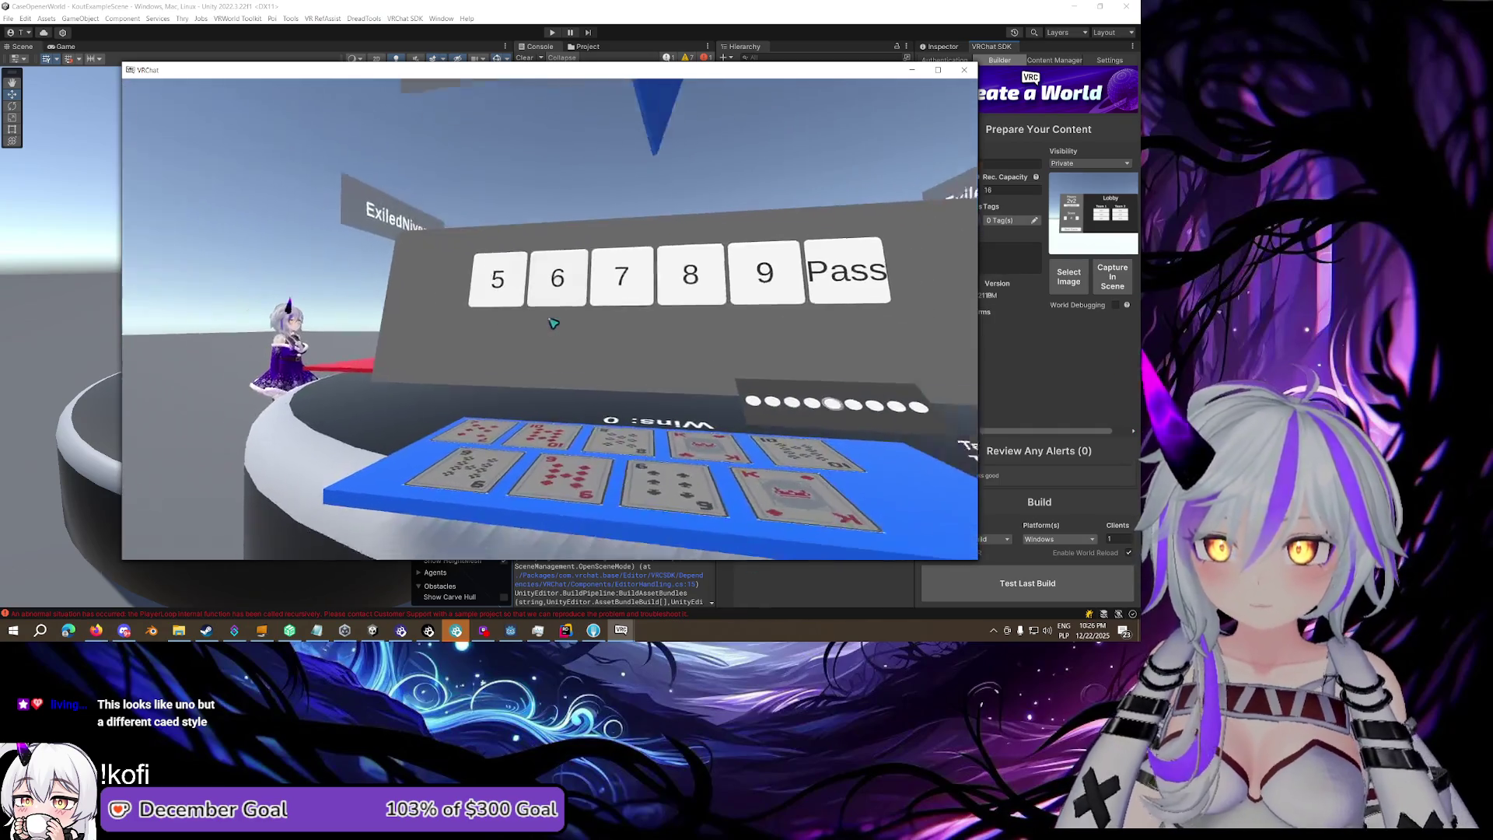
pyautogui.press('Escape')
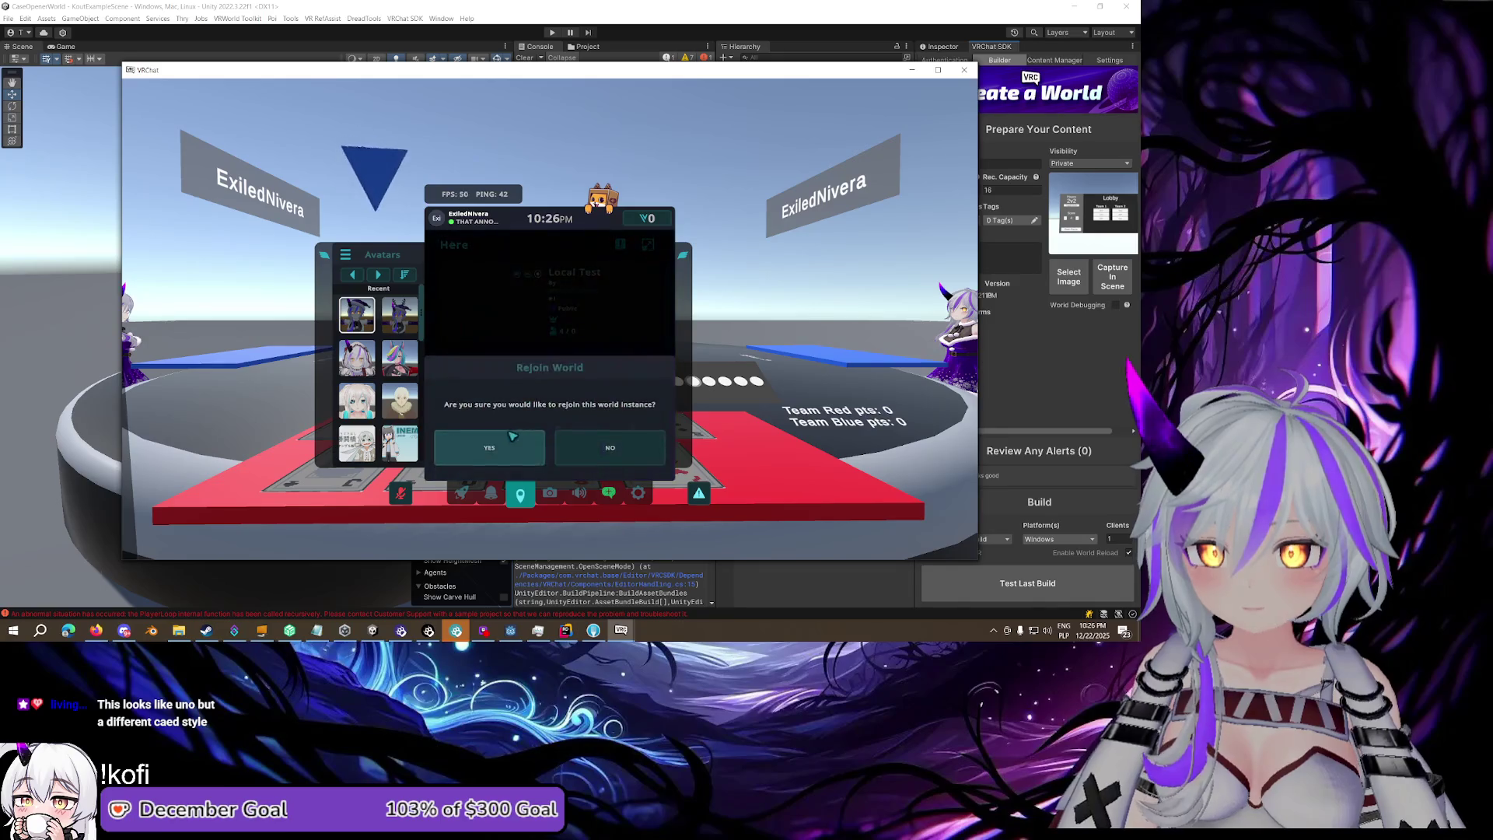
pyautogui.press('Escape')
pyautogui.press('Escape')
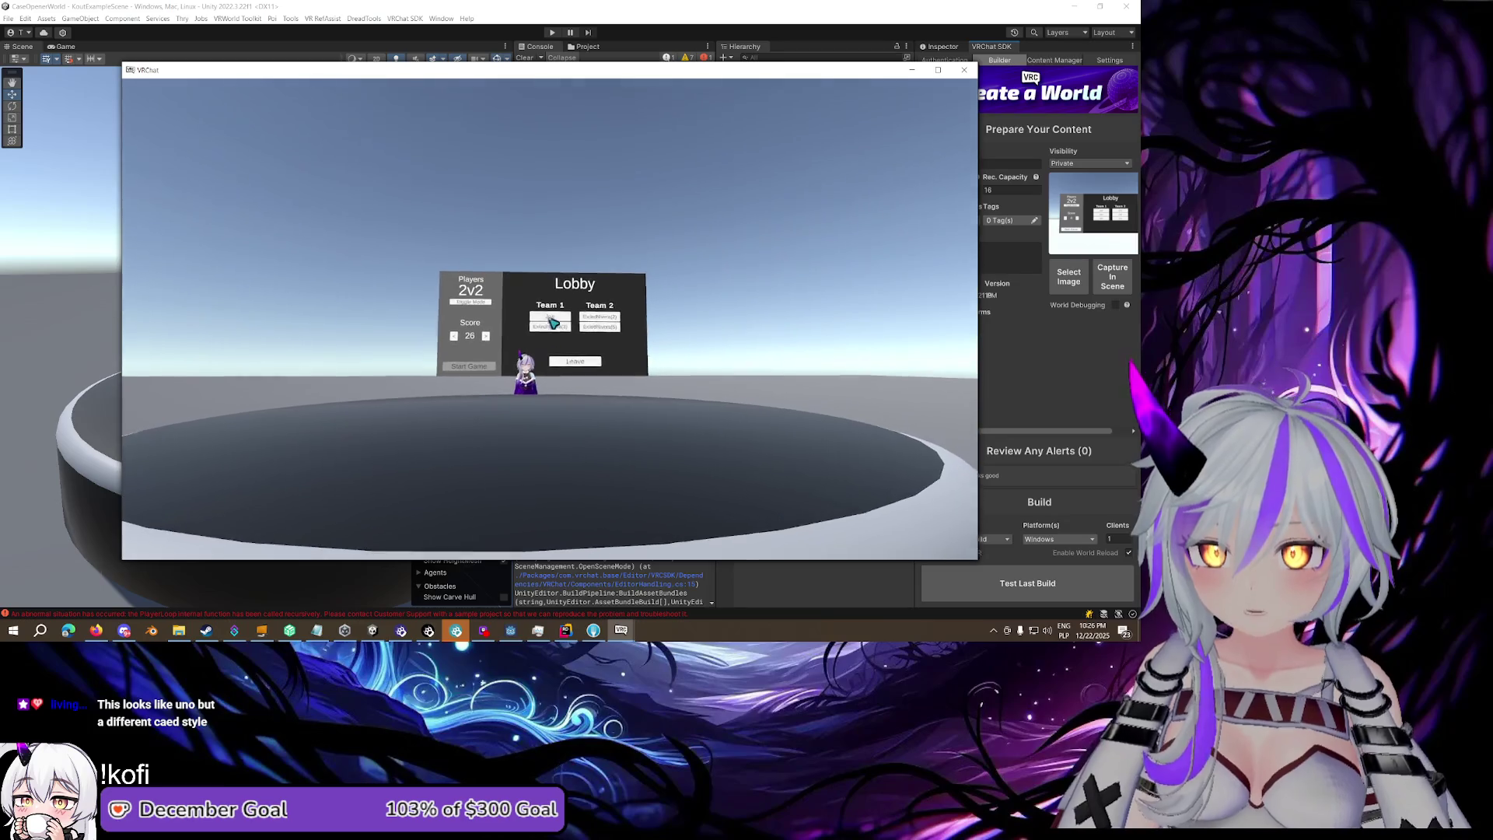
pyautogui.press('Escape')
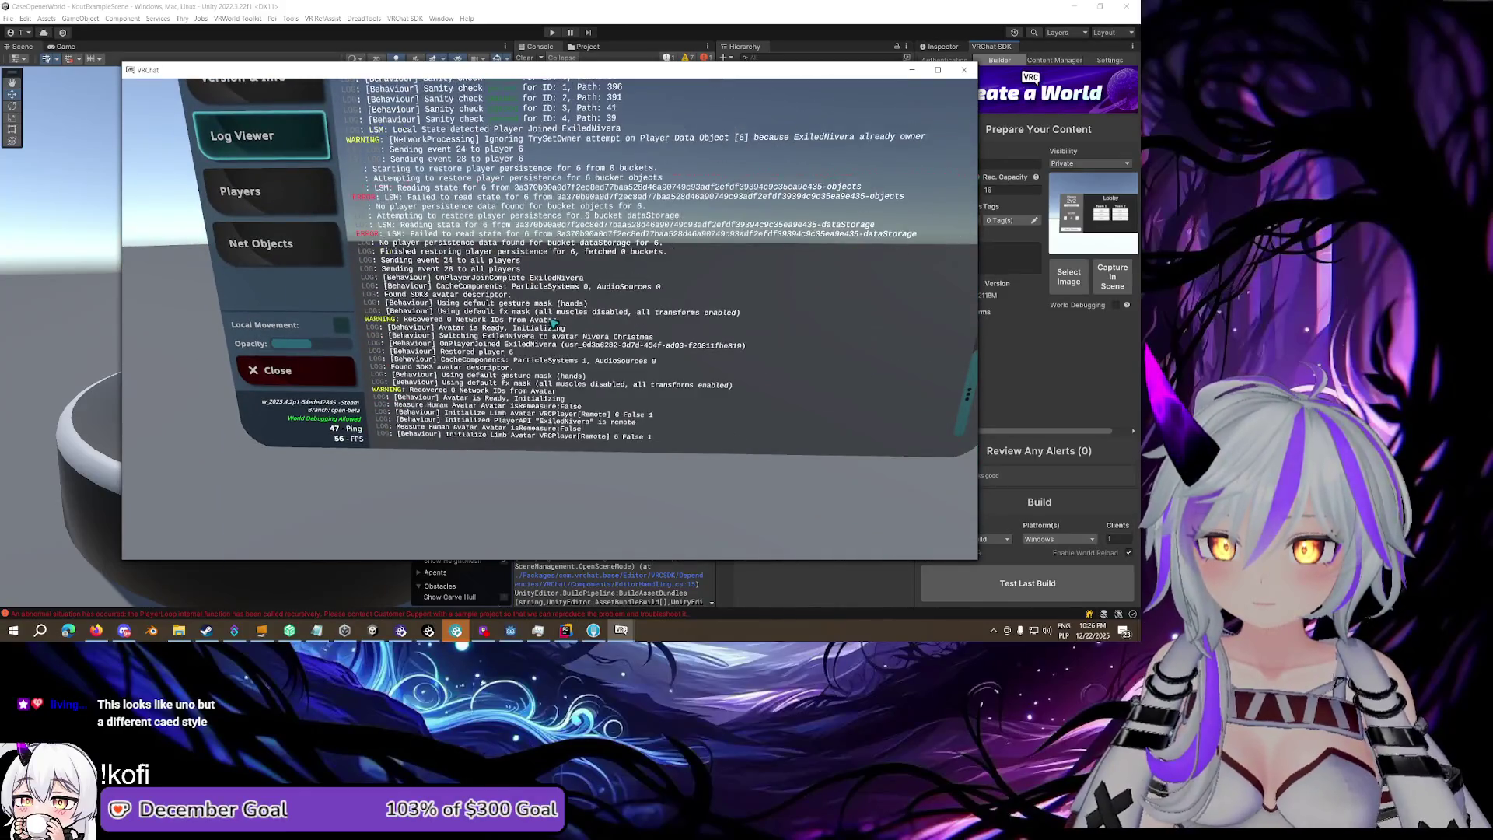
pyautogui.hotkey('shift', '`', '3')
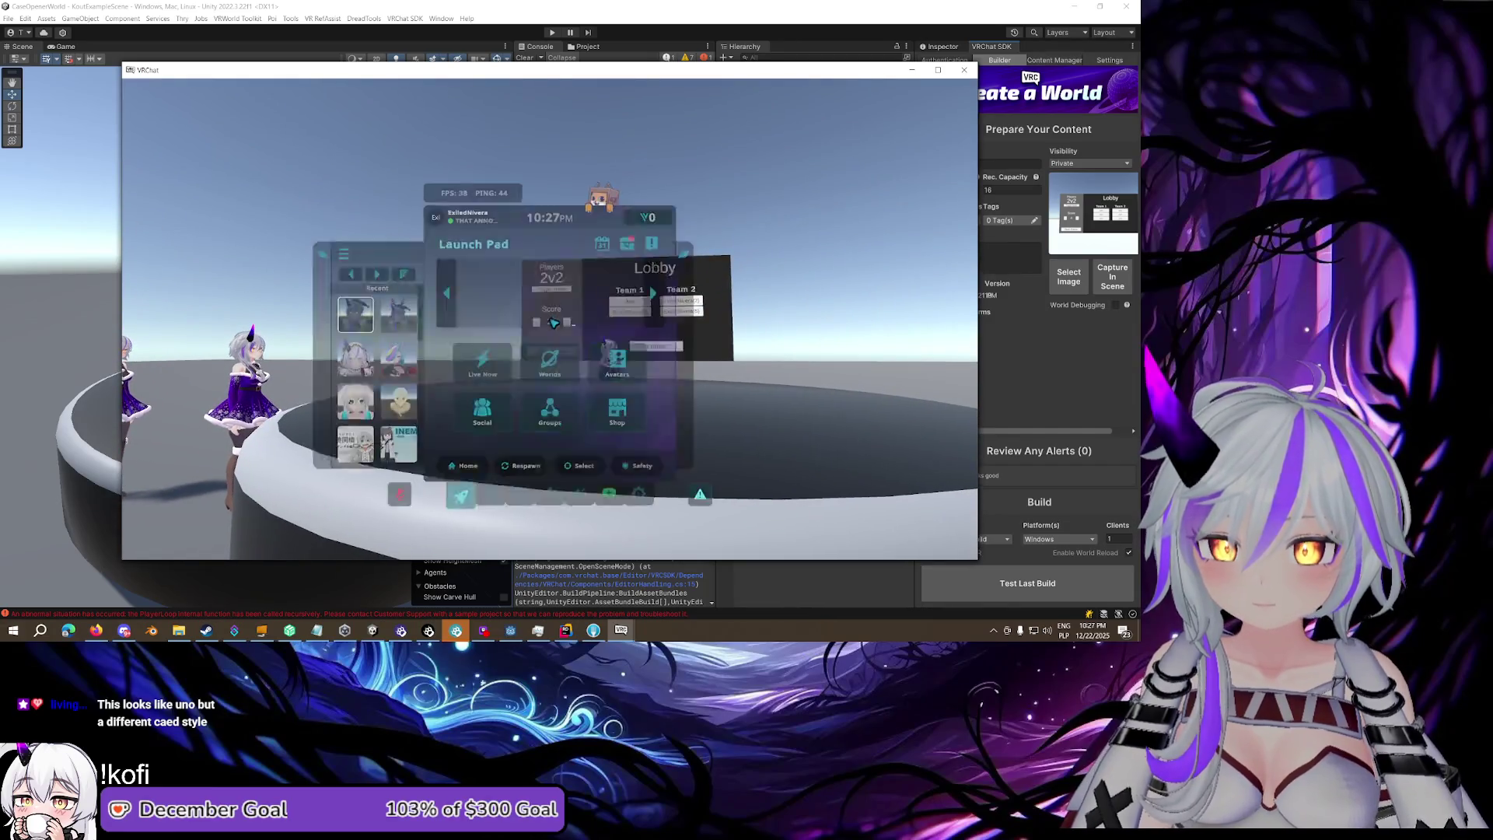
# From another client, join Team 1 and start the 2v2 card game
pyautogui.click(628, 633)
pyautogui.click(591, 579)
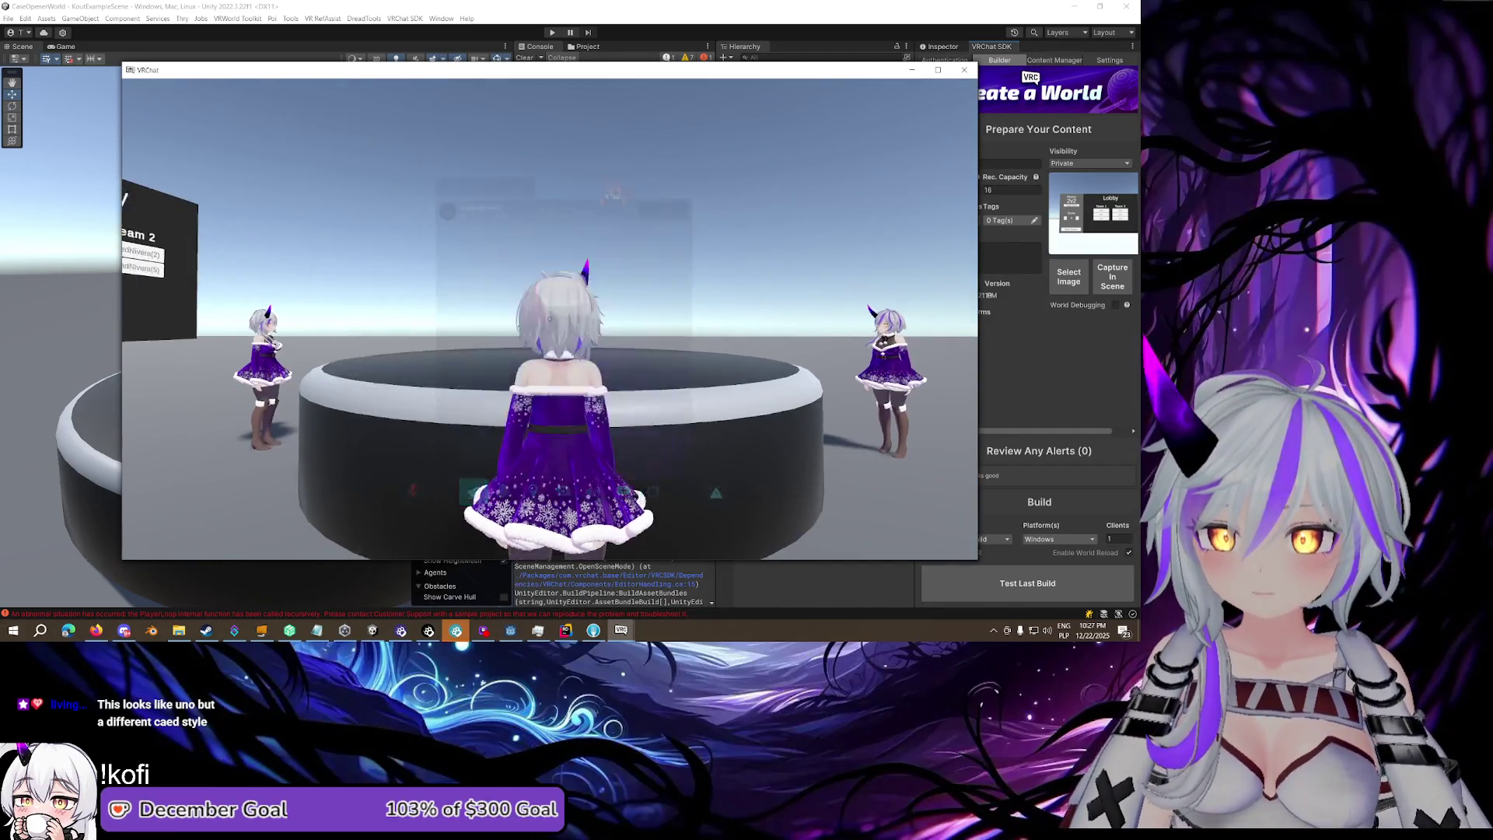
pyautogui.click(550, 318)
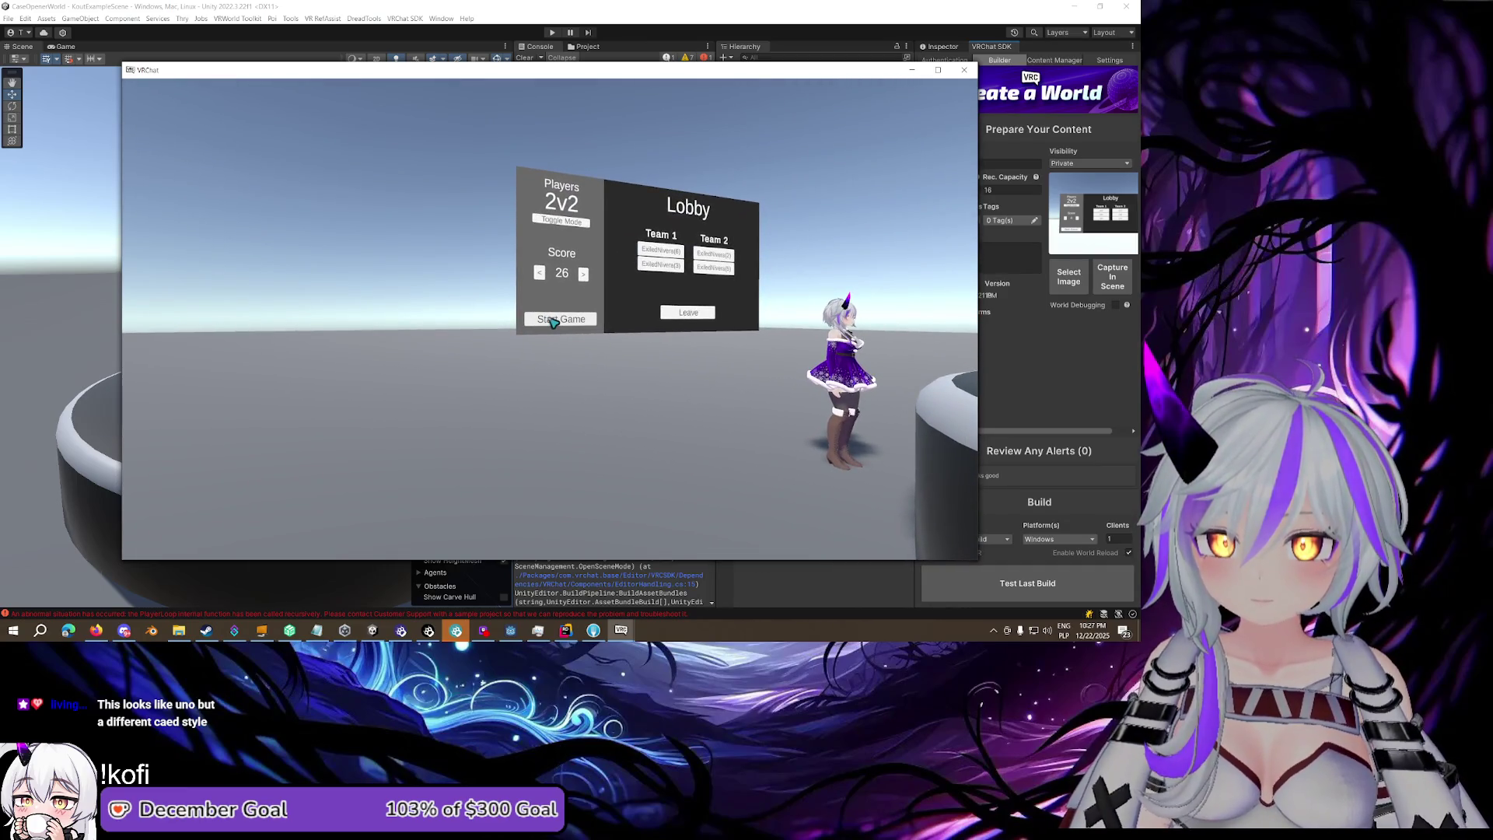
pyautogui.click(553, 320)
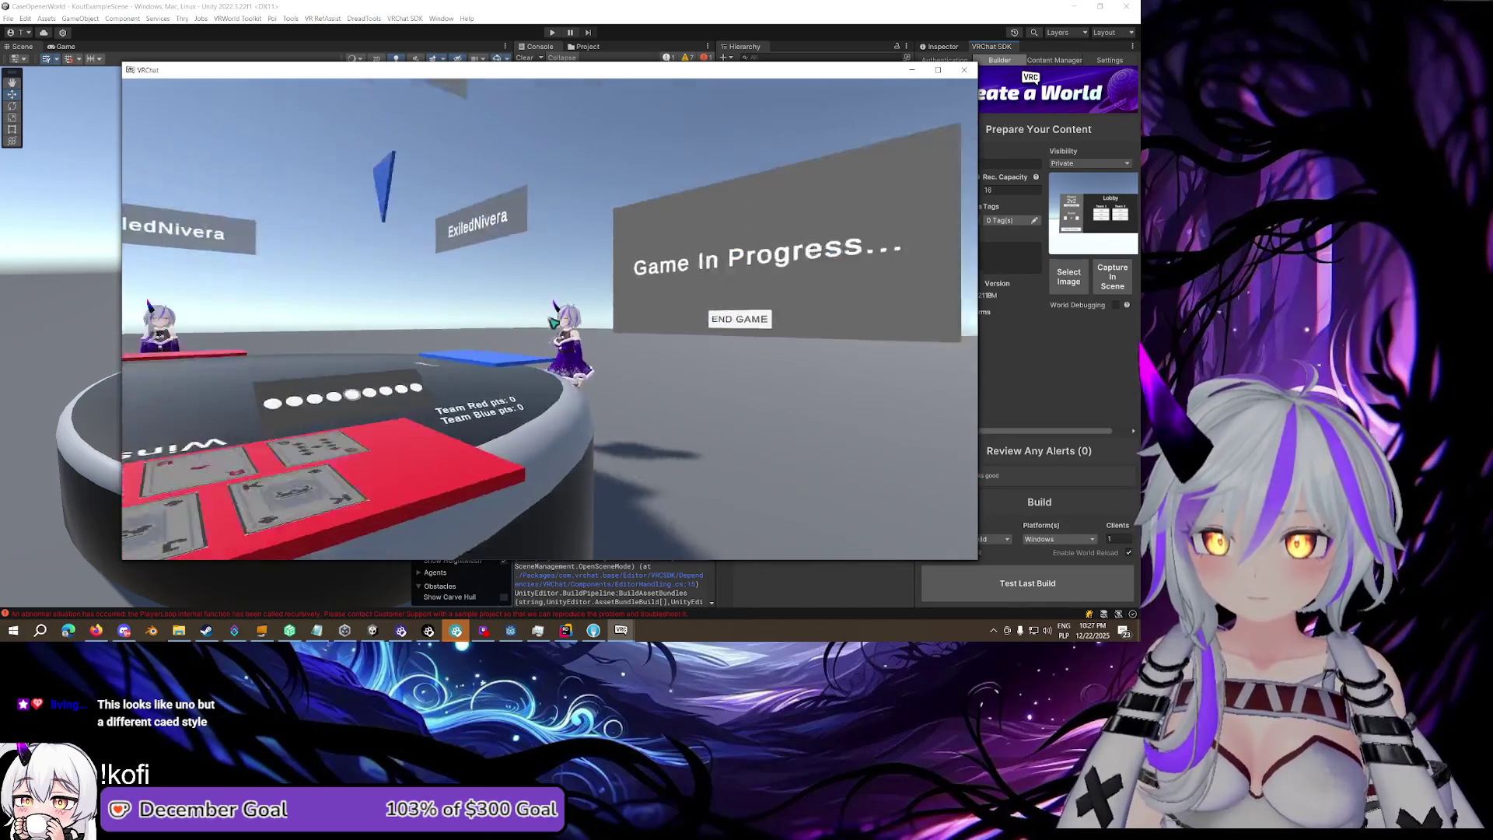
pyautogui.press('Escape')
# Bring the third client forward, rejoin the current world instance, and open the debug log
pyautogui.moveTo(621, 630)
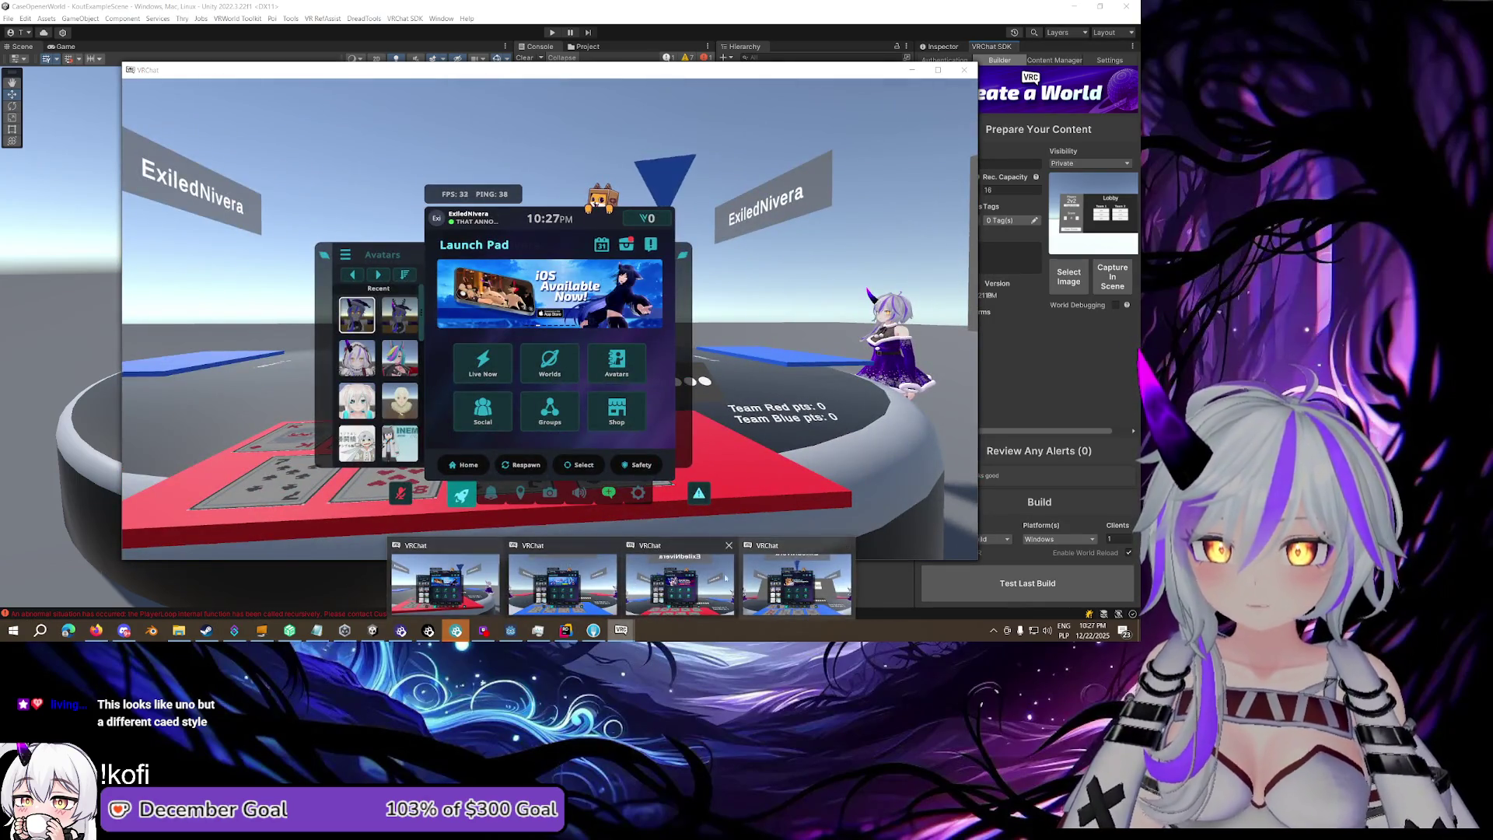
pyautogui.click(725, 579)
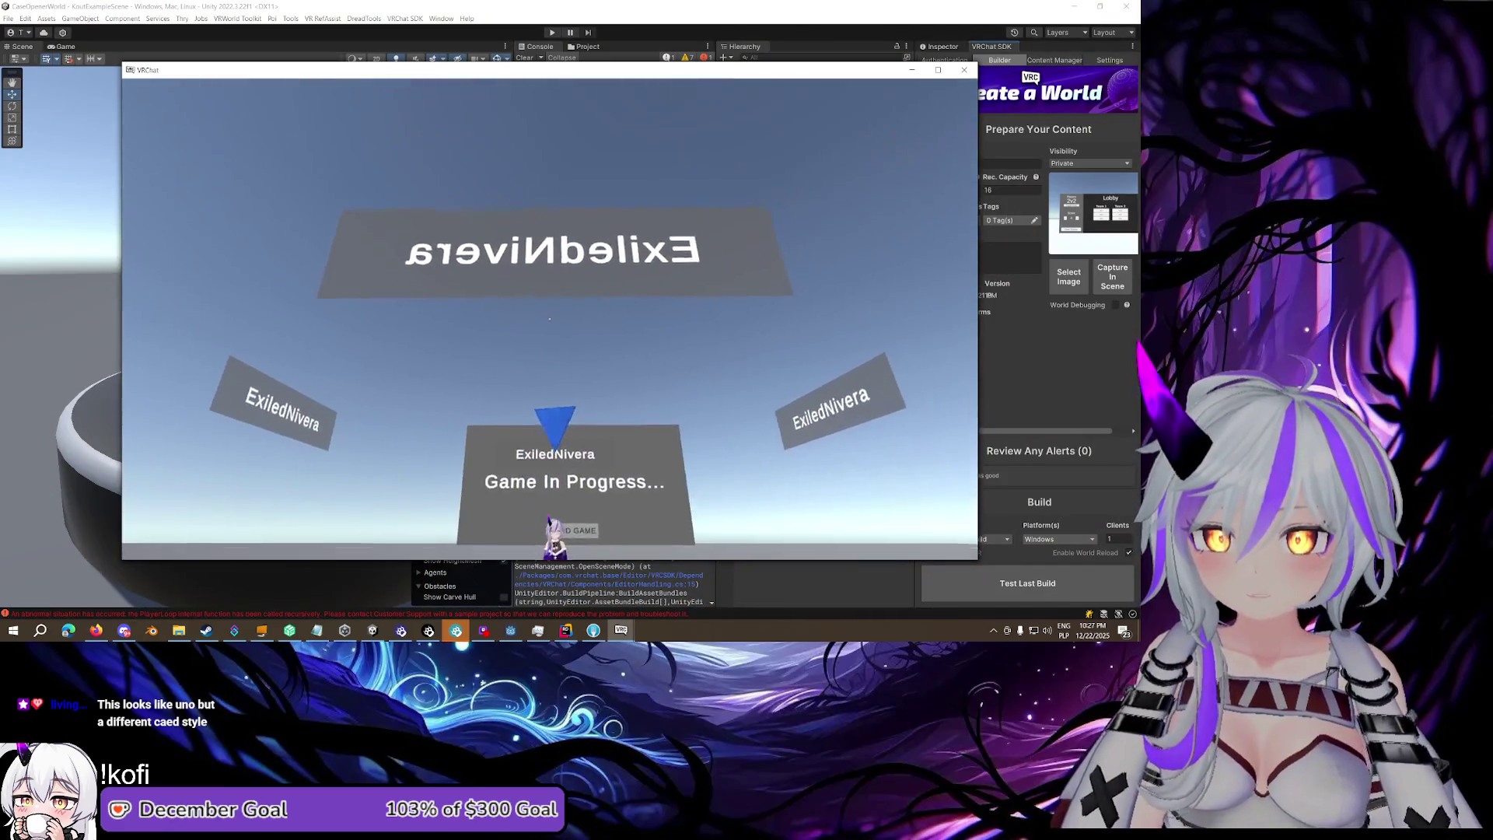
pyautogui.press('Escape')
pyautogui.click(521, 494)
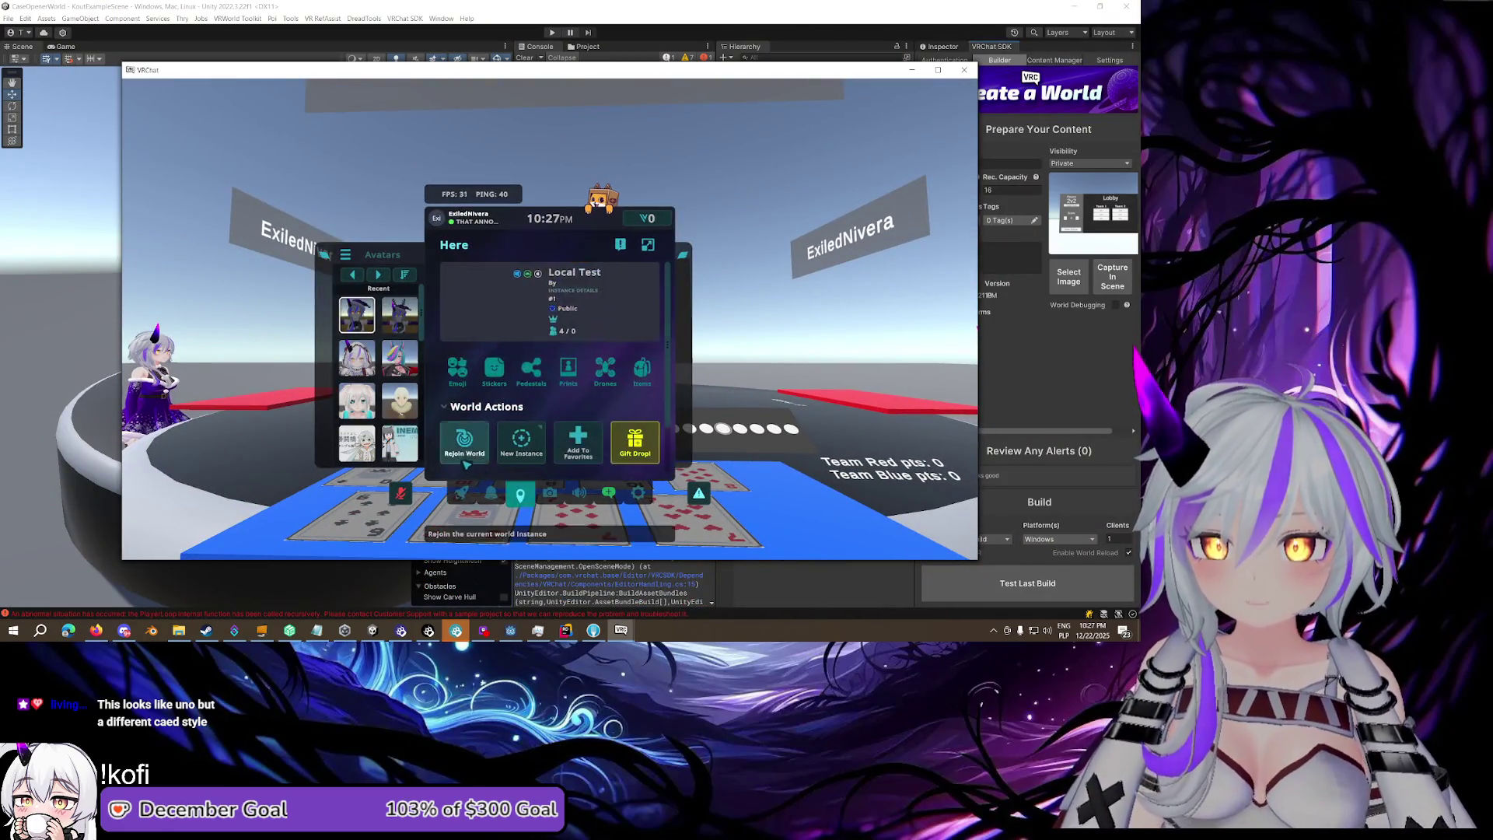
pyautogui.click(476, 436)
pyautogui.click(489, 443)
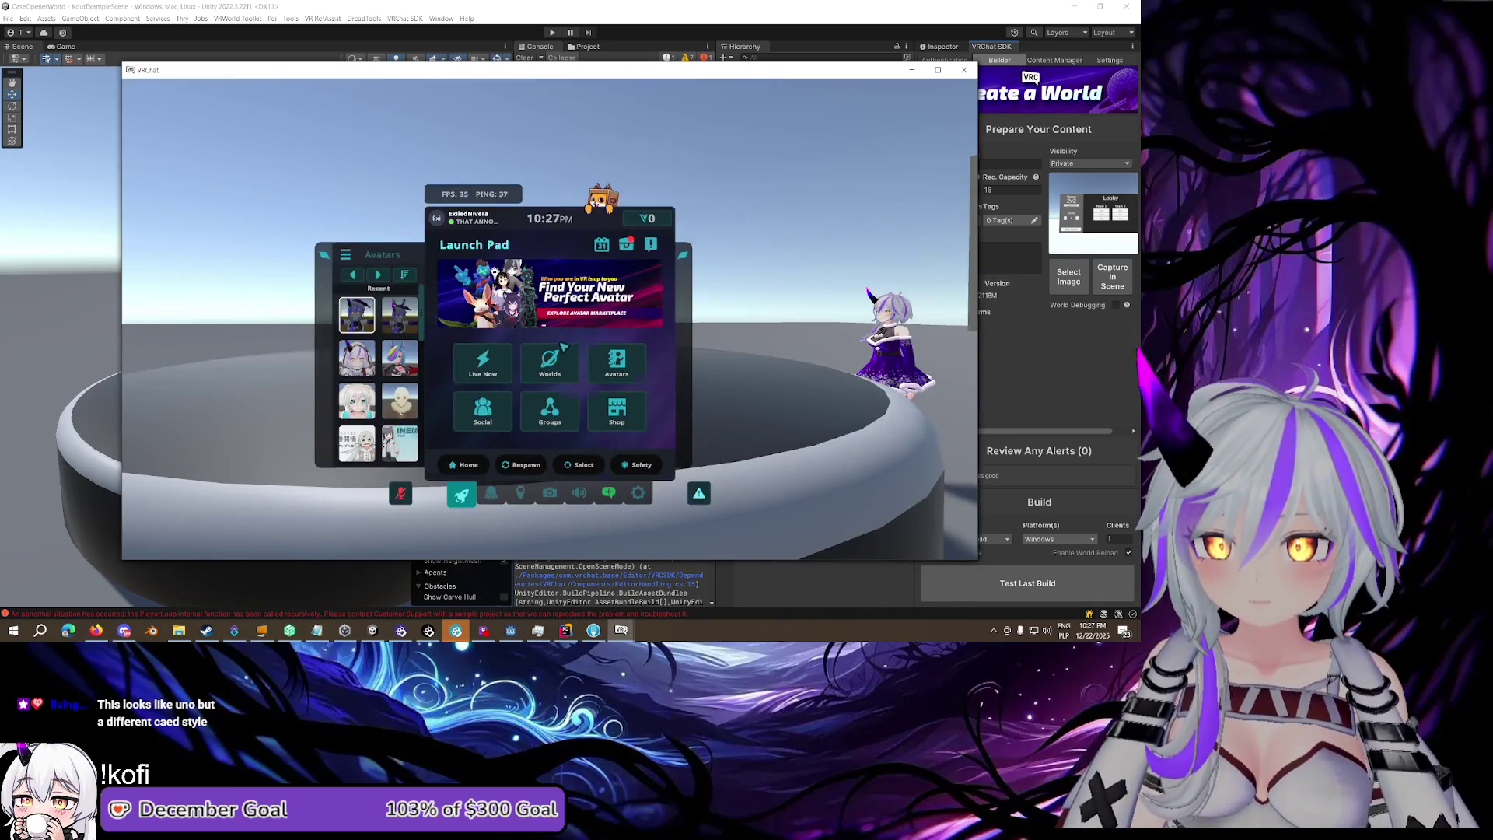
pyautogui.hotkey('shift', '`', '3')
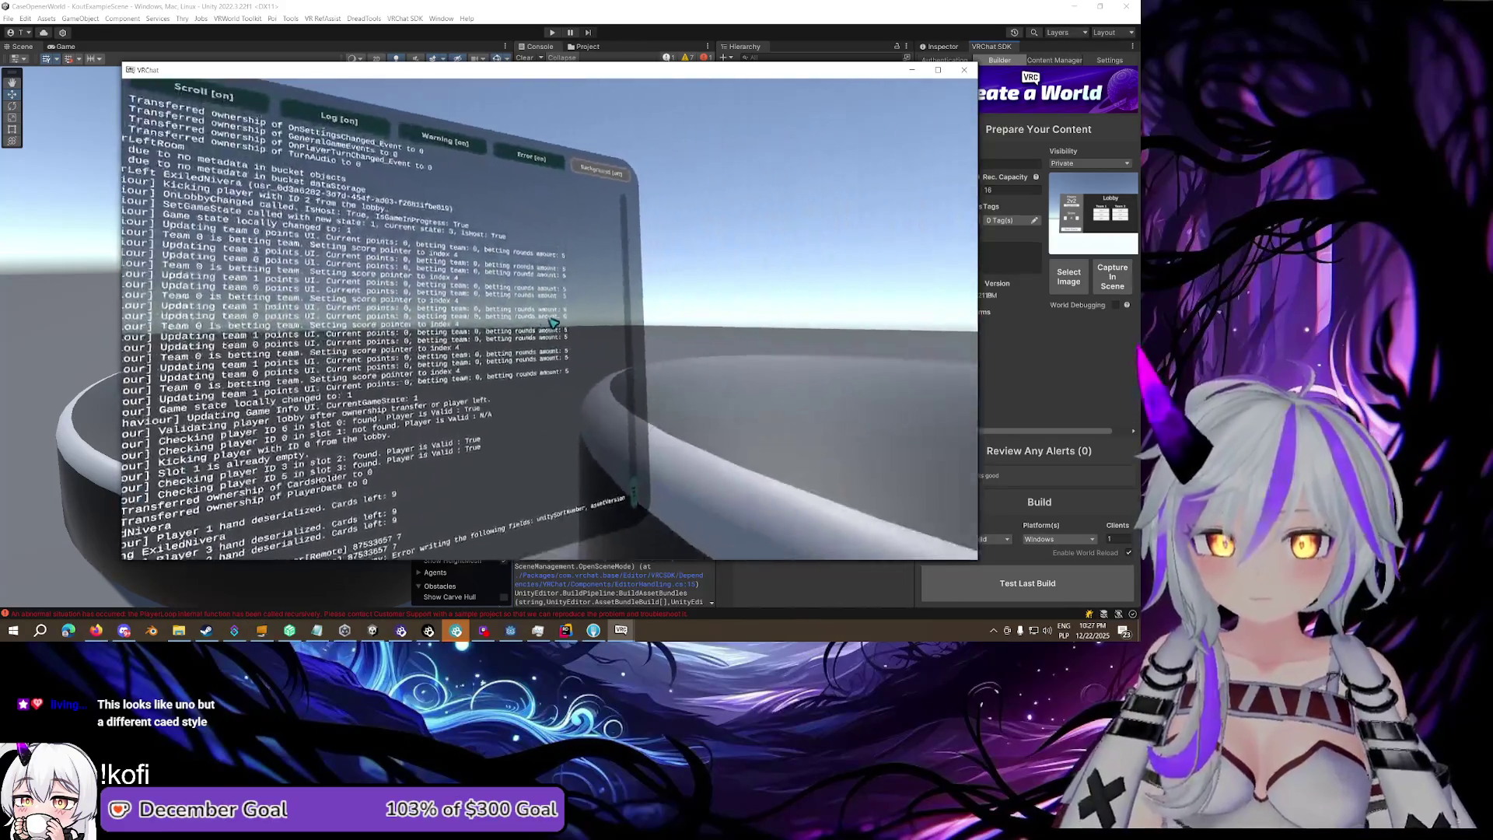
# Put away the debug log and walk over to the Lobby board
pyautogui.press('Escape')
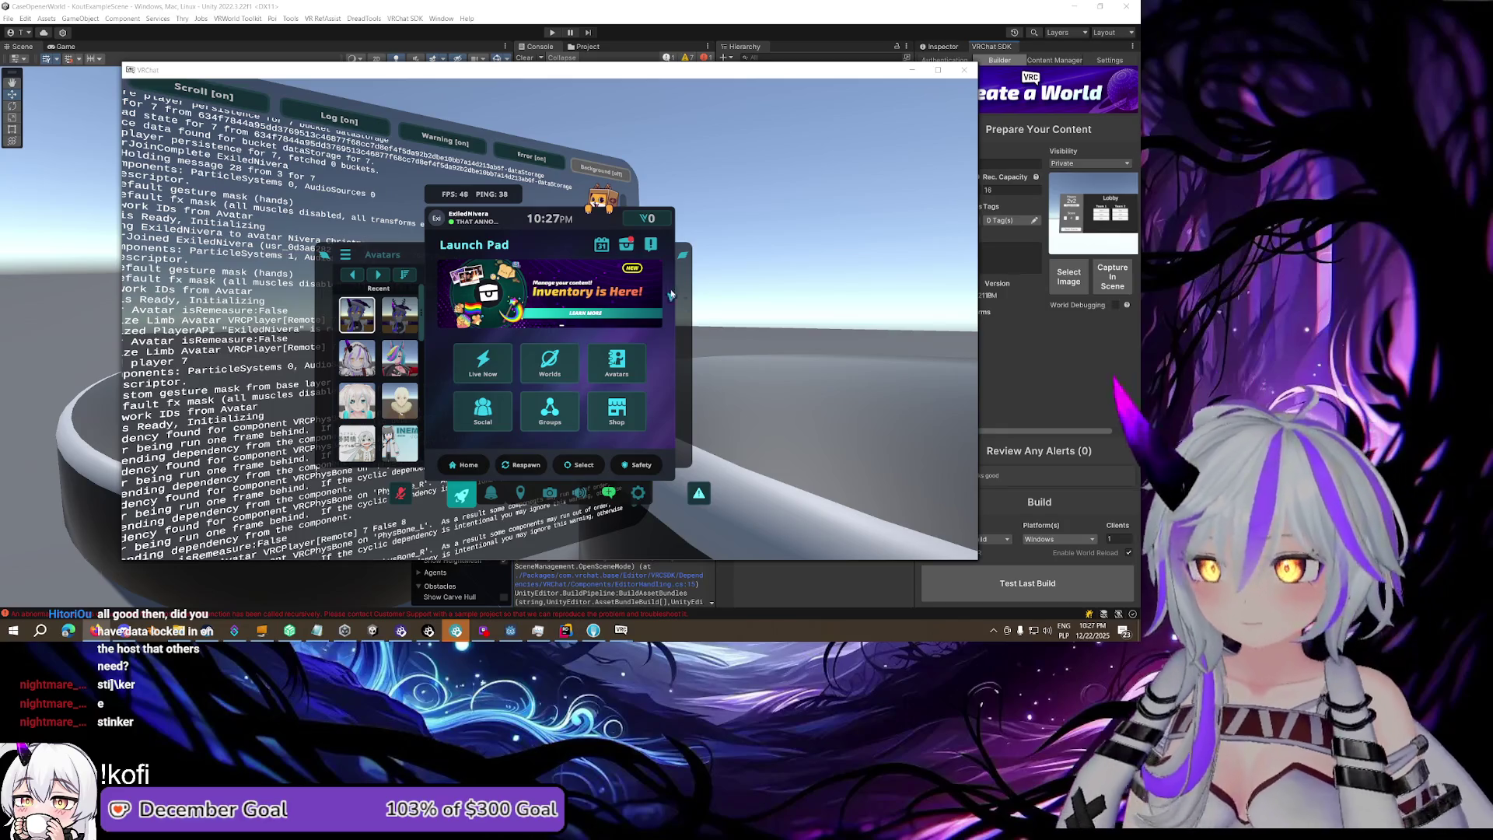
pyautogui.press('Escape')
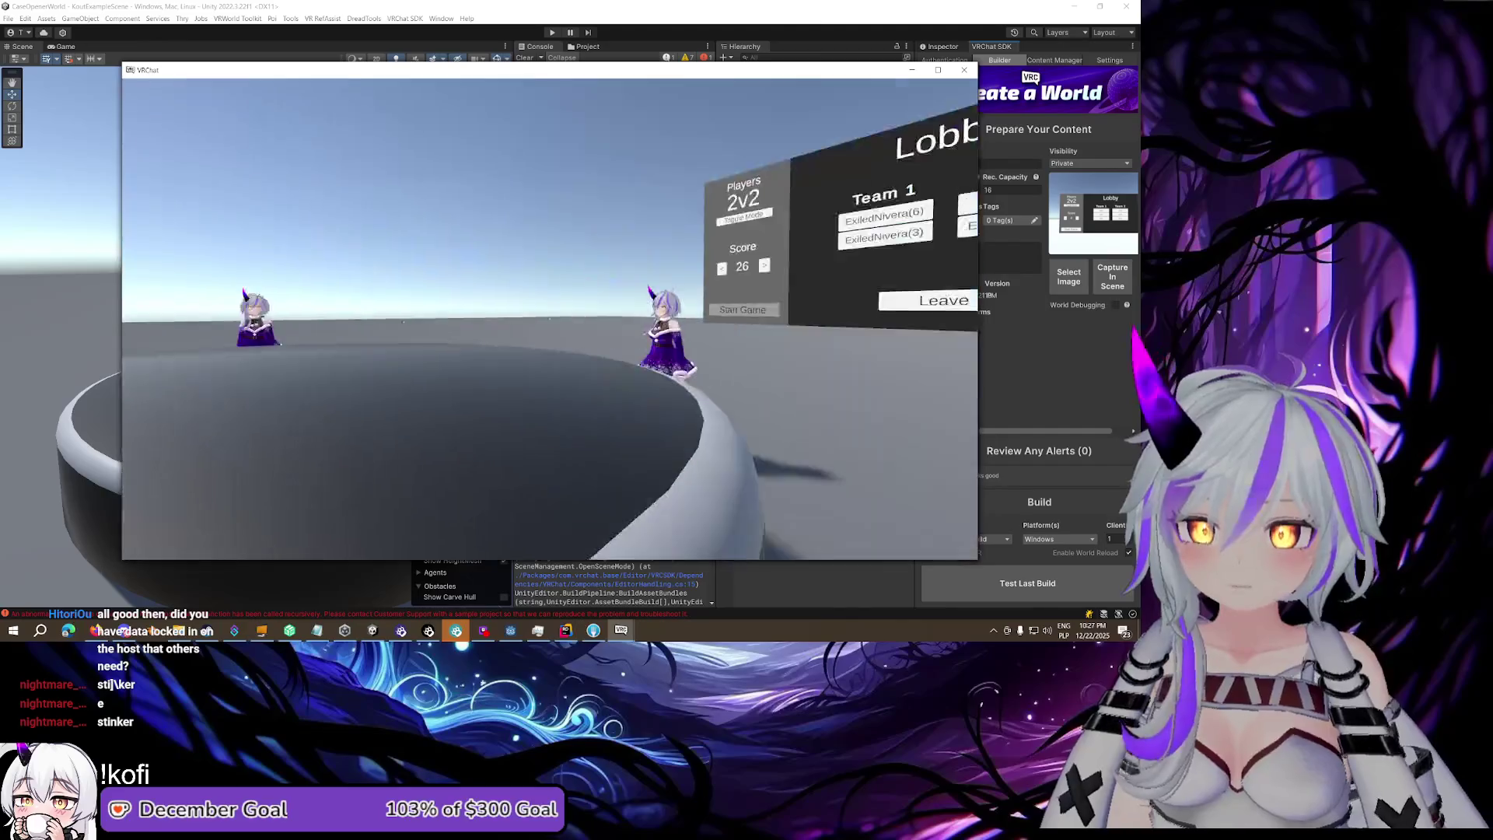
pyautogui.press('w')
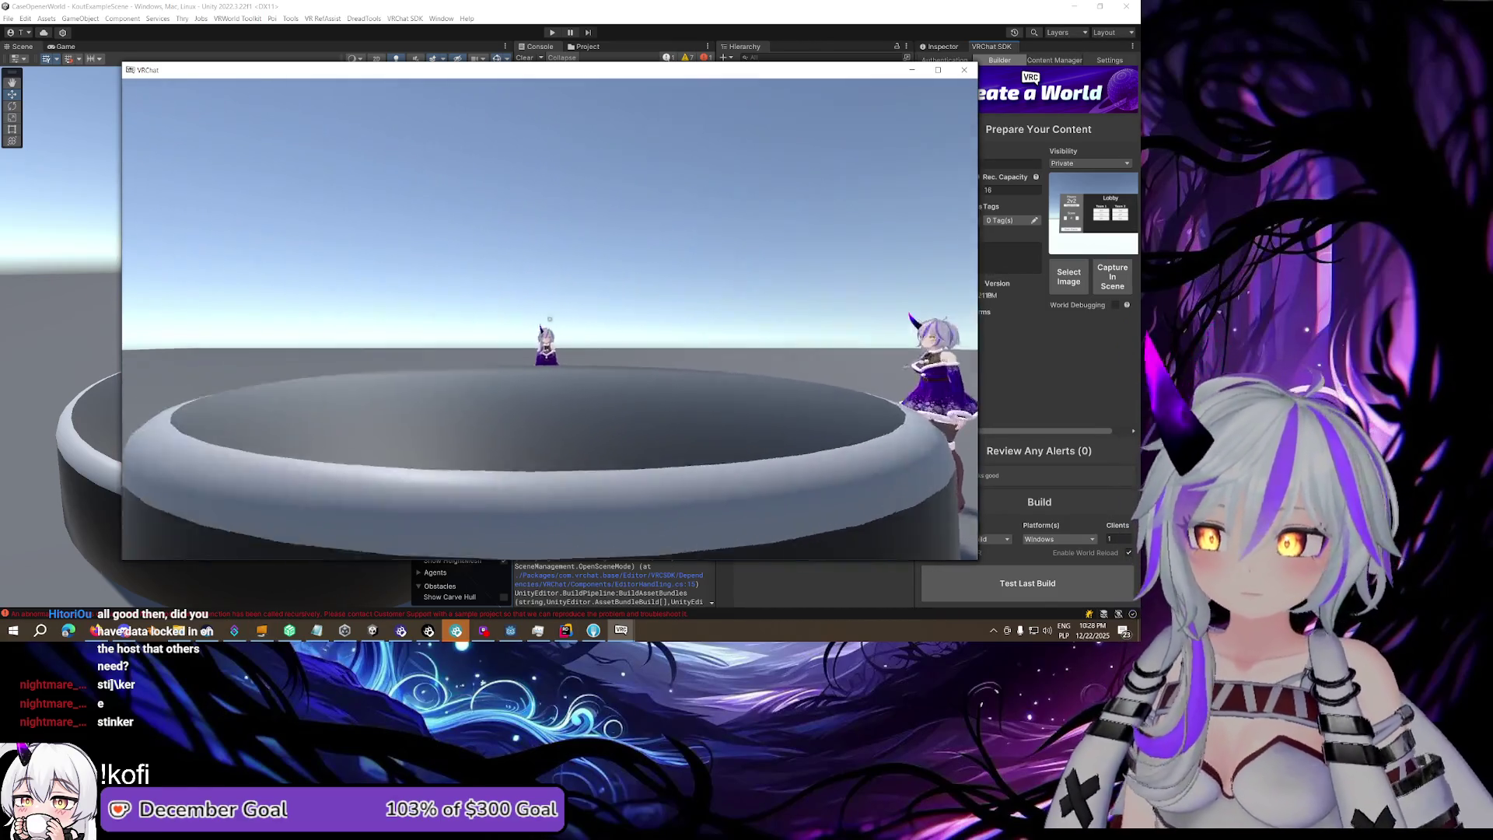
# Switch to another VRChat test client's window from the taskbar
pyautogui.press('Escape')
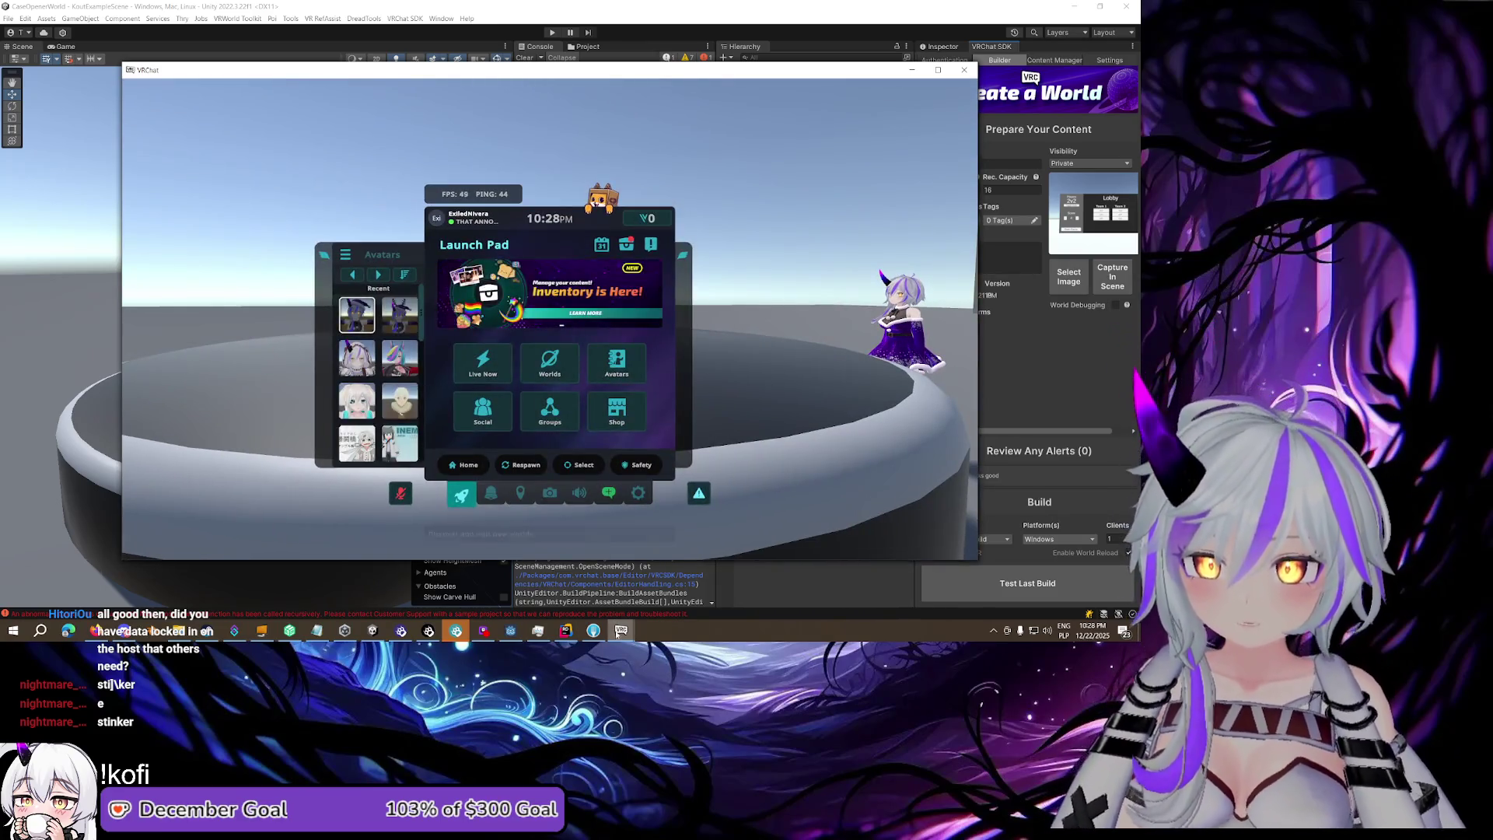
pyautogui.moveTo(620, 631)
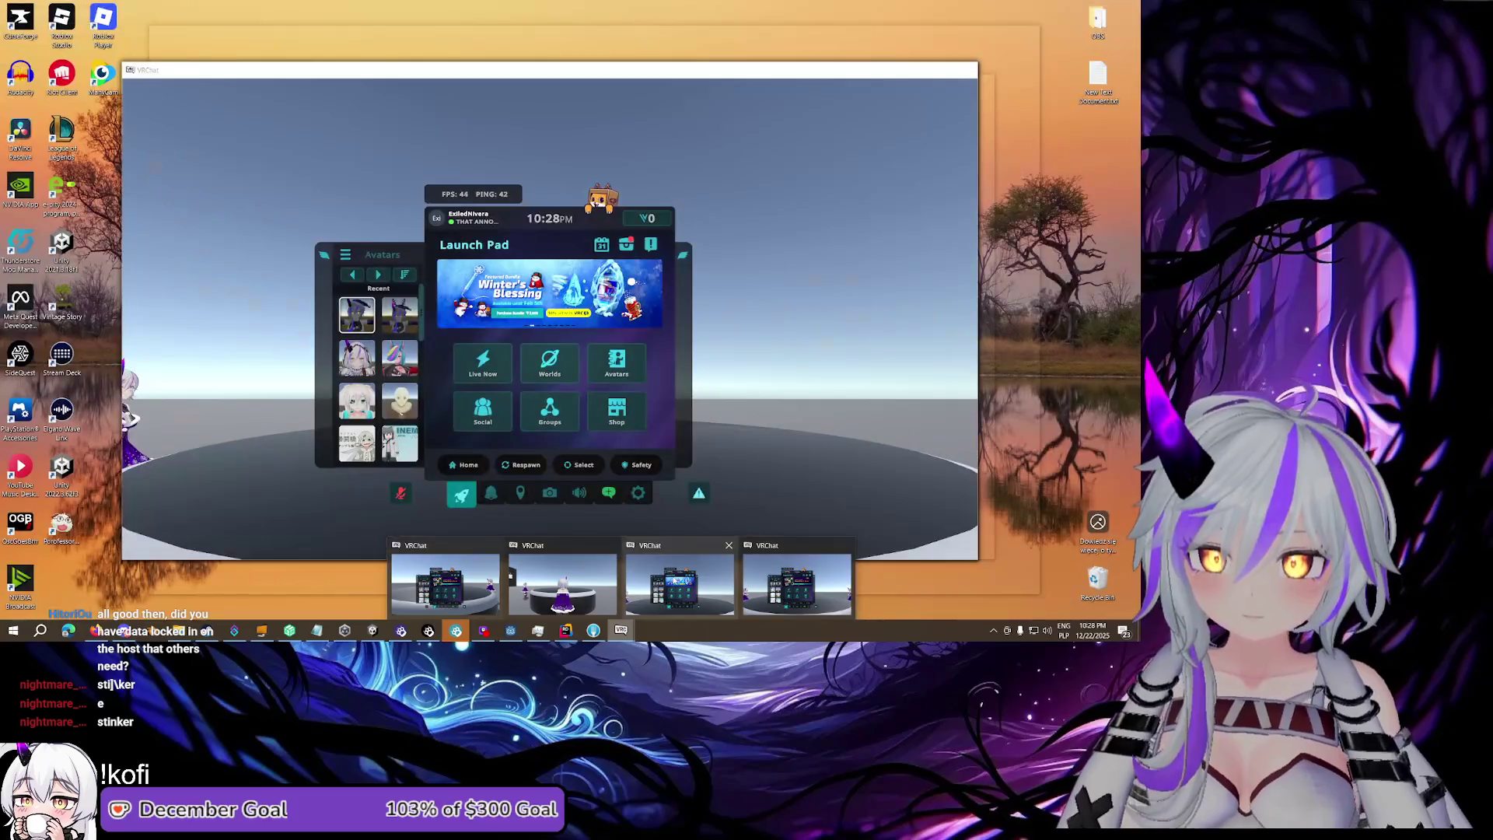
pyautogui.click(562, 583)
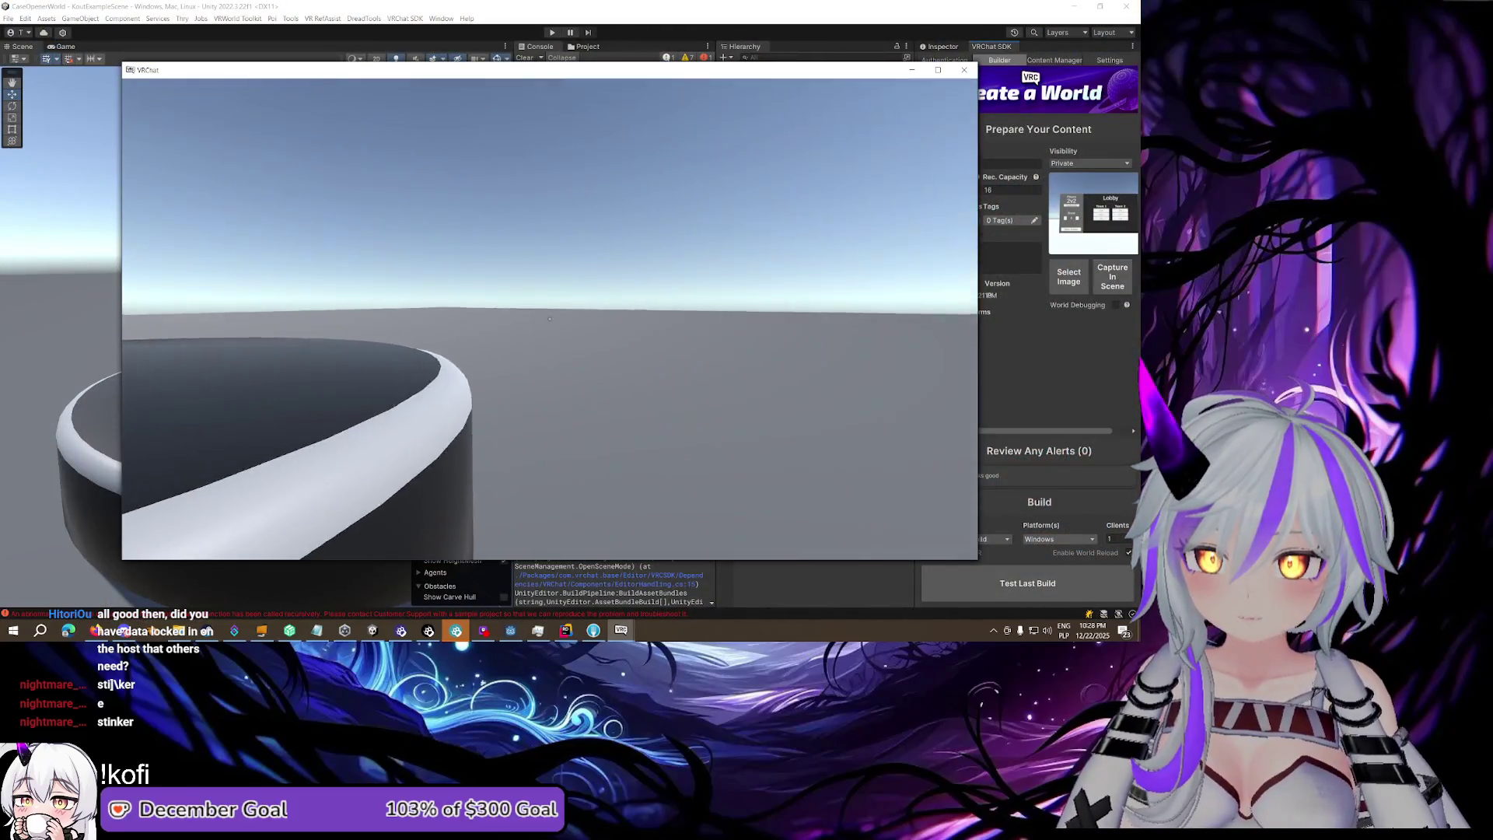
# Bring a different VRChat test client to the front
pyautogui.press('Escape')
pyautogui.moveTo(621, 631)
pyautogui.click(684, 584)
pyautogui.press('Escape')
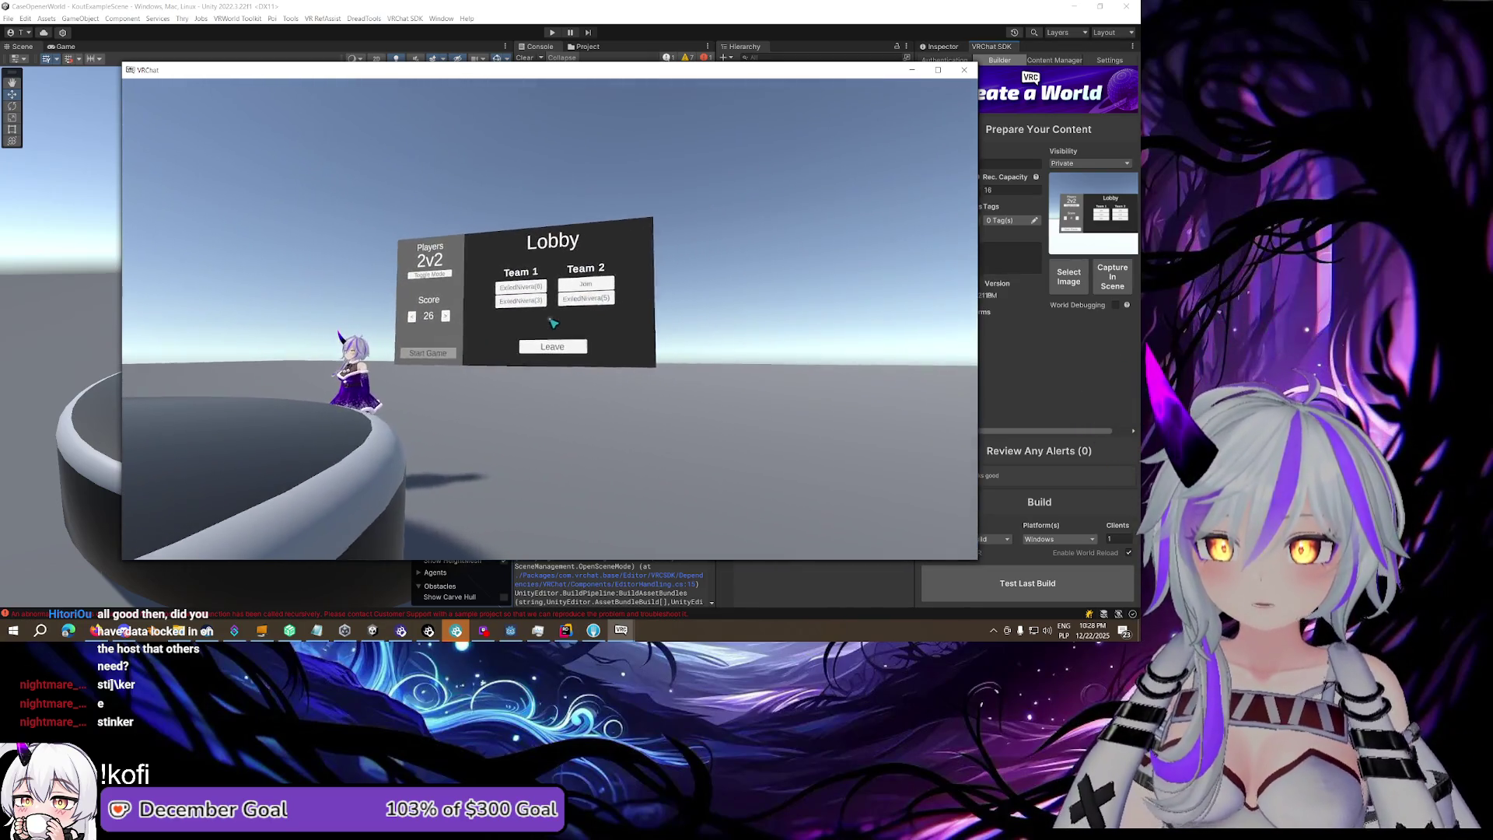
# Walk around the Lobby board to confirm two players on Team 1 and one on Team 2
pyautogui.press('w')
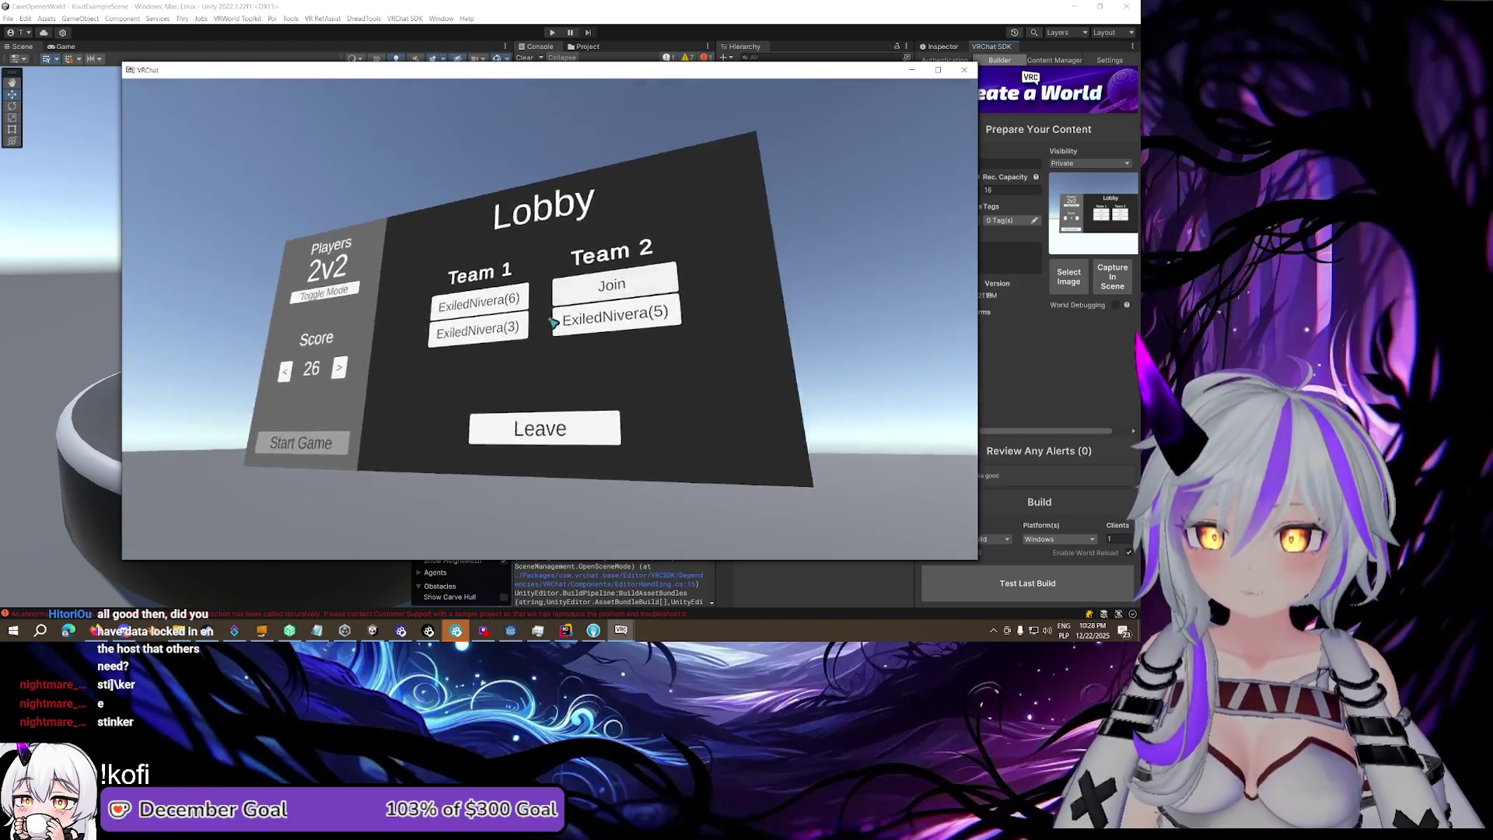
pyautogui.press('s')
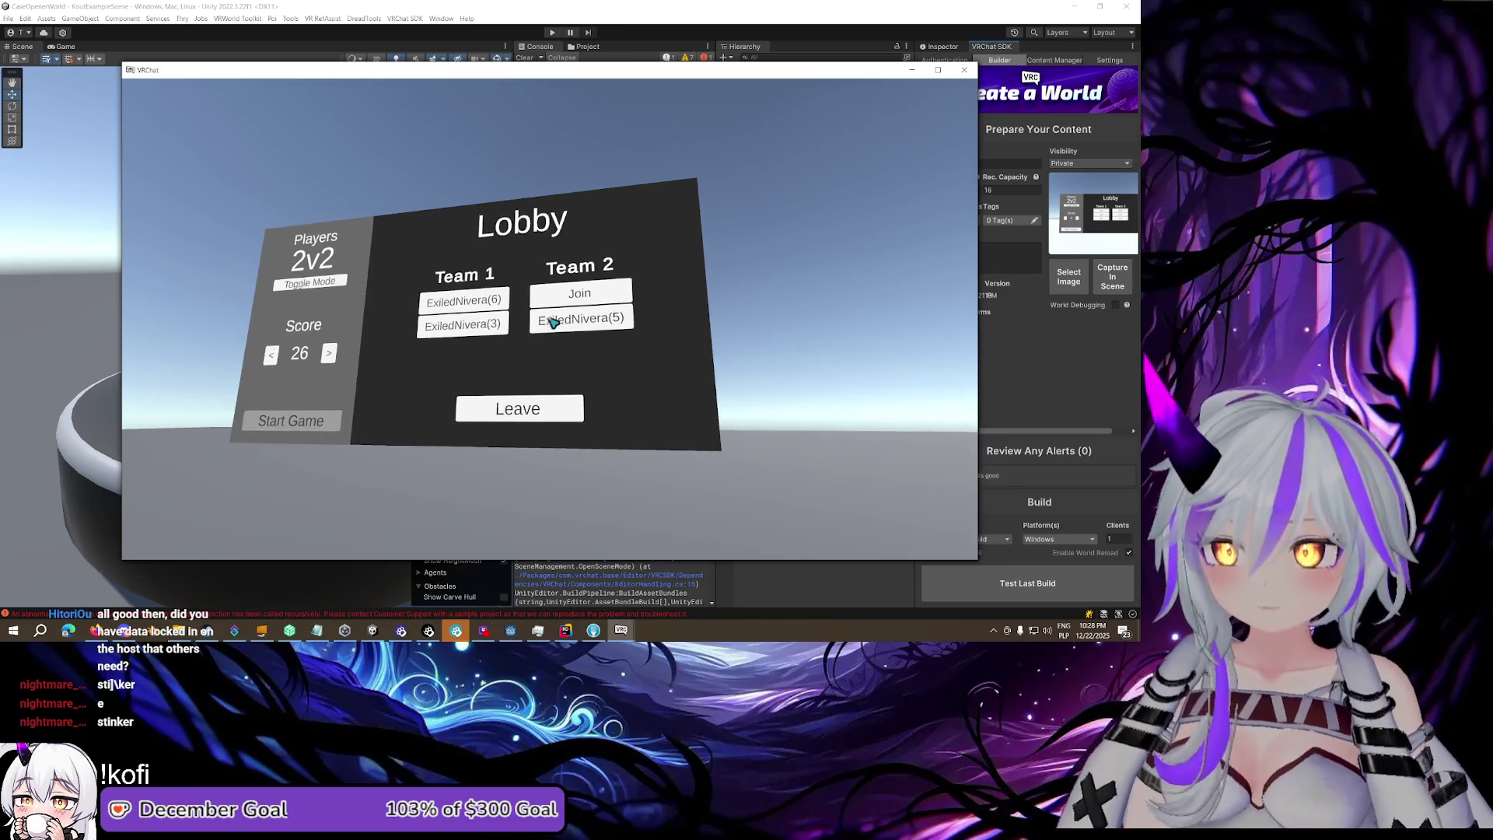
pyautogui.press('s')
pyautogui.press('w')
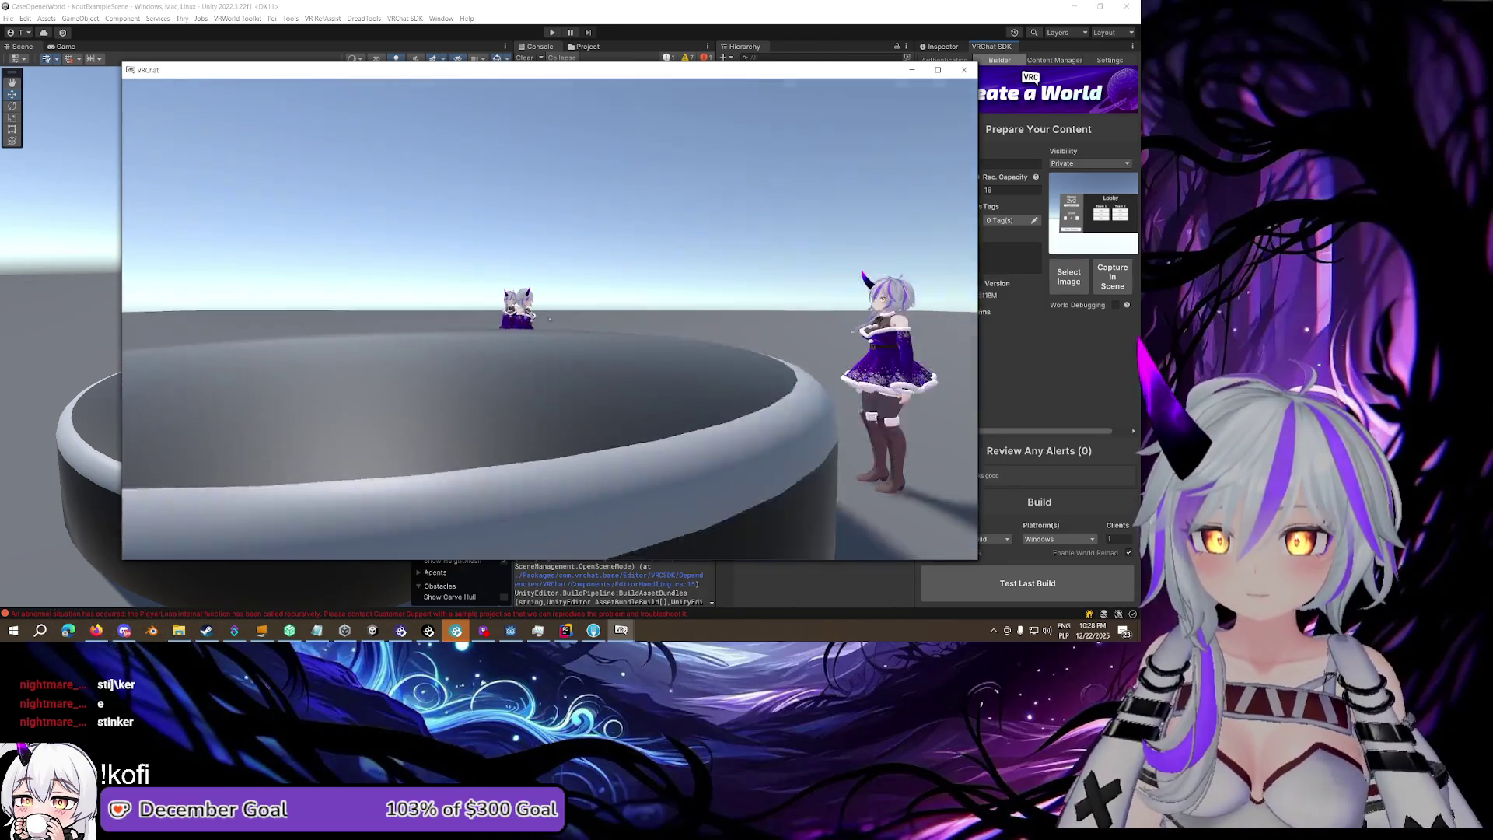
pyautogui.press('w')
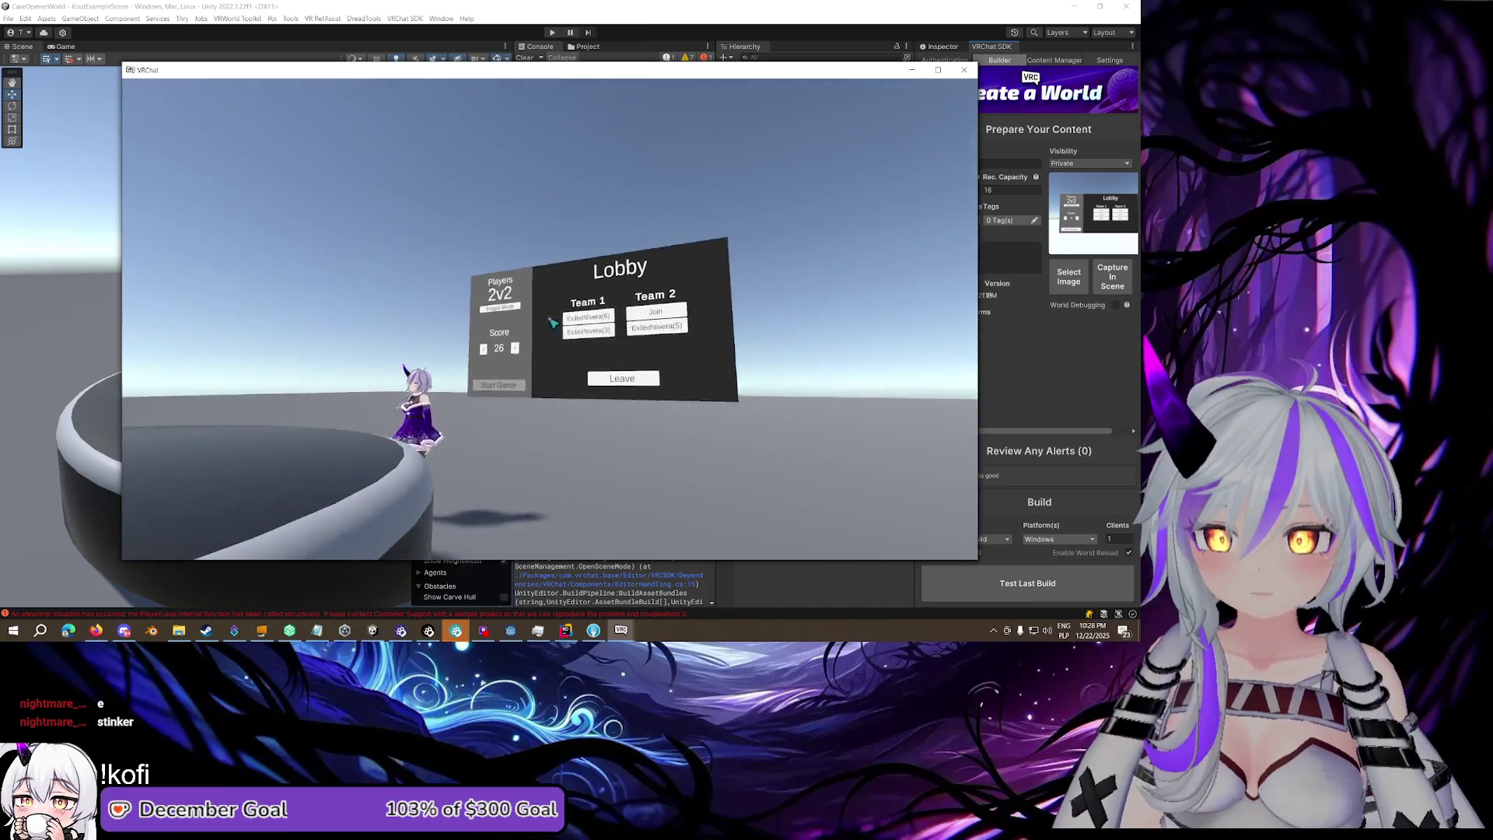
pyautogui.press('a')
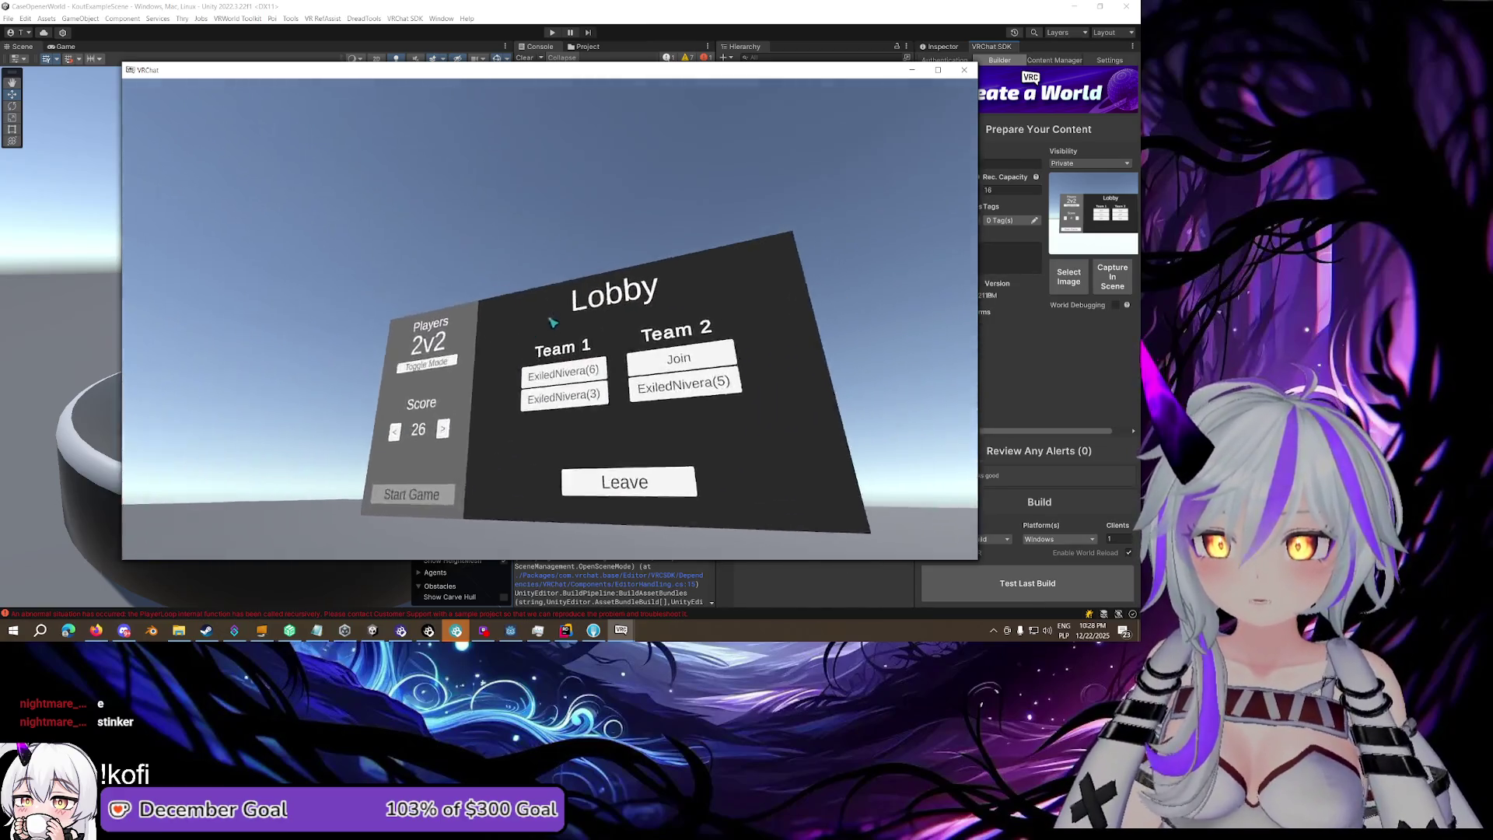
pyautogui.press('s')
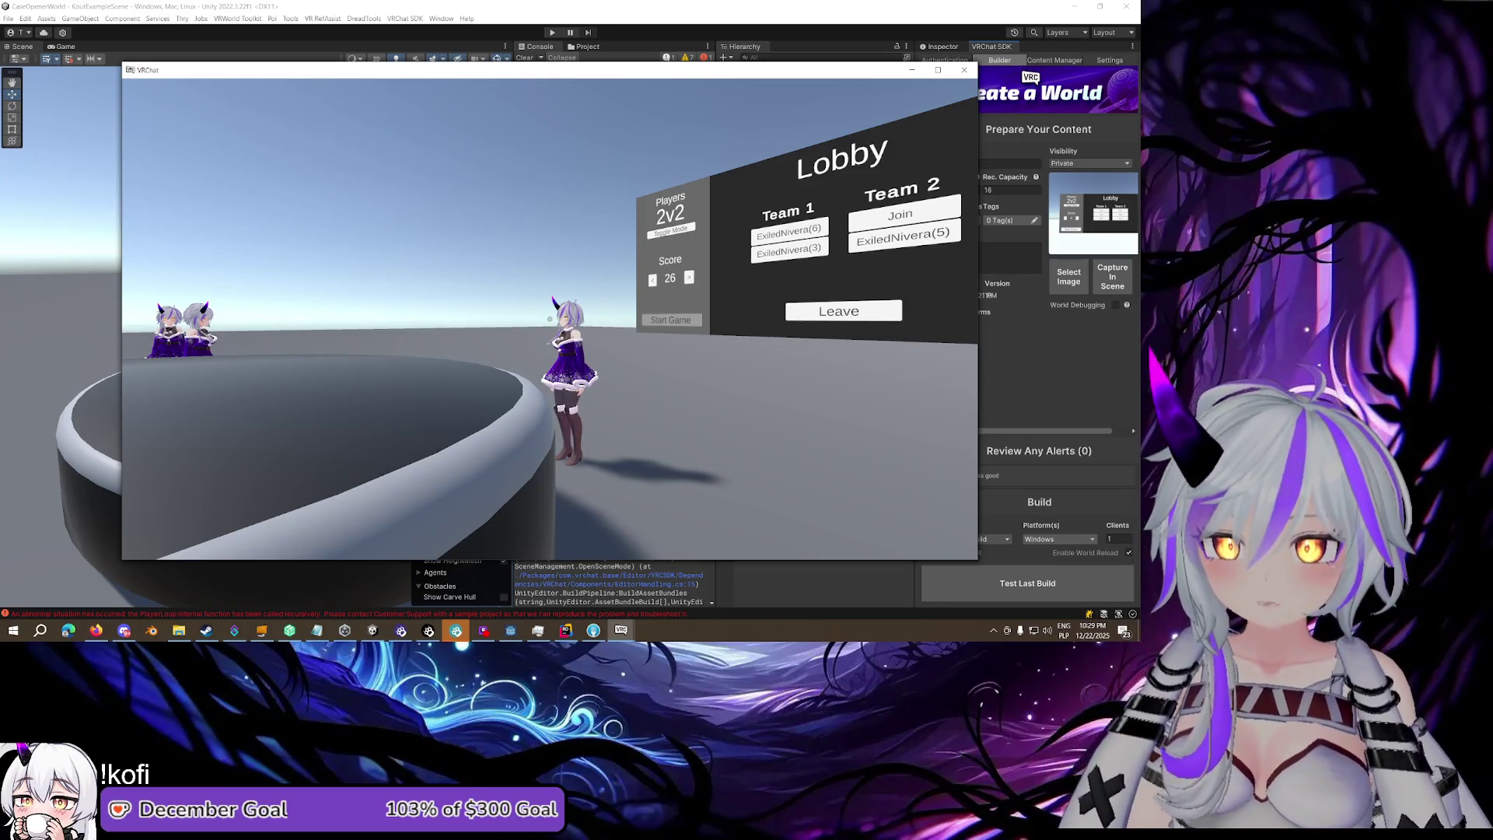
pyautogui.press('s')
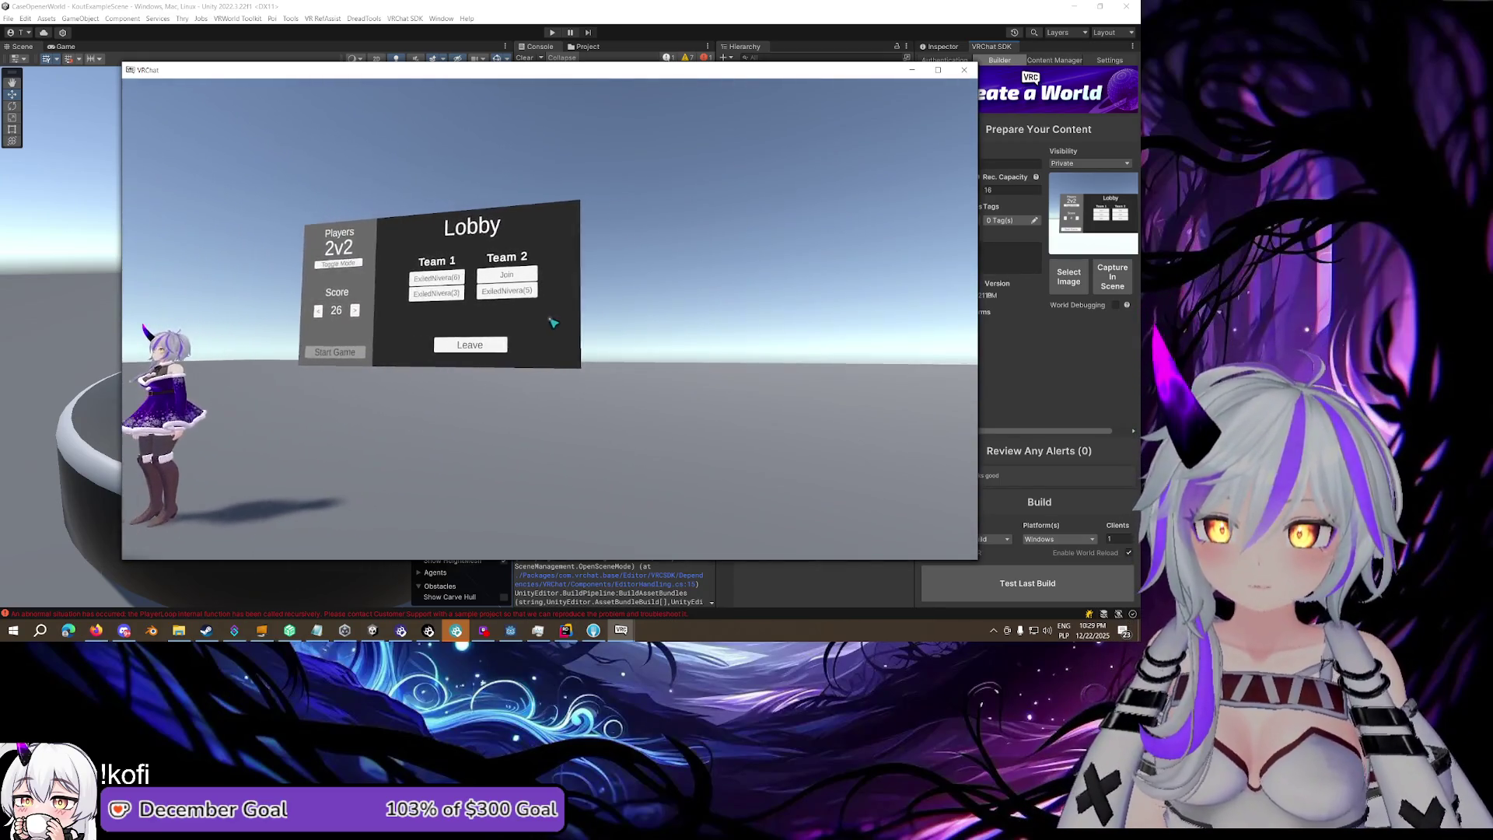
pyautogui.press('a')
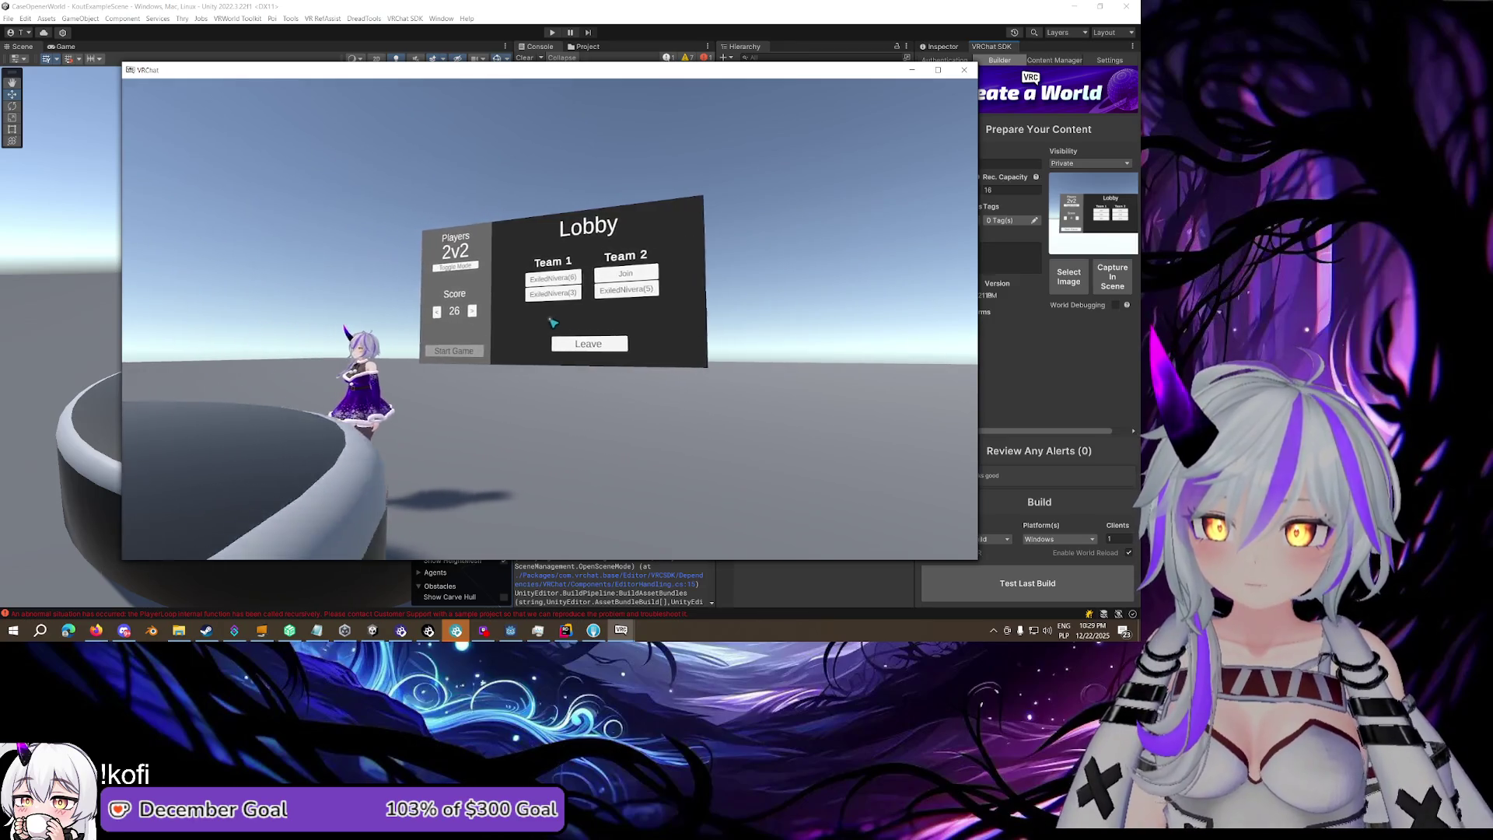
pyautogui.press('Escape')
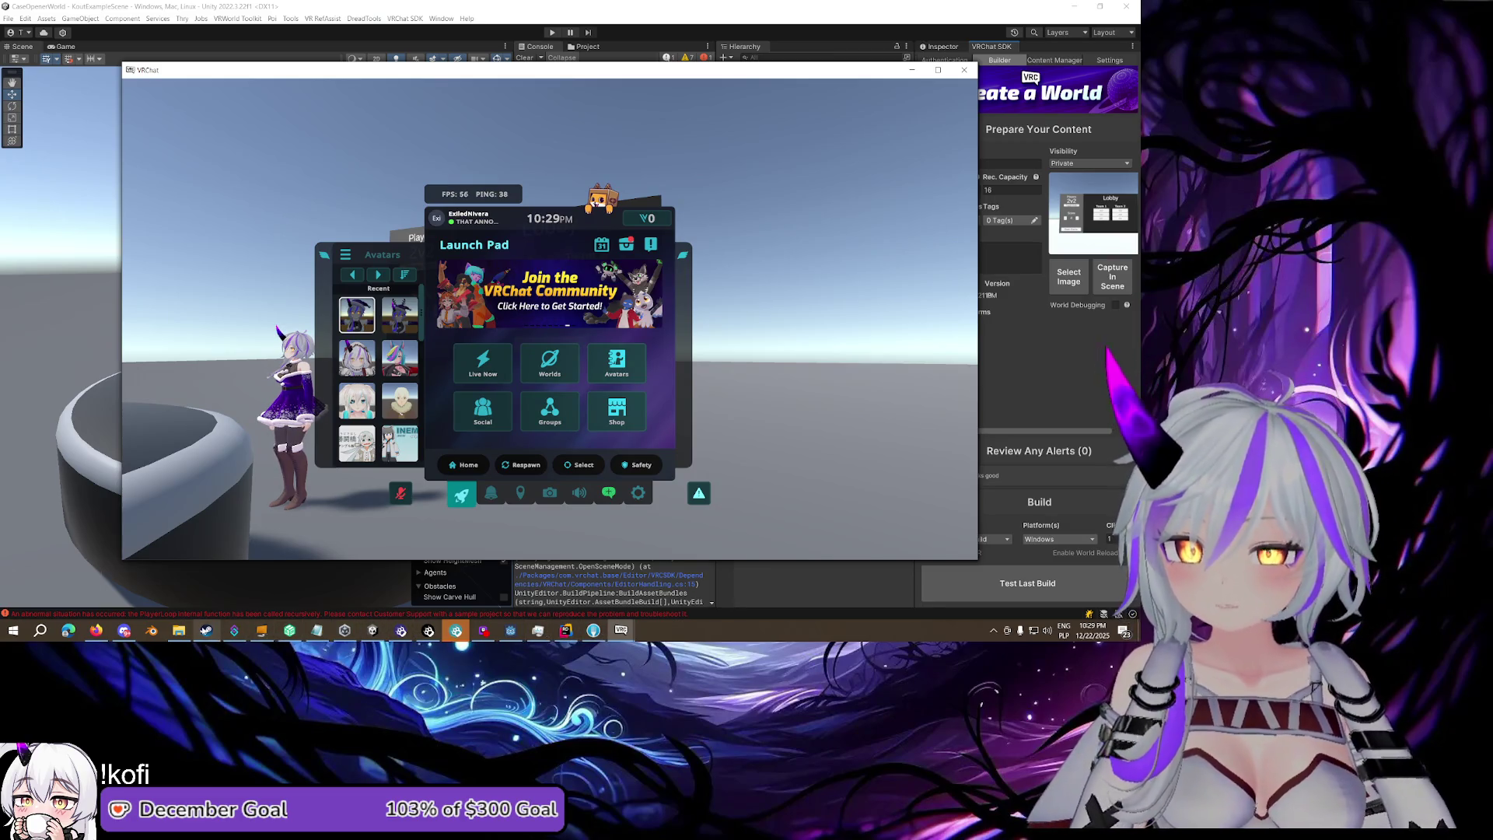
# Leave the VRChat test clients and return to the Unity editor for a fresh Build & Test
pyautogui.moveTo(206, 631)
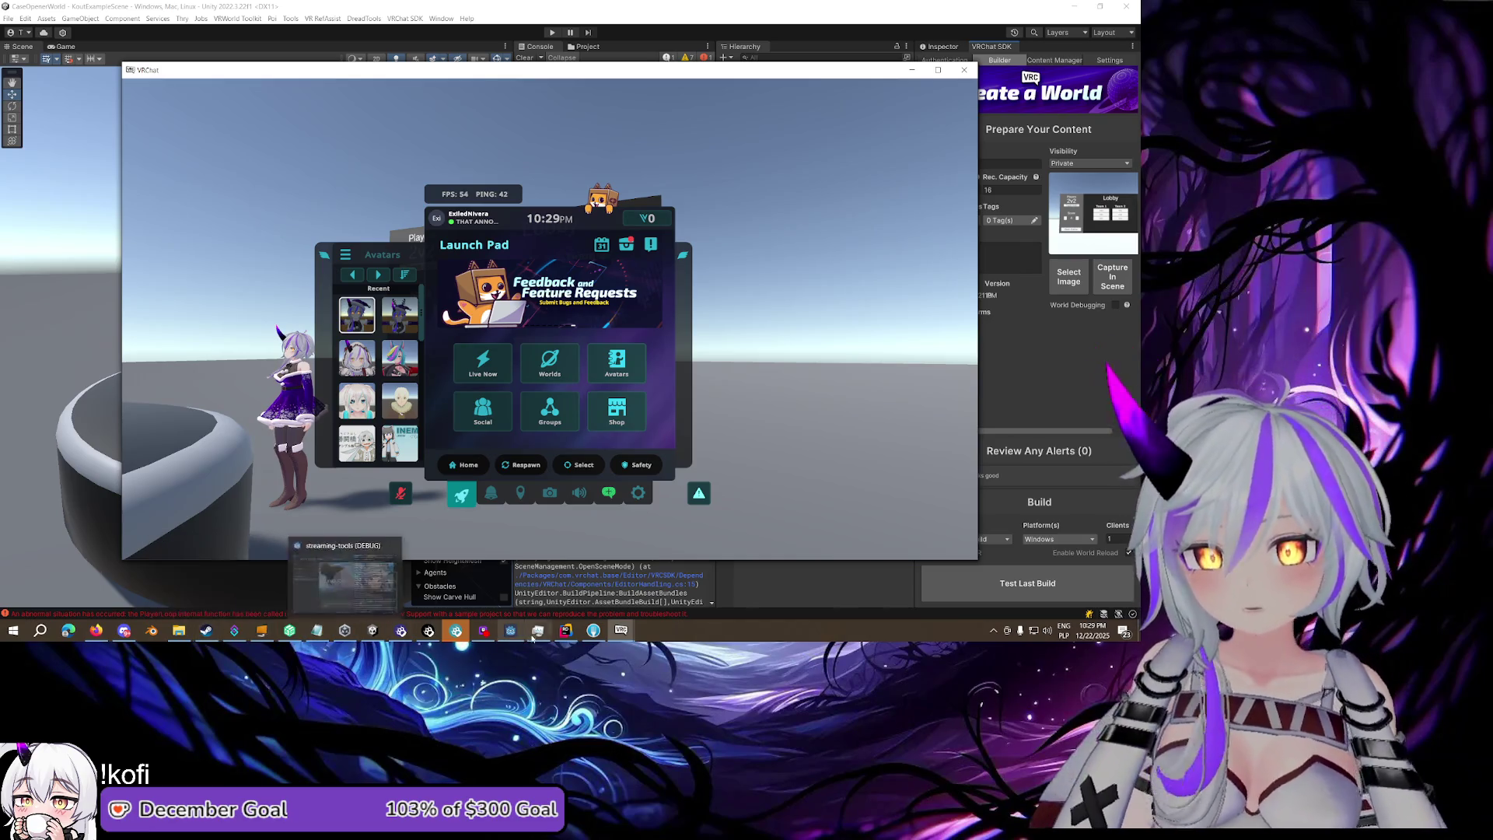
pyautogui.moveTo(565, 630)
pyautogui.moveTo(475, 631)
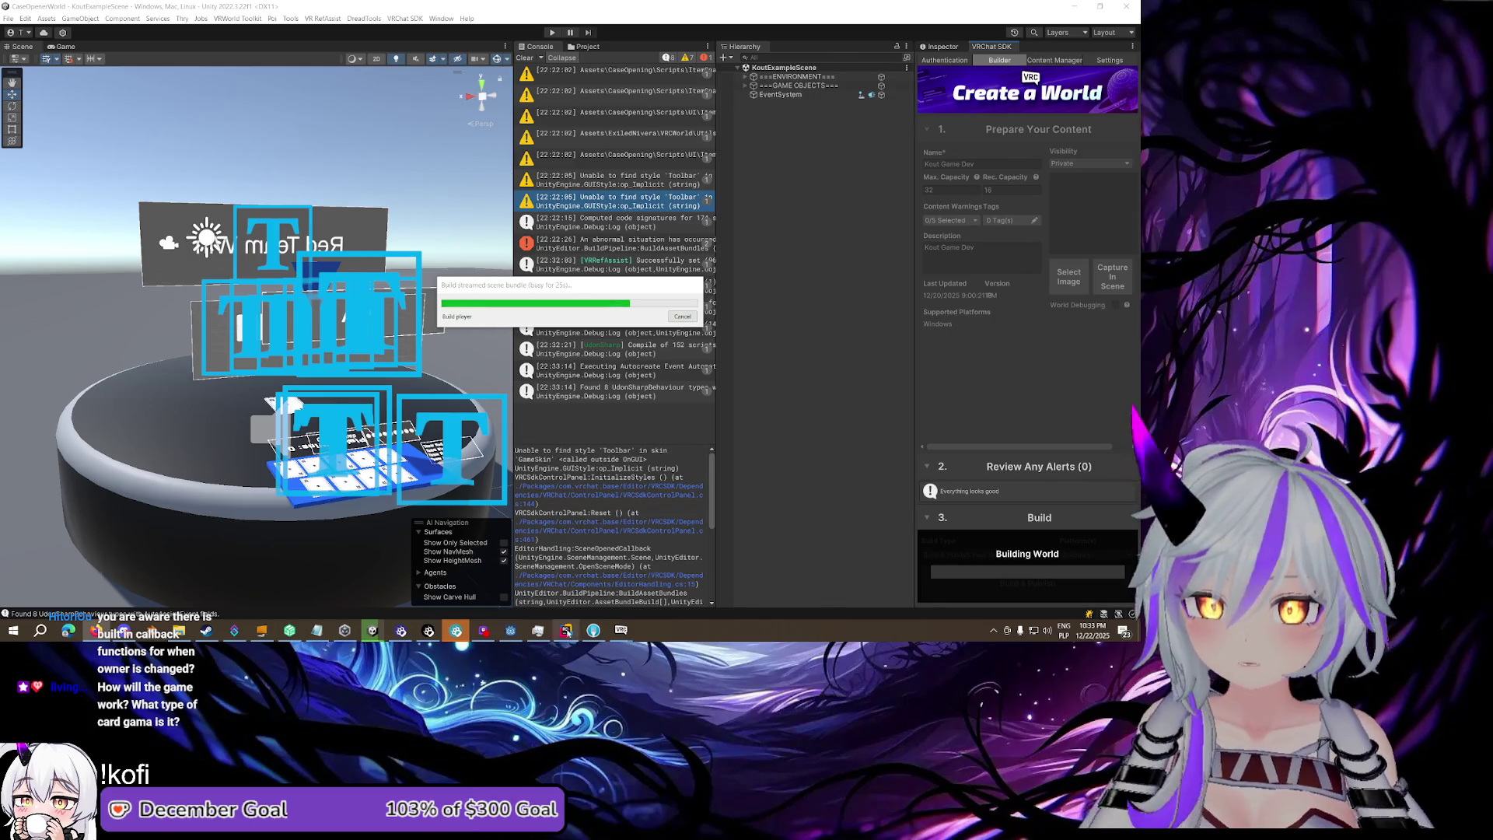
pyautogui.click(565, 630)
pyautogui.moveTo(582, 278); pyautogui.dragTo(700, 284)
pyautogui.click(692, 332)
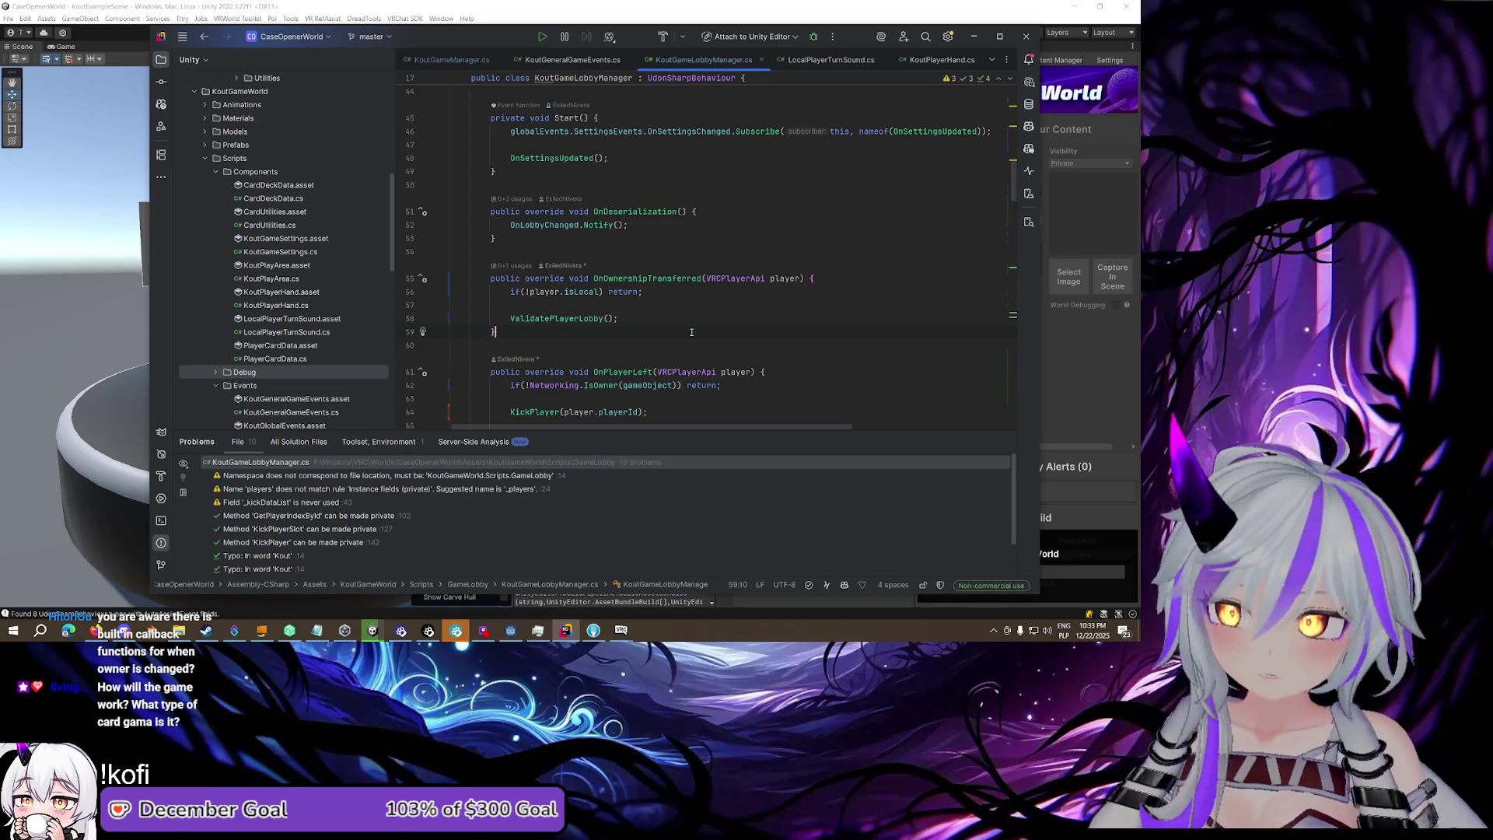
pyautogui.scroll(-3, 691, 332)
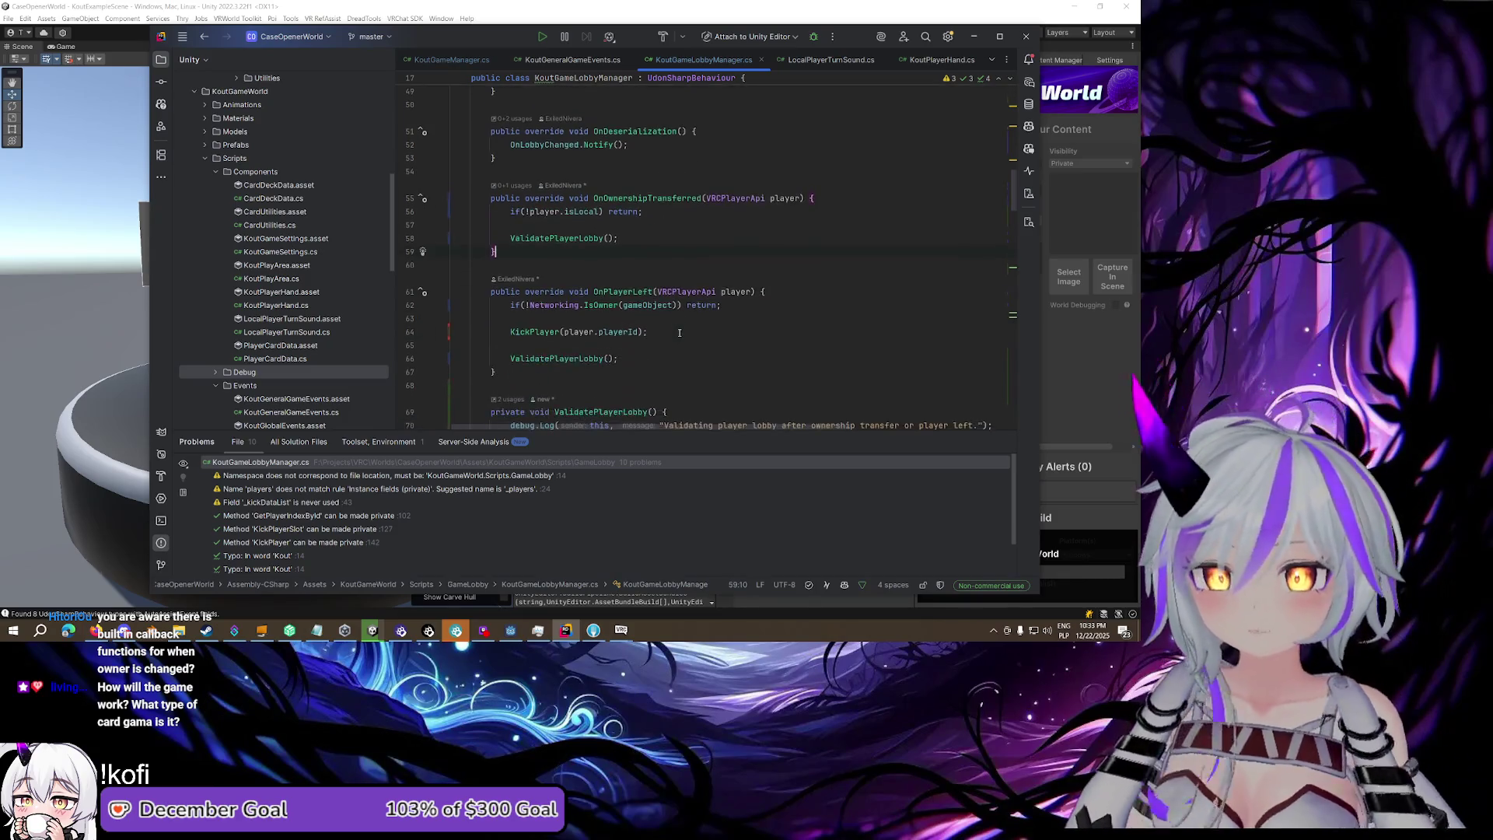
pyautogui.moveTo(498, 331)
pyautogui.mouseDown()
pyautogui.moveTo(470, 319)
pyautogui.moveTo(490, 158)
pyautogui.mouseUp()
pyautogui.click(492, 251)
pyautogui.click(491, 158)
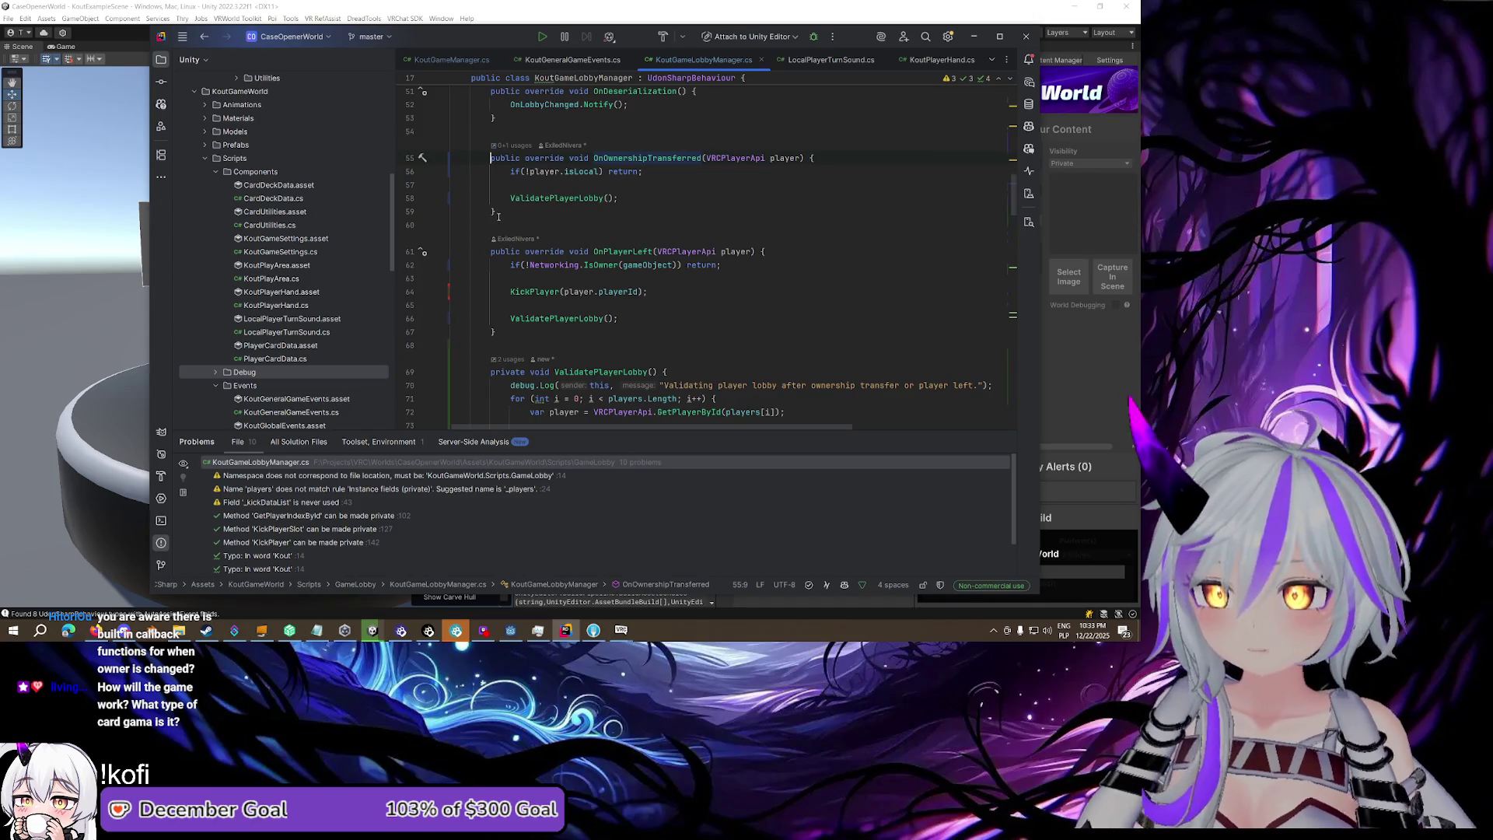
pyautogui.moveTo(491, 158); pyautogui.dragTo(500, 340)
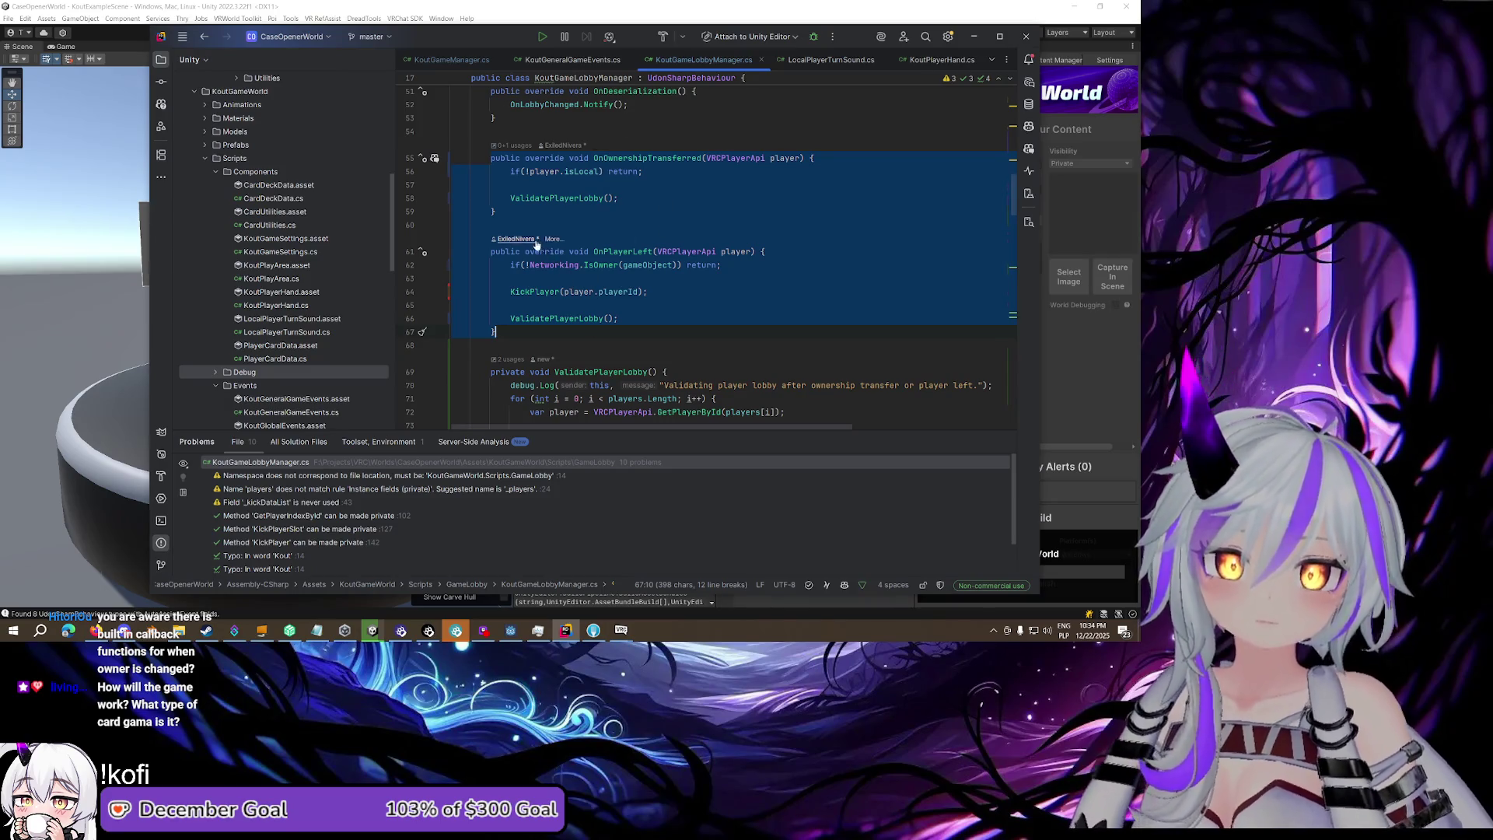
pyautogui.click(623, 251)
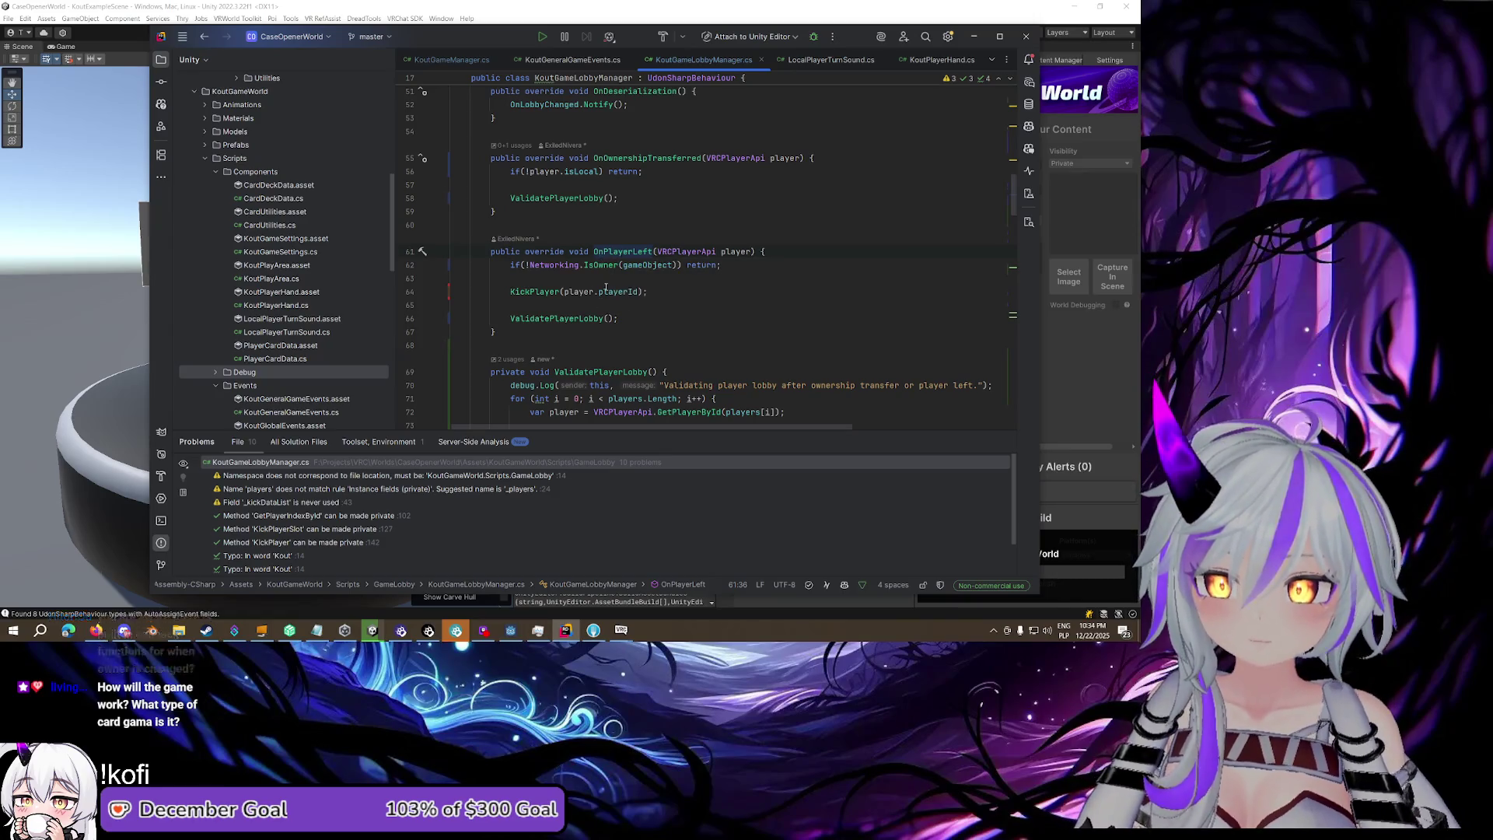
pyautogui.click(658, 157)
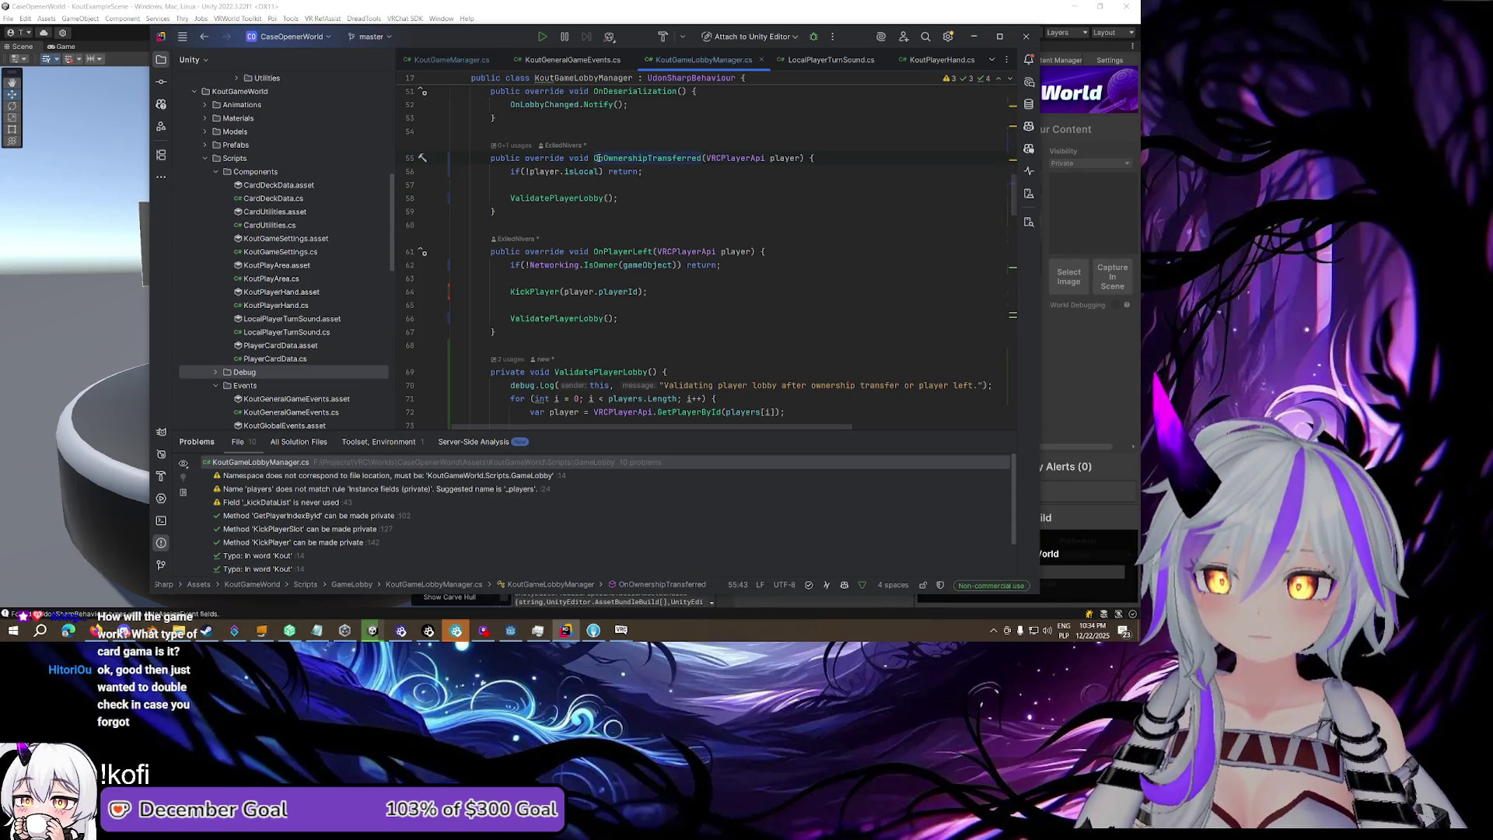
pyautogui.moveTo(751, 252); pyautogui.dragTo(657, 251)
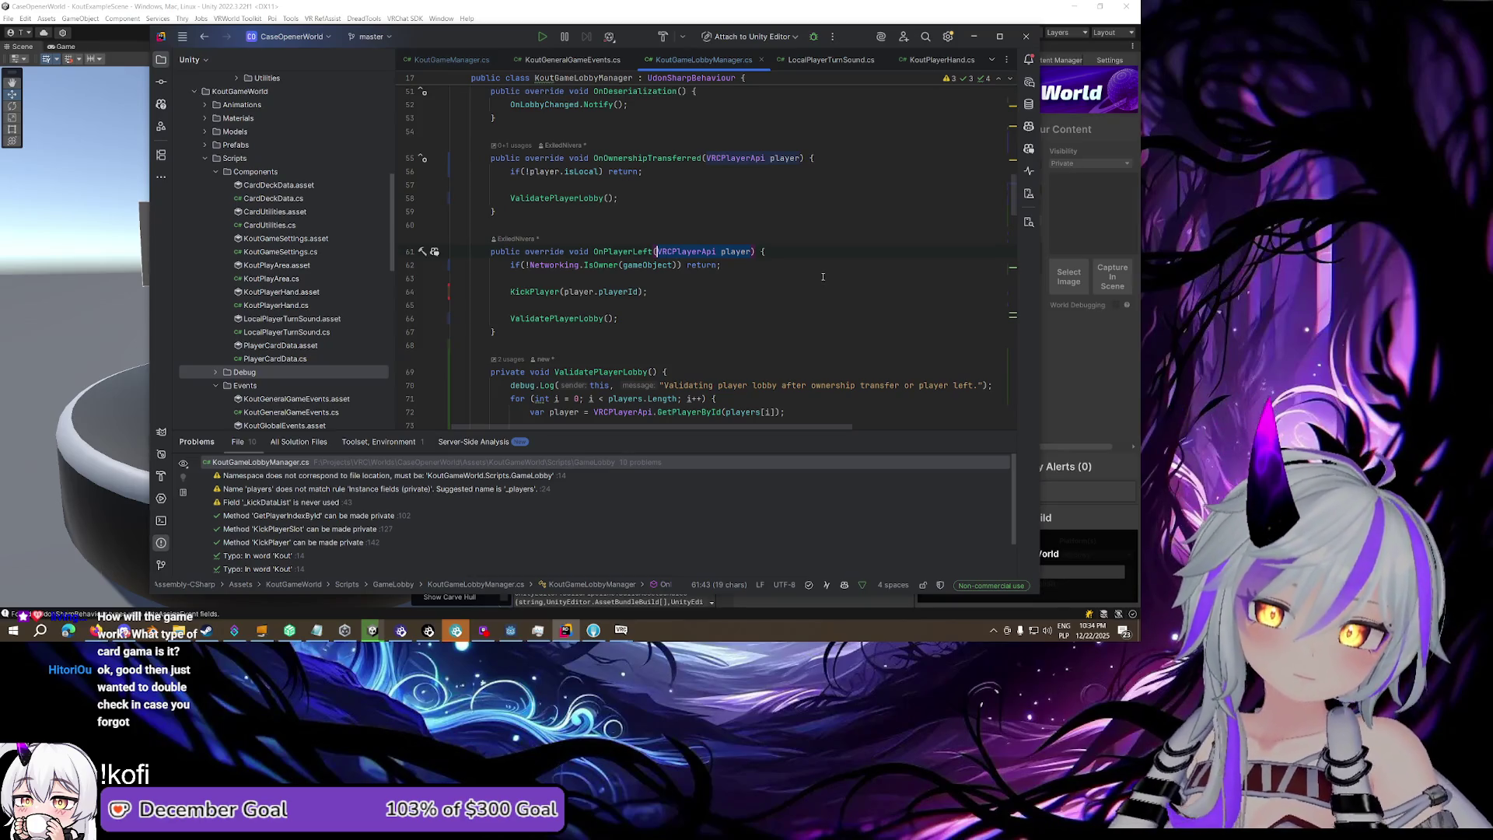
pyautogui.scroll(1, 700, 265)
pyautogui.click(584, 251)
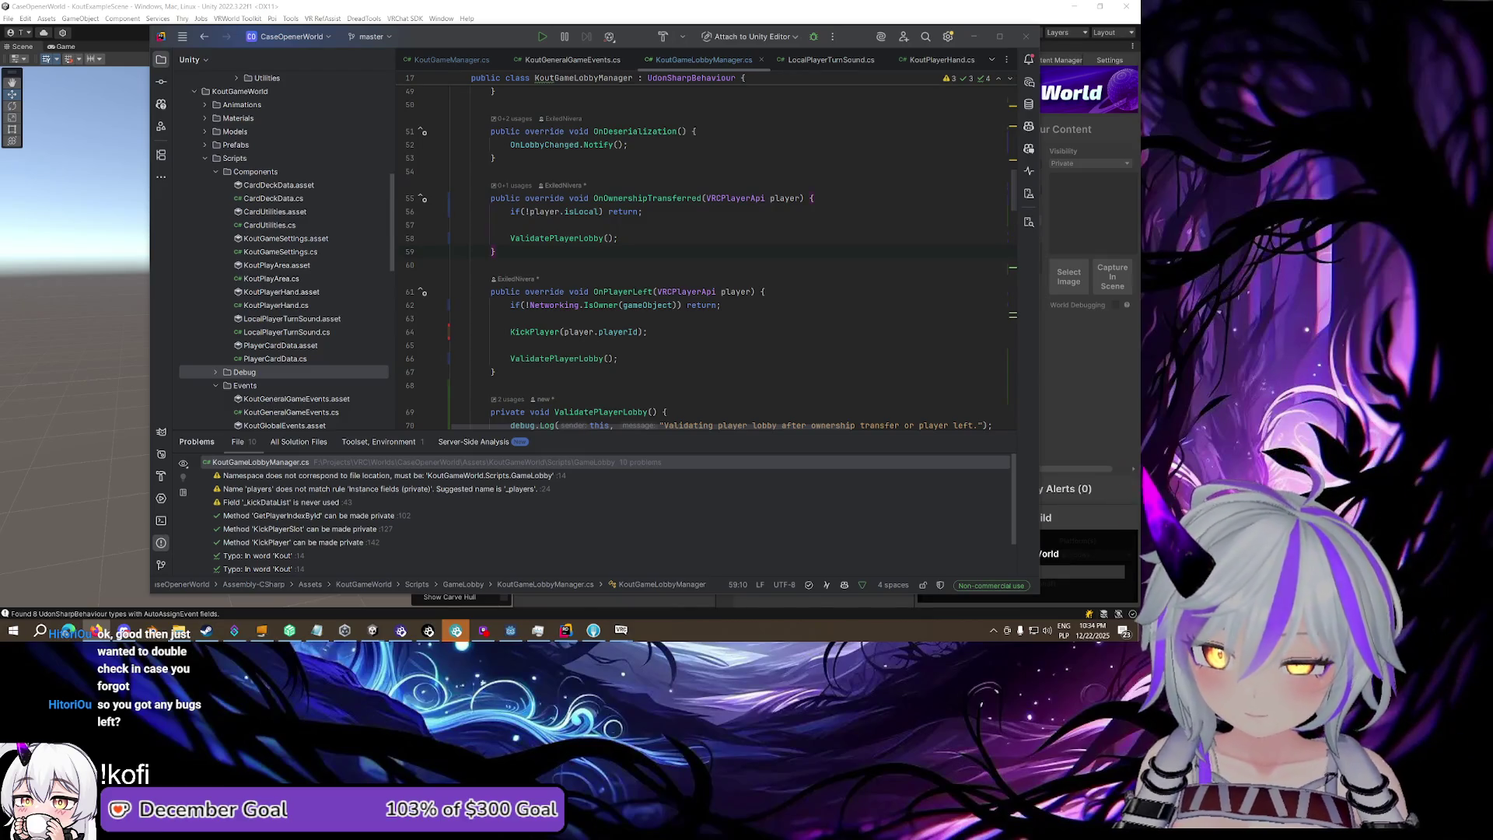
pyautogui.hscroll(1, 727, 249)
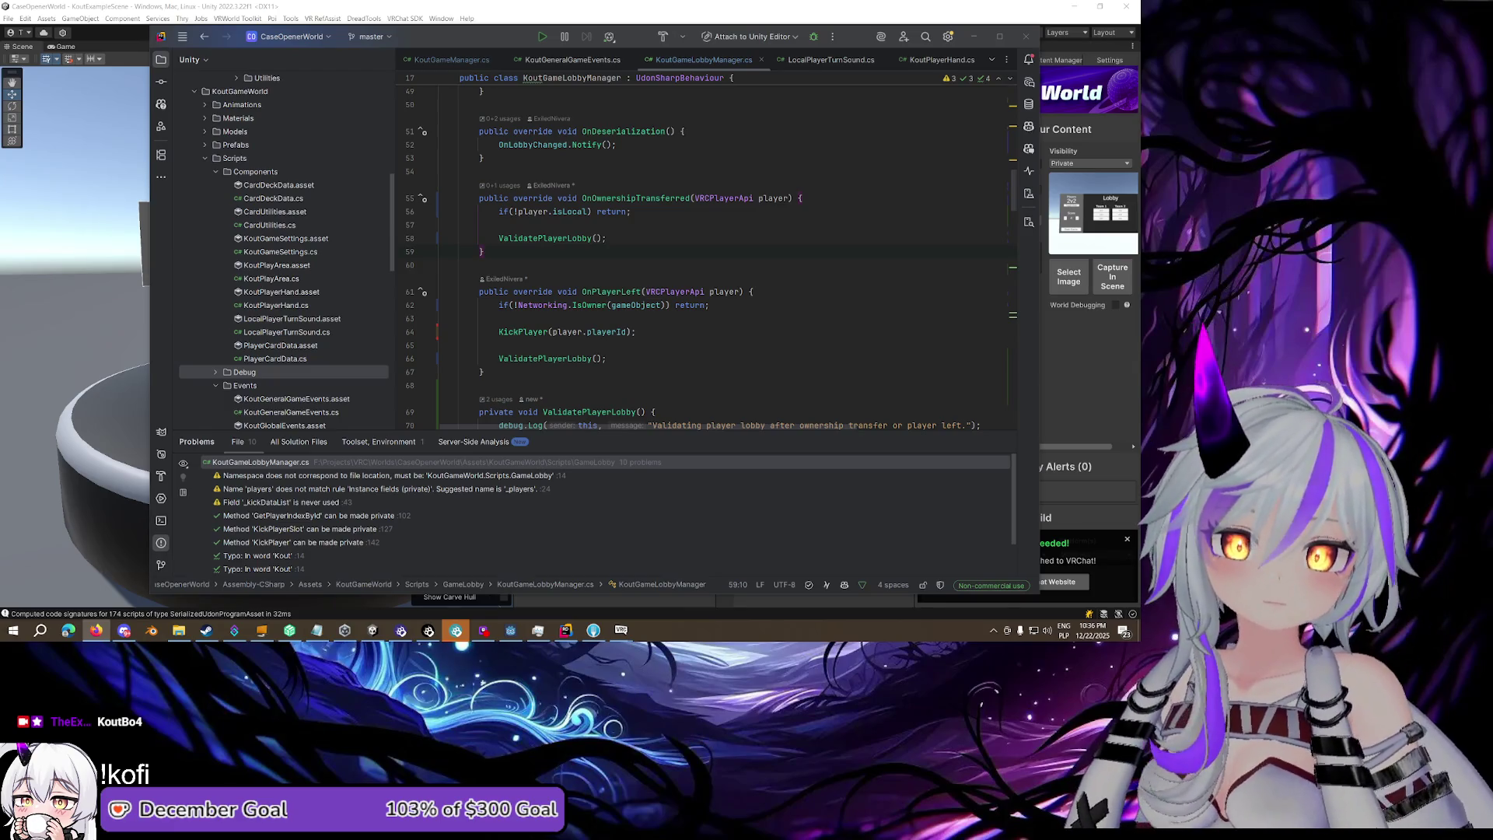
pyautogui.click(583, 249)
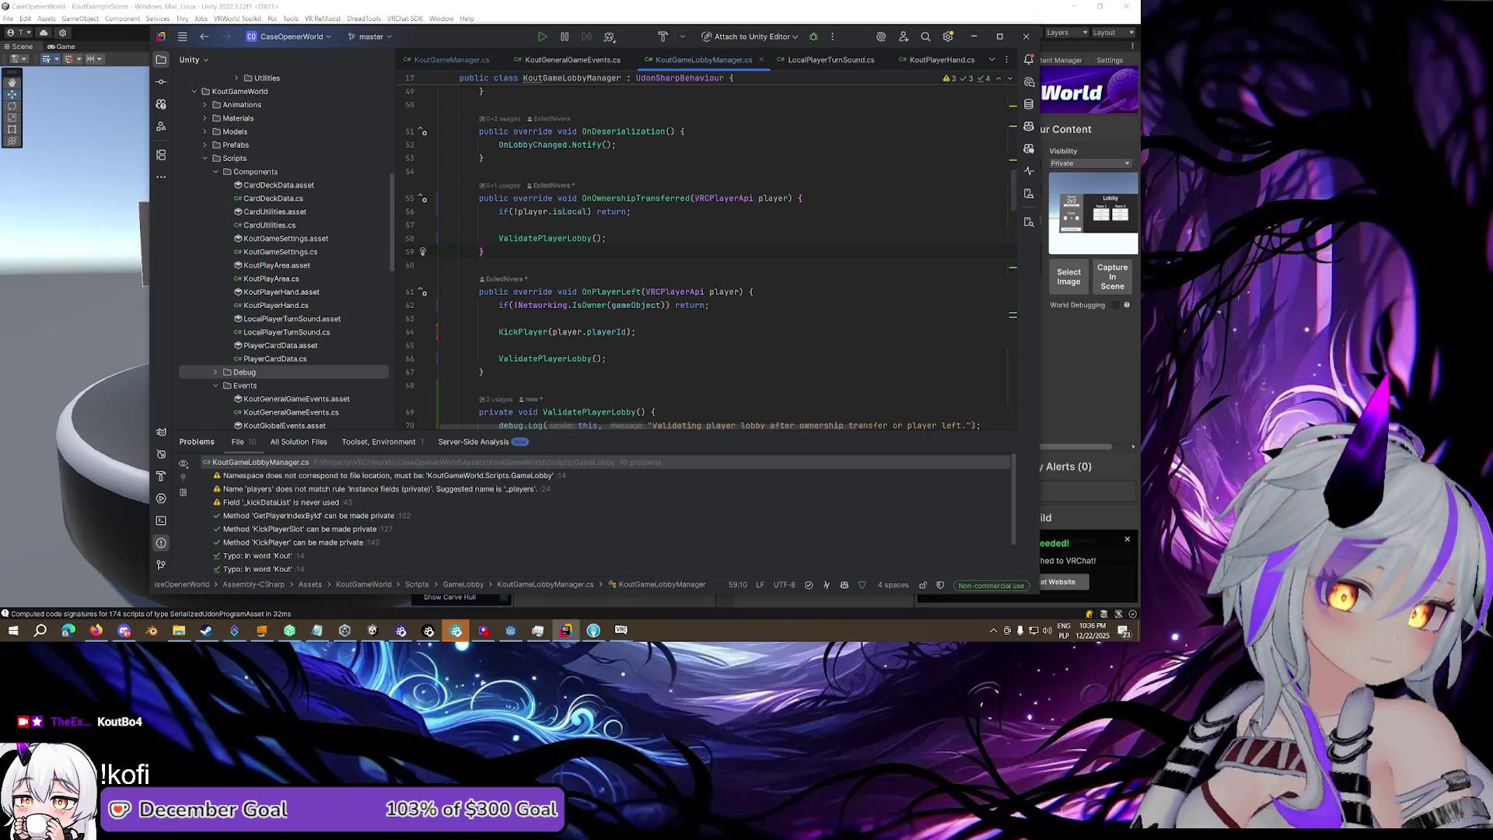
# Close all VRChat game windows and return to KoutGameManager.cs at OnLobbyChanged in Rider
pyautogui.hotkey('alt', 'Tab')
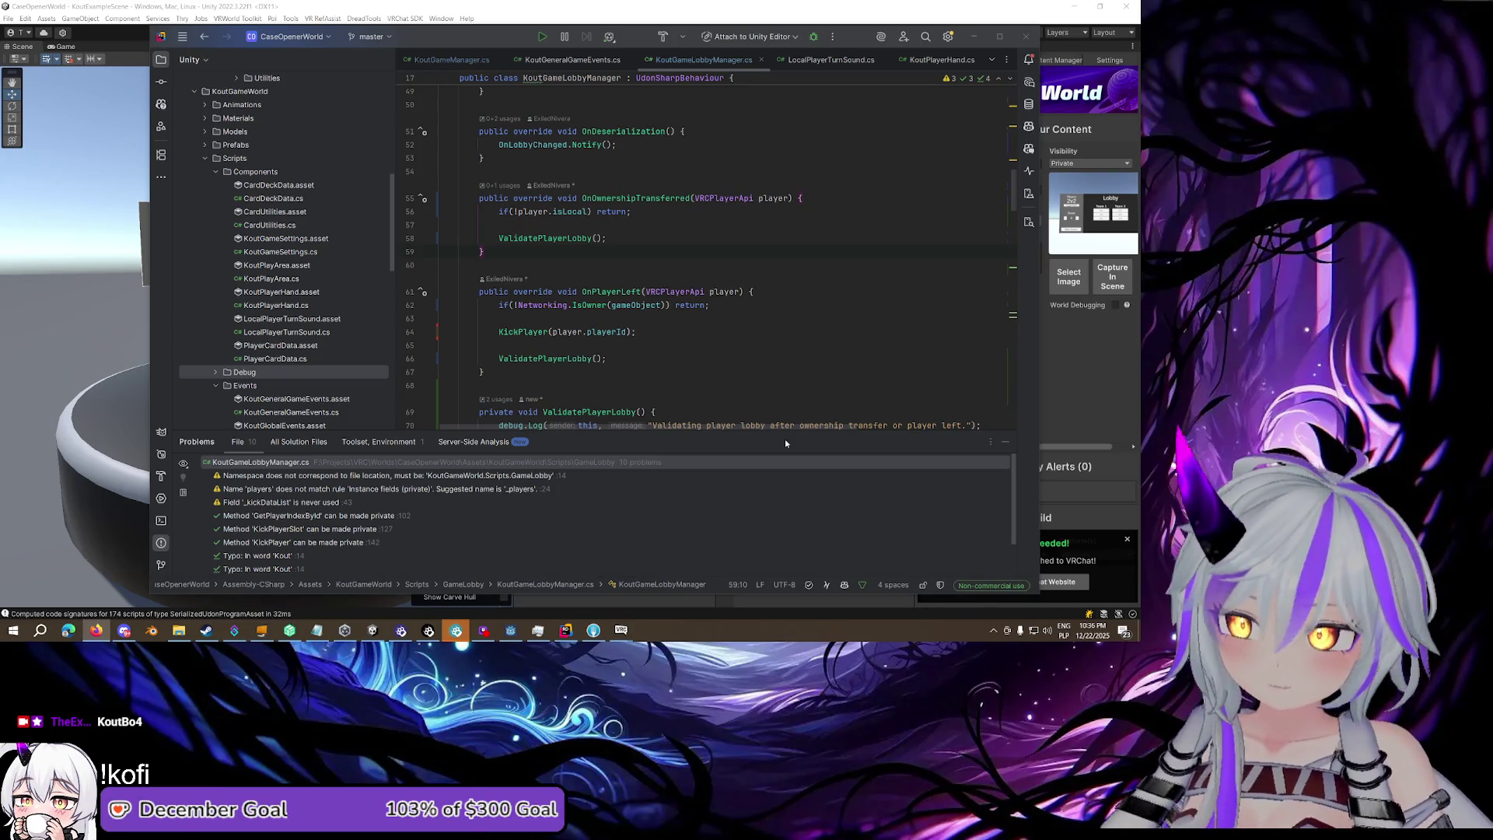
pyautogui.rightClick(621, 631)
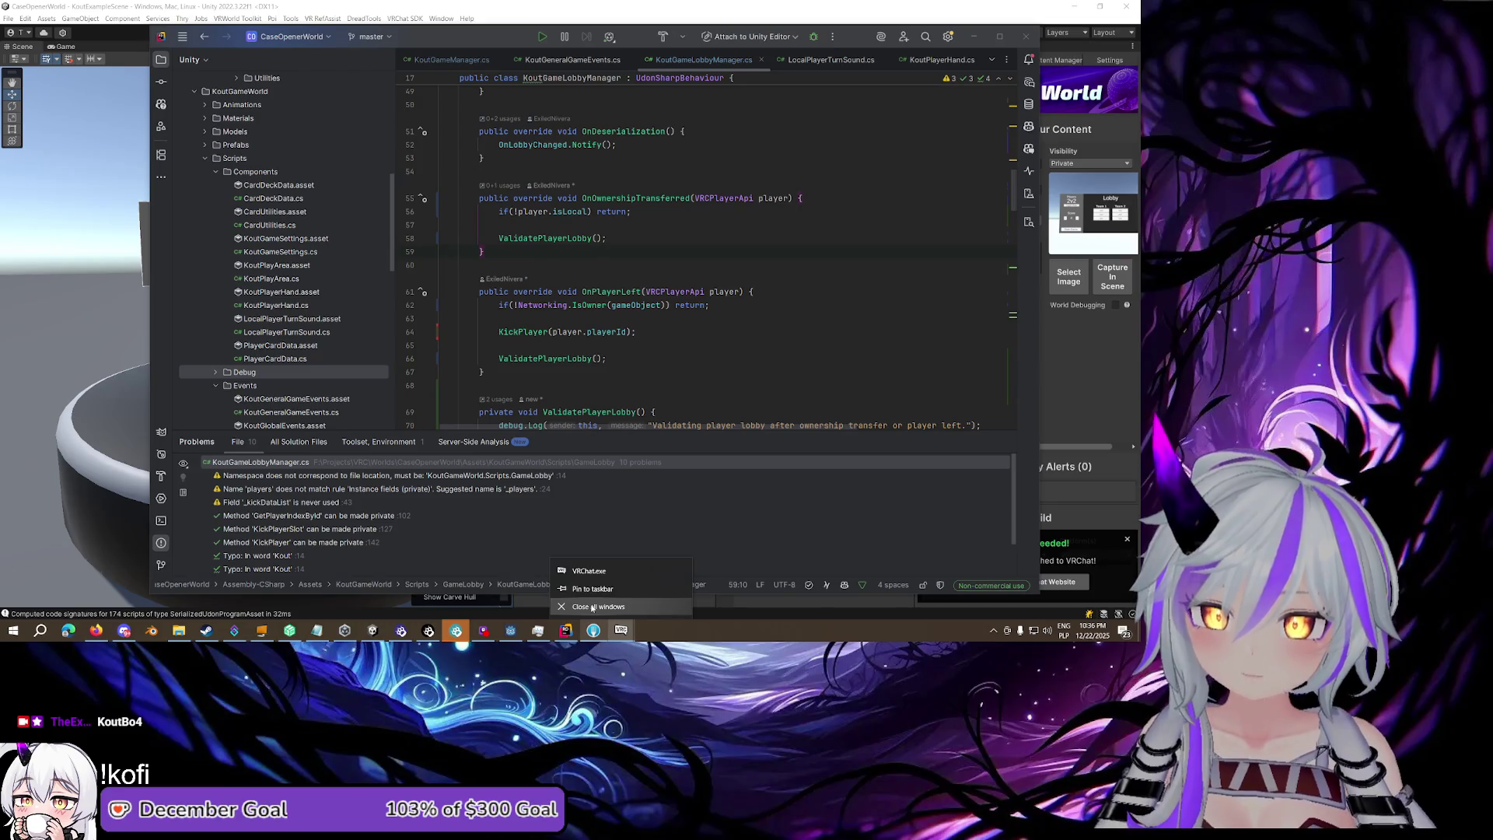
pyautogui.click(593, 607)
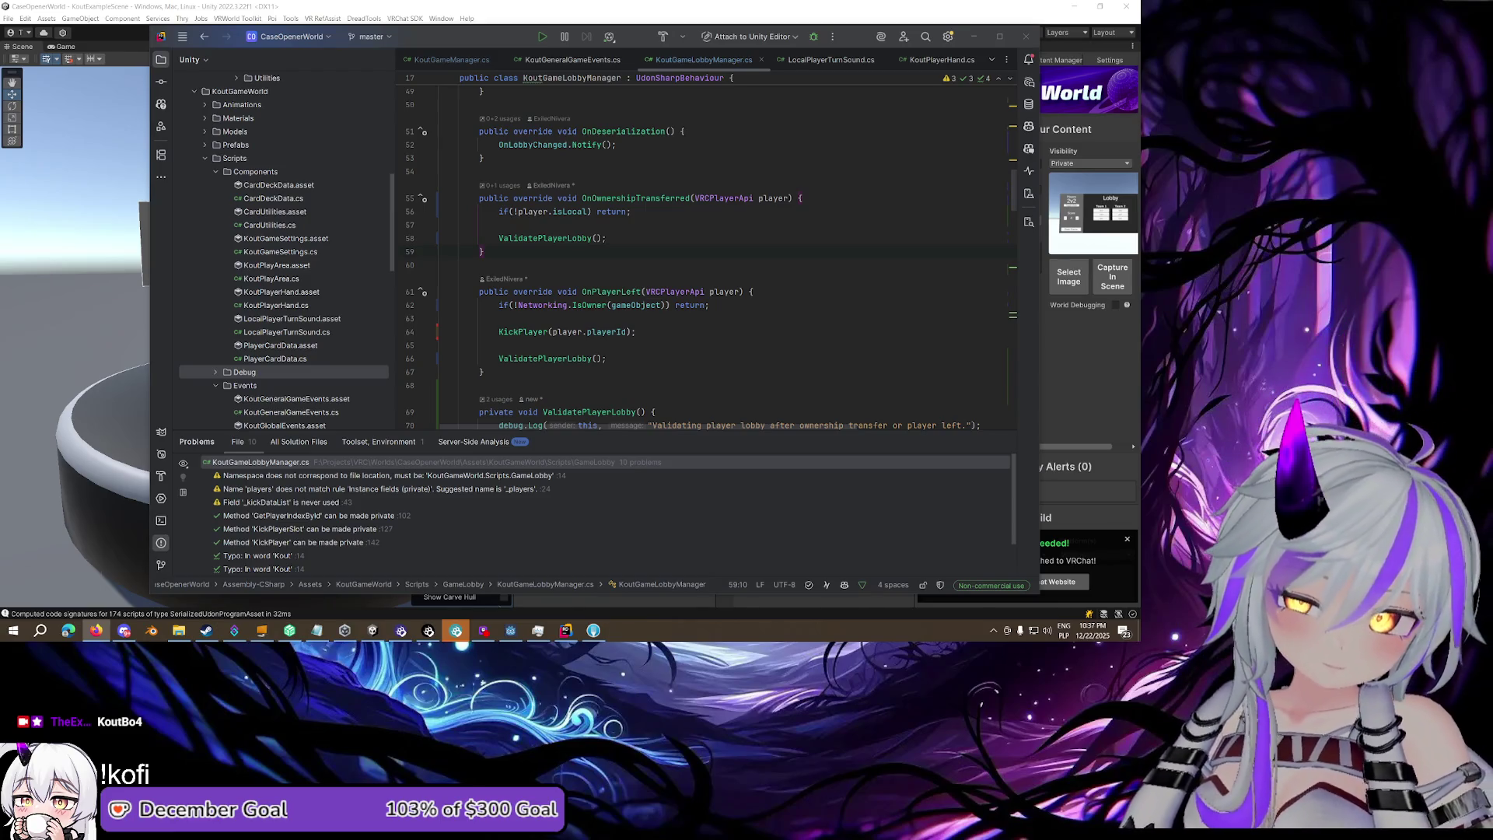
pyautogui.click(789, 321)
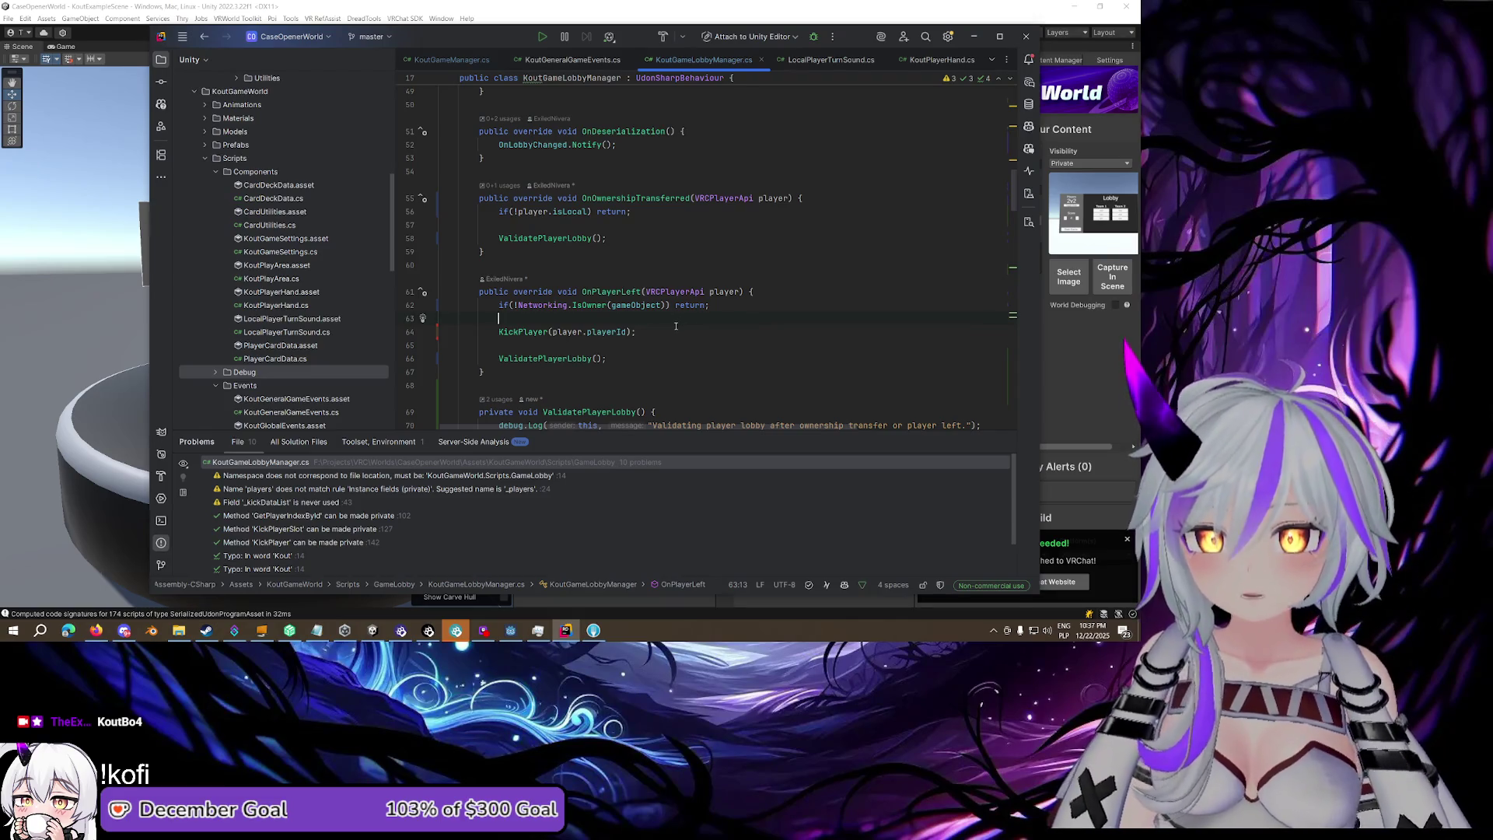
pyautogui.hotkey('ctrl', 'Tab')
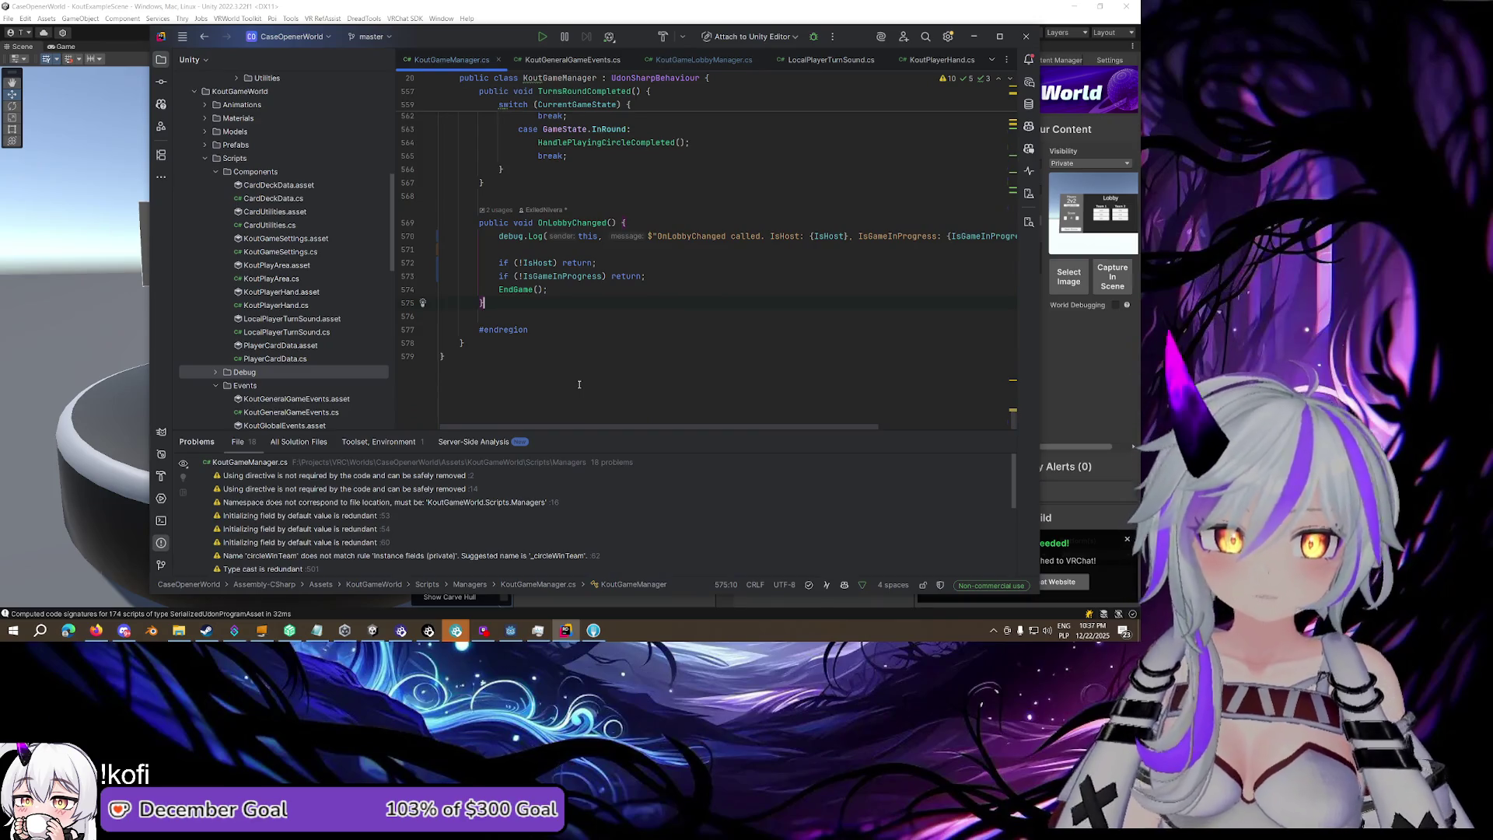
# Fold RemoteTryPlayCard, RemoteStartNextPlayingCircle, RemoteStartNewBettingRound, RemoteNotifyPlayerWin, RemoteHostSetTrumpCardSuit and RemoteSetLocalState
pyautogui.scroll(3, 572, 384)
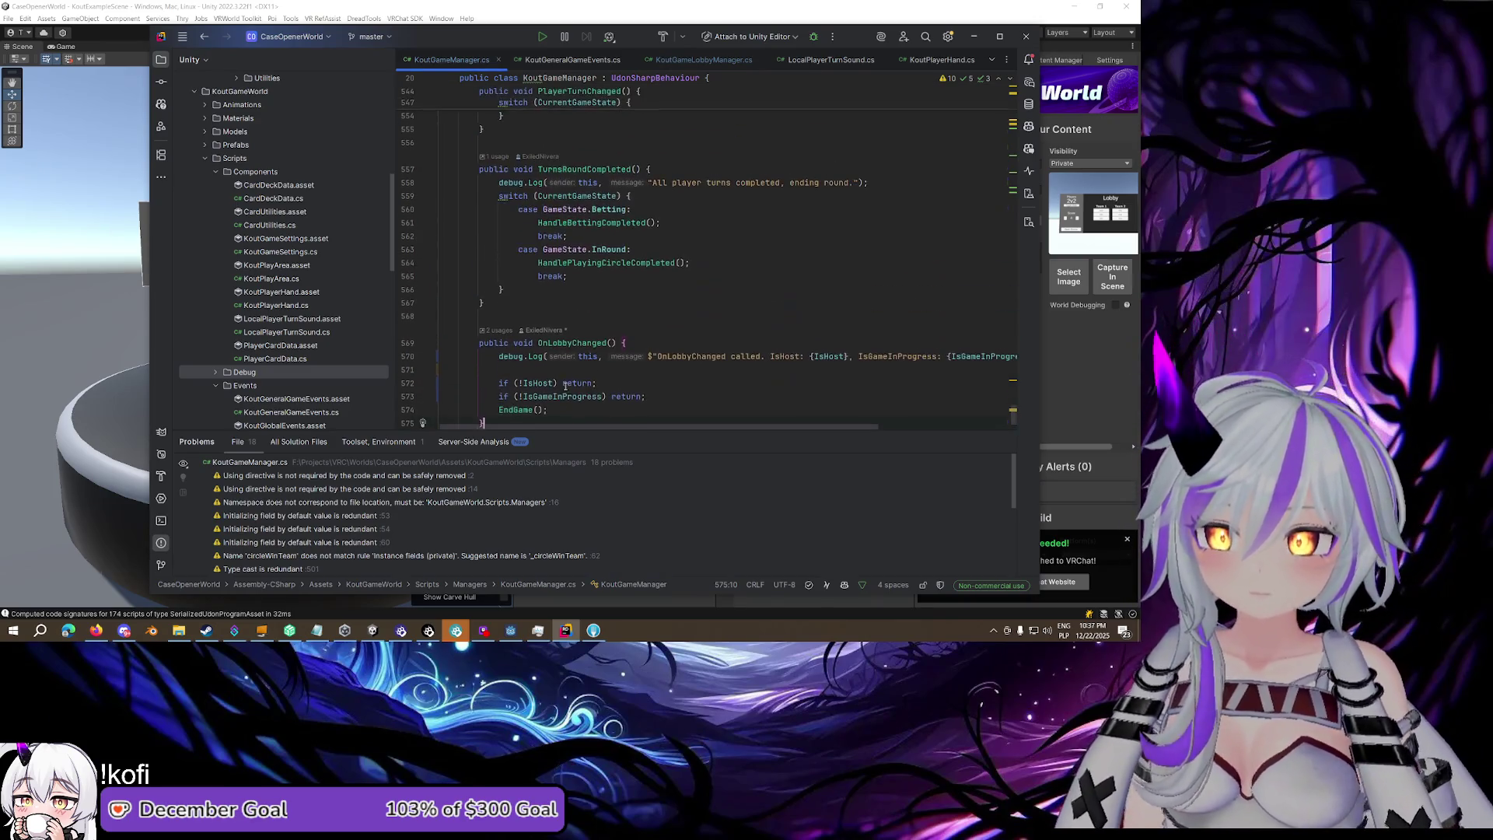
pyautogui.click(630, 343)
pyautogui.scroll(5, 591, 357)
pyautogui.scroll(15, 591, 357)
pyautogui.scroll(10, 578, 290)
pyautogui.click(432, 319)
pyautogui.click(427, 373)
pyautogui.scroll(-3, 429, 350)
pyautogui.click(430, 304)
pyautogui.click(433, 356)
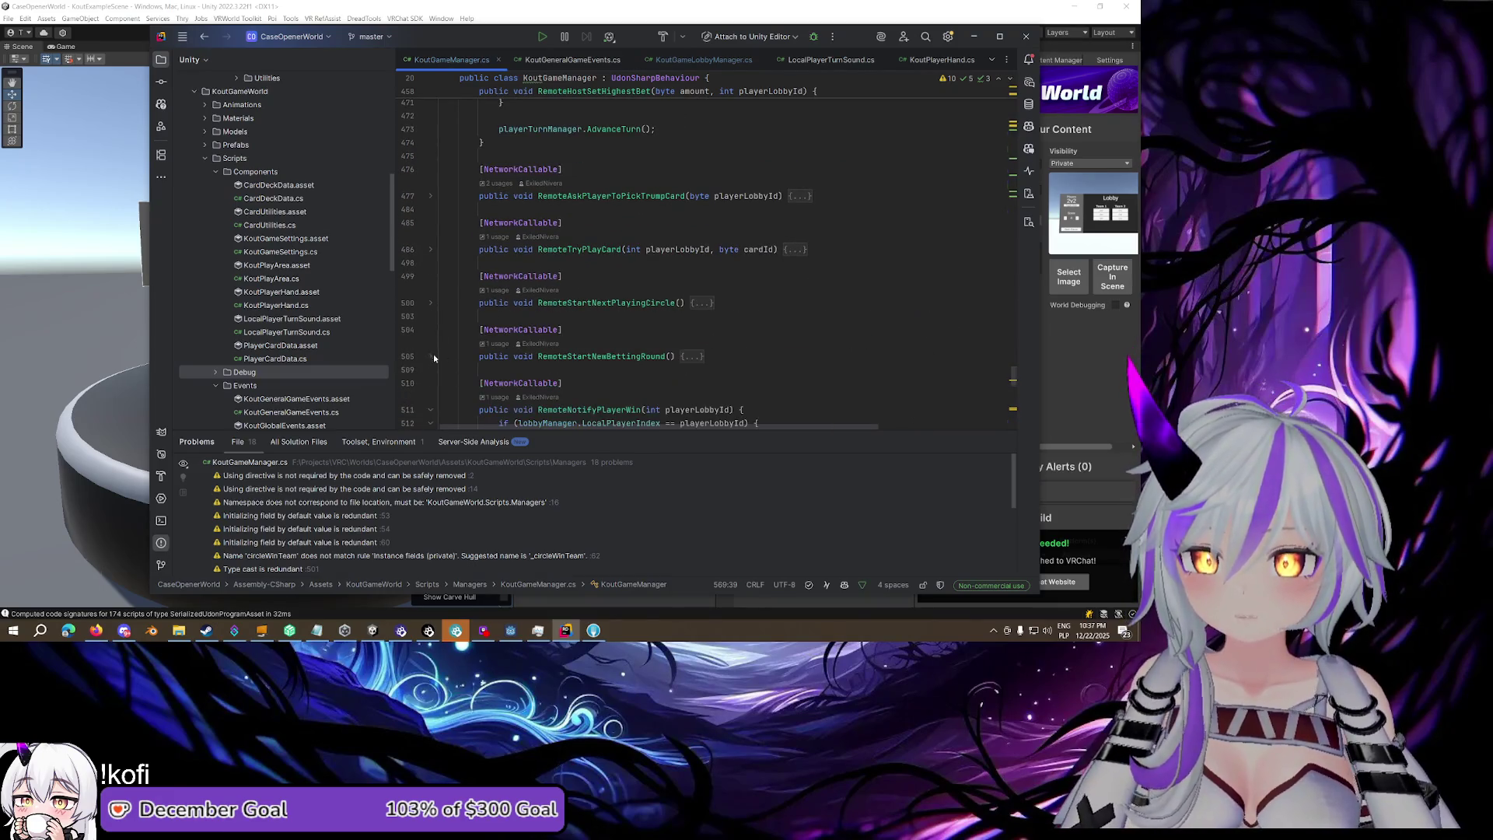
pyautogui.click(431, 410)
pyautogui.scroll(4, 467, 393)
pyautogui.scroll(10, 479, 385)
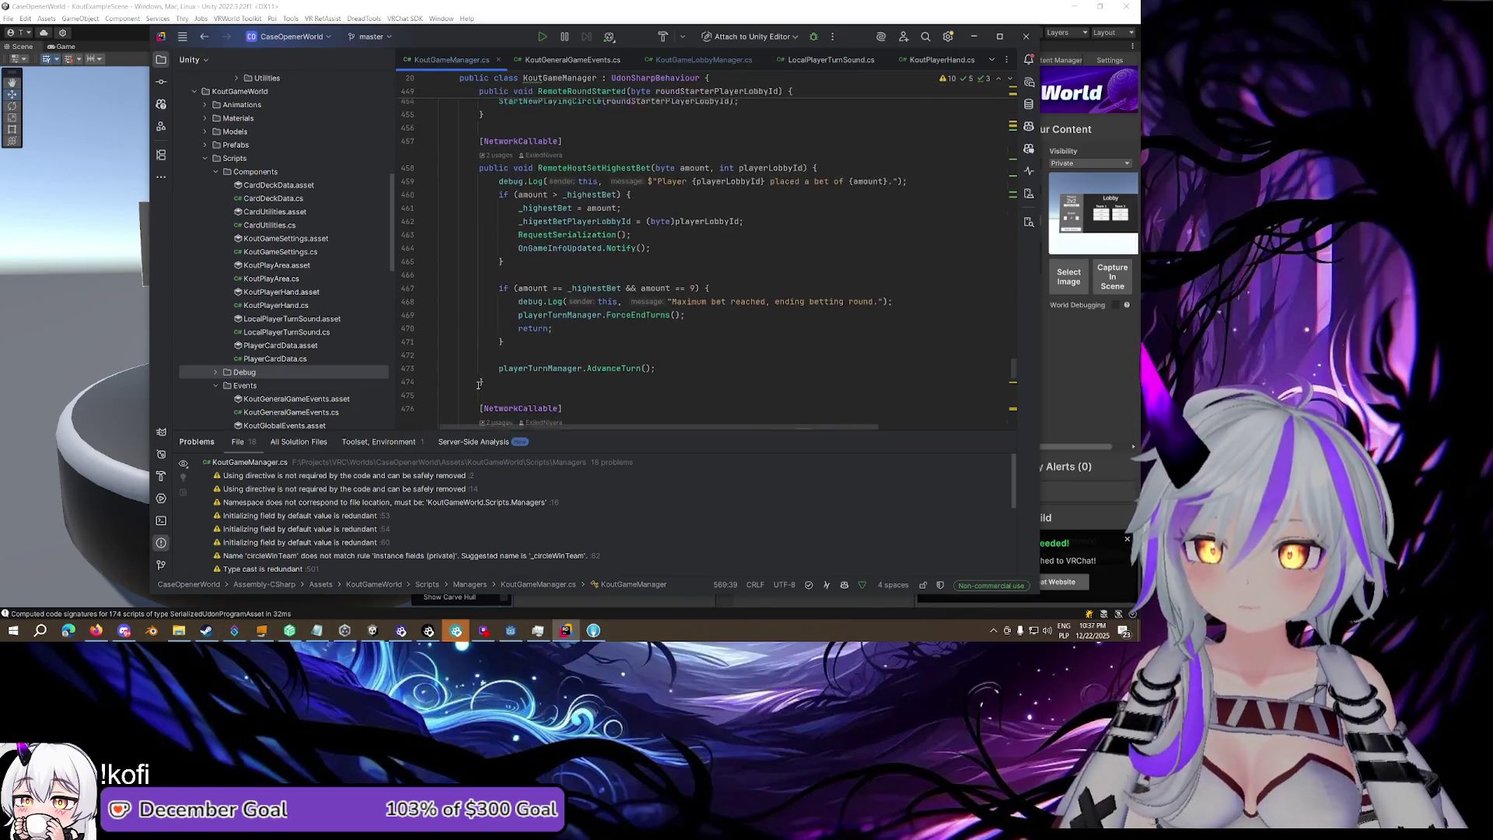
pyautogui.scroll(3, 474, 381)
pyautogui.scroll(-3, 466, 372)
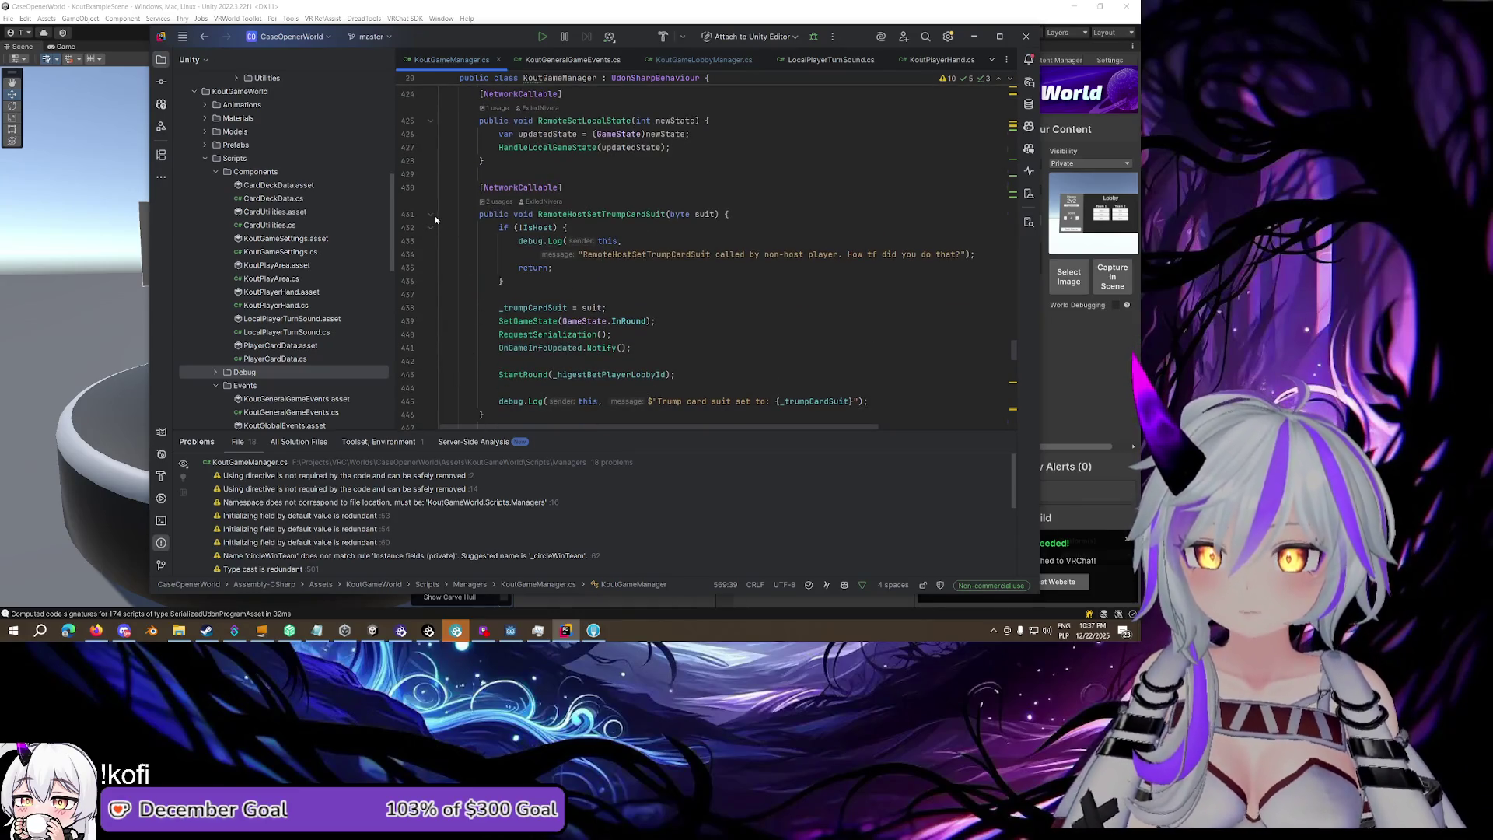
pyautogui.click(430, 215)
pyautogui.scroll(2, 436, 210)
pyautogui.click(430, 200)
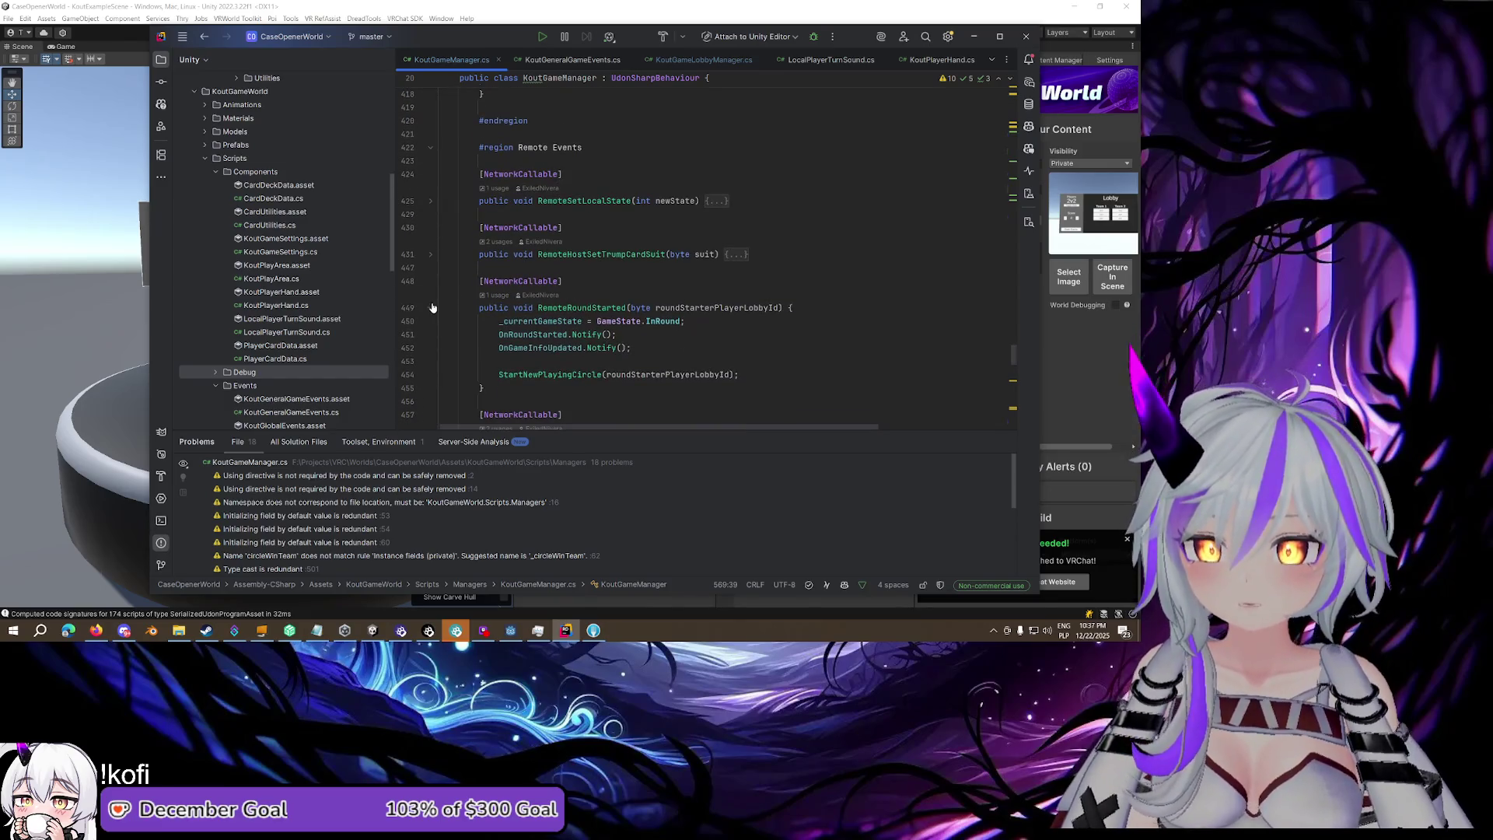
# Fold HandleInRoundPlayerTurn, HandleBettingCompleted, HandleBettingPlayerTurn and HandleLocalGameState in the Handlers region
pyautogui.scroll(5, 435, 309)
pyautogui.scroll(4, 536, 317)
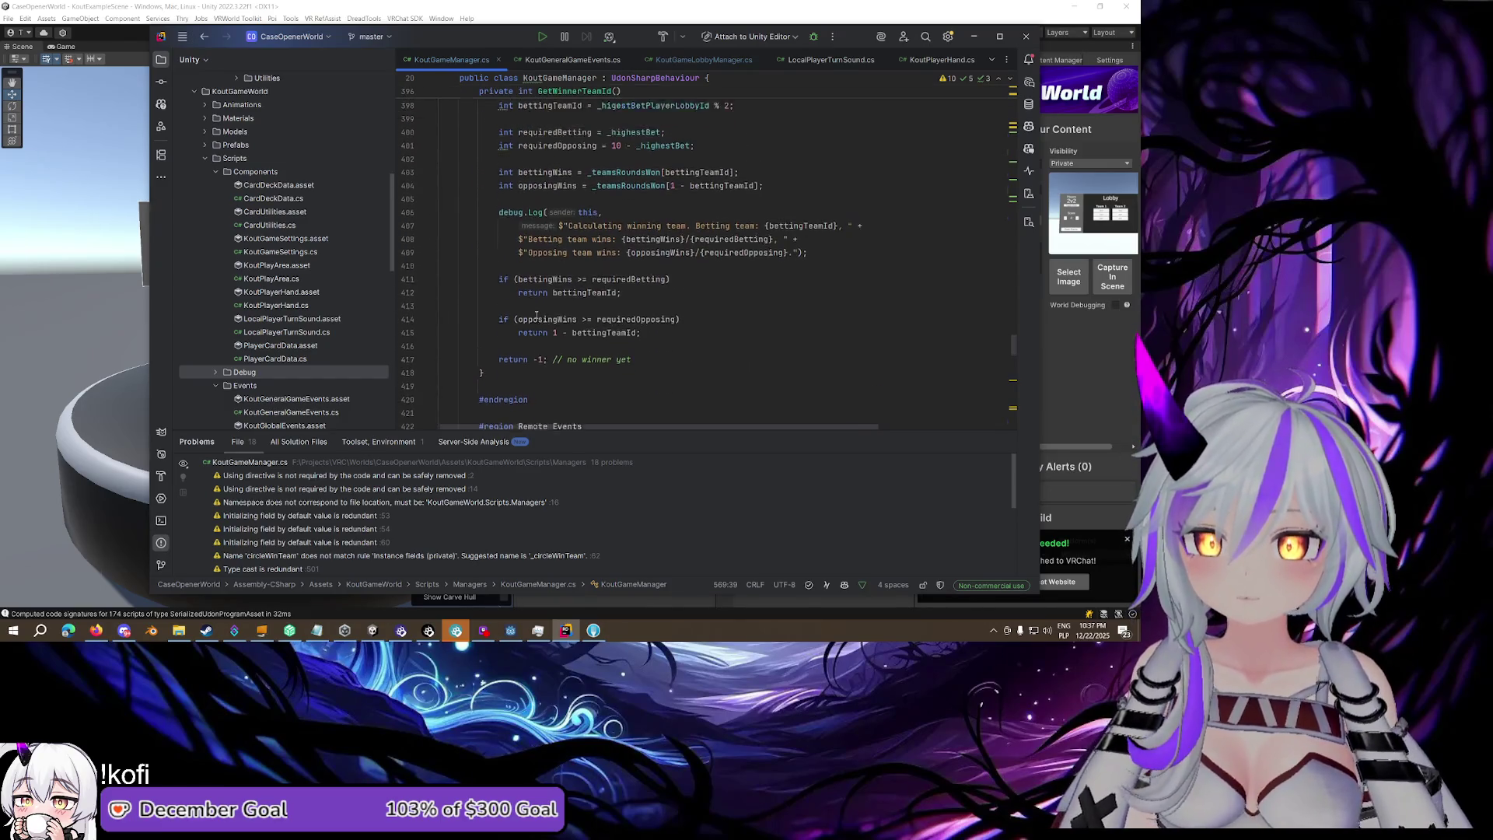
pyautogui.scroll(15, 432, 241)
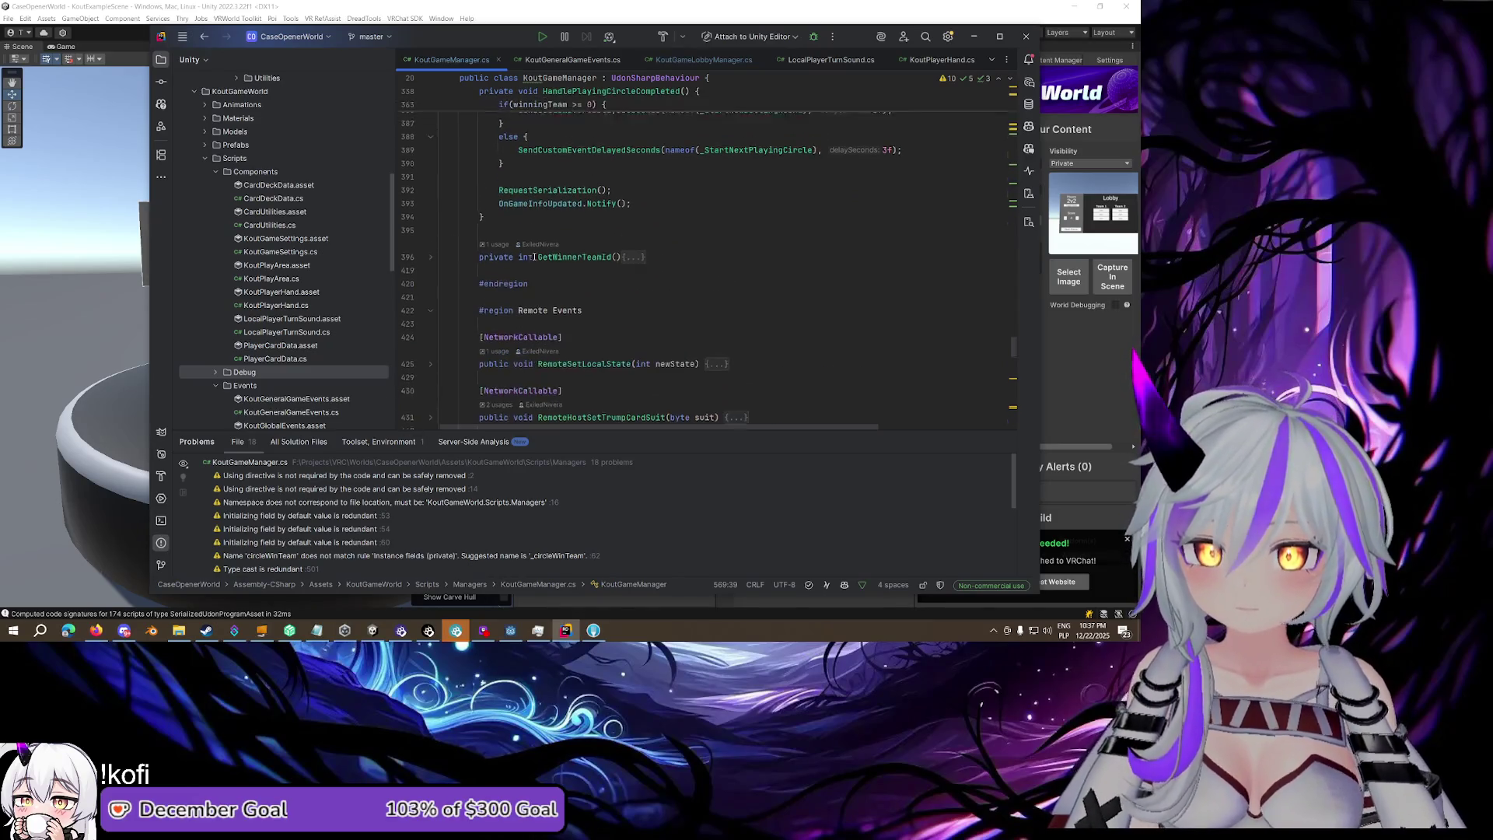
pyautogui.scroll(2, 480, 274)
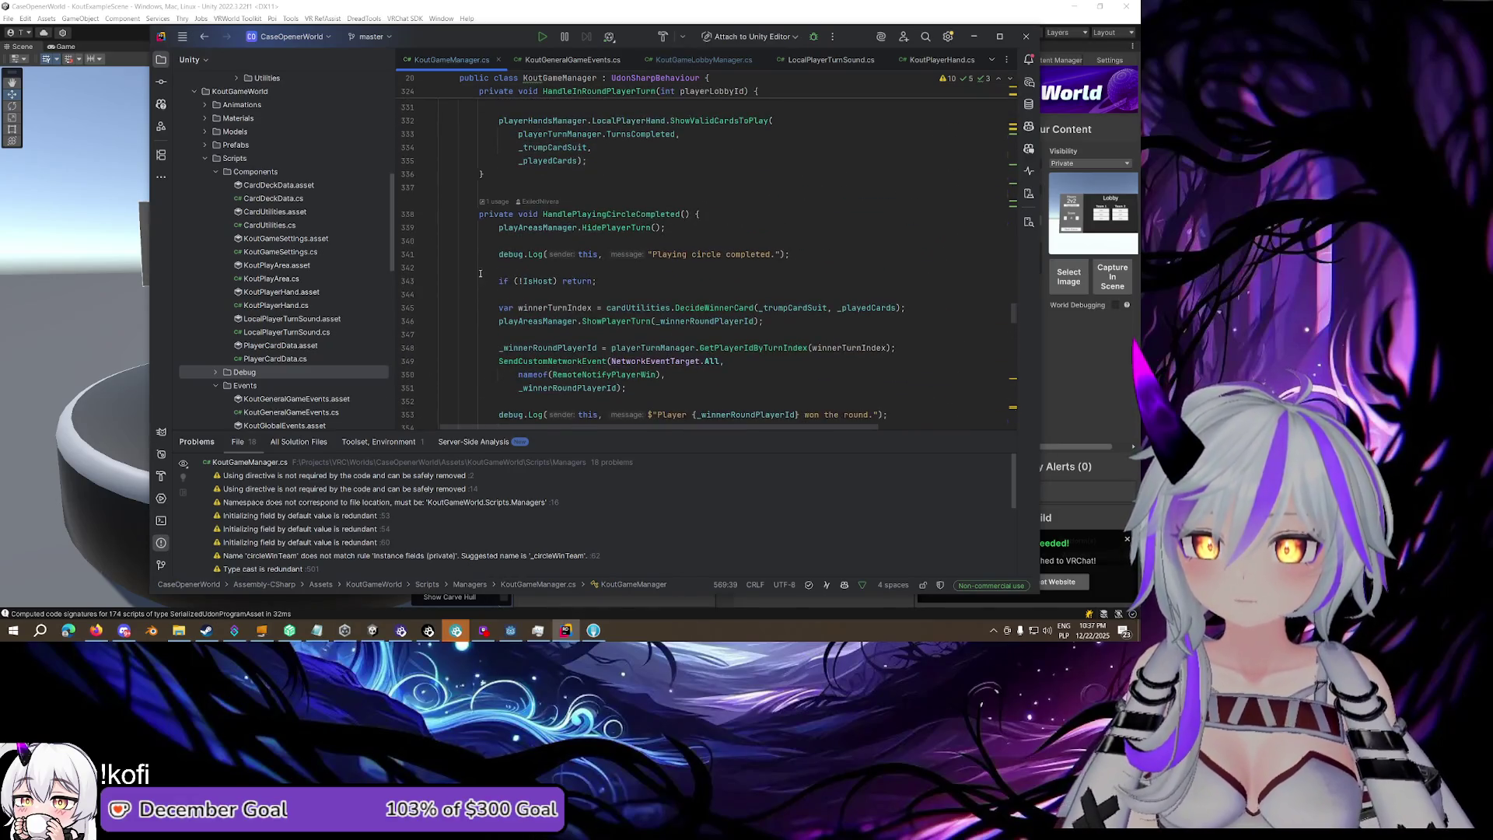
pyautogui.scroll(5, 428, 234)
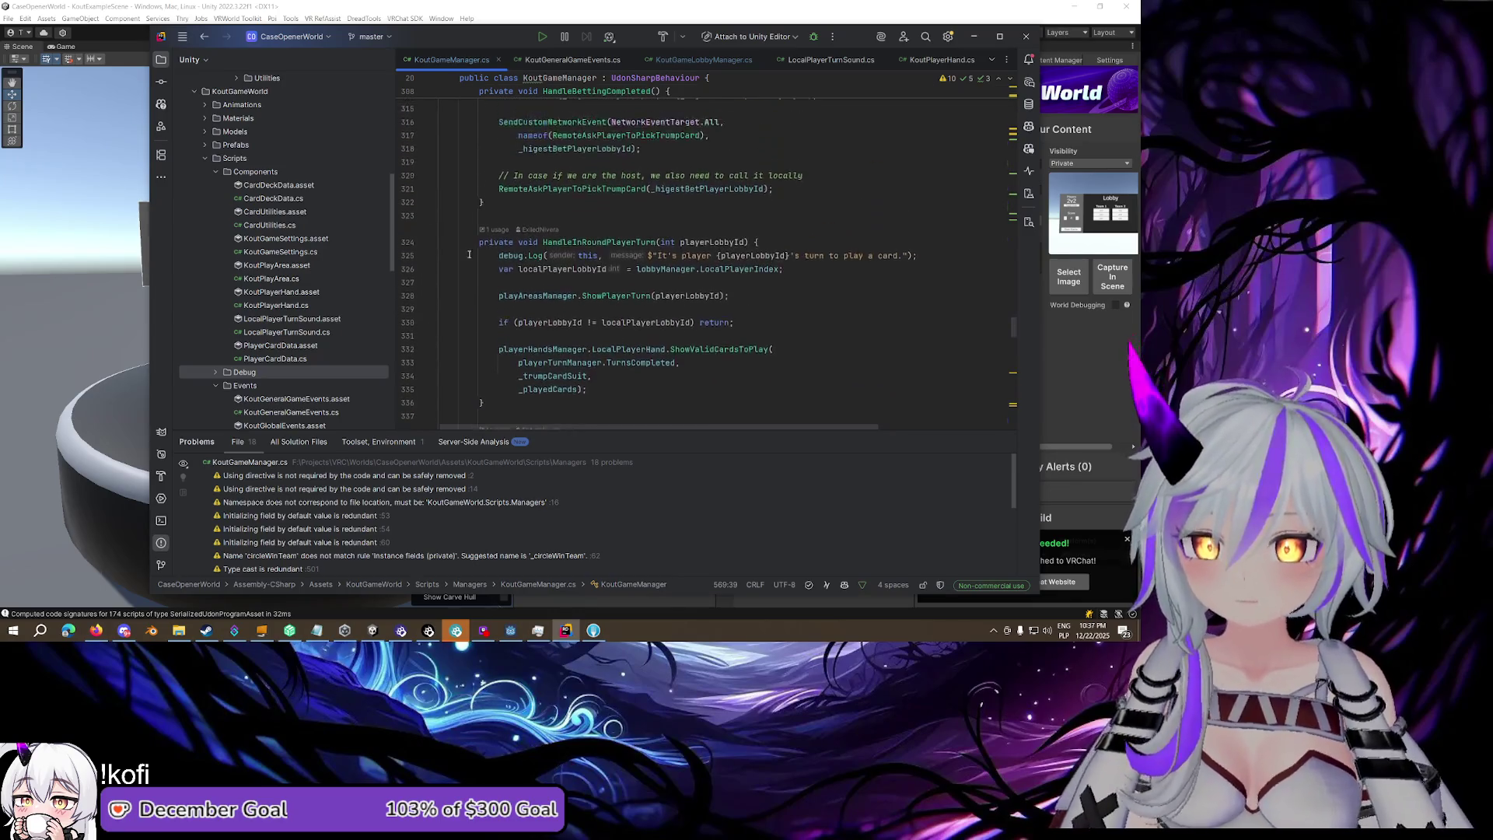
pyautogui.click(432, 256)
pyautogui.scroll(3, 476, 267)
pyautogui.click(432, 188)
pyautogui.scroll(5, 432, 218)
pyautogui.click(431, 228)
pyautogui.scroll(8, 451, 239)
pyautogui.click(432, 189)
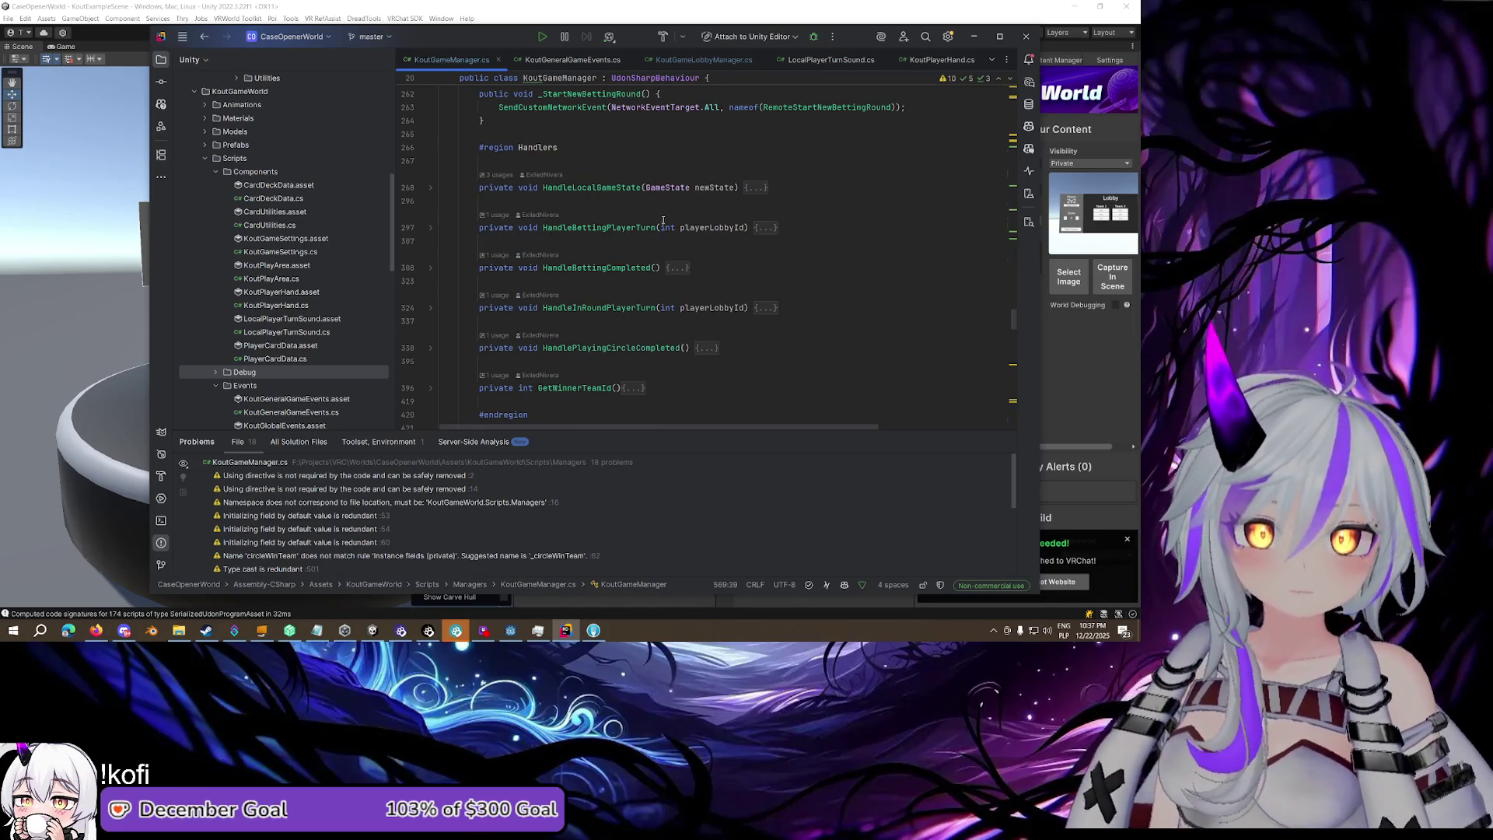
pyautogui.scroll(3, 560, 249)
pyautogui.click(577, 268)
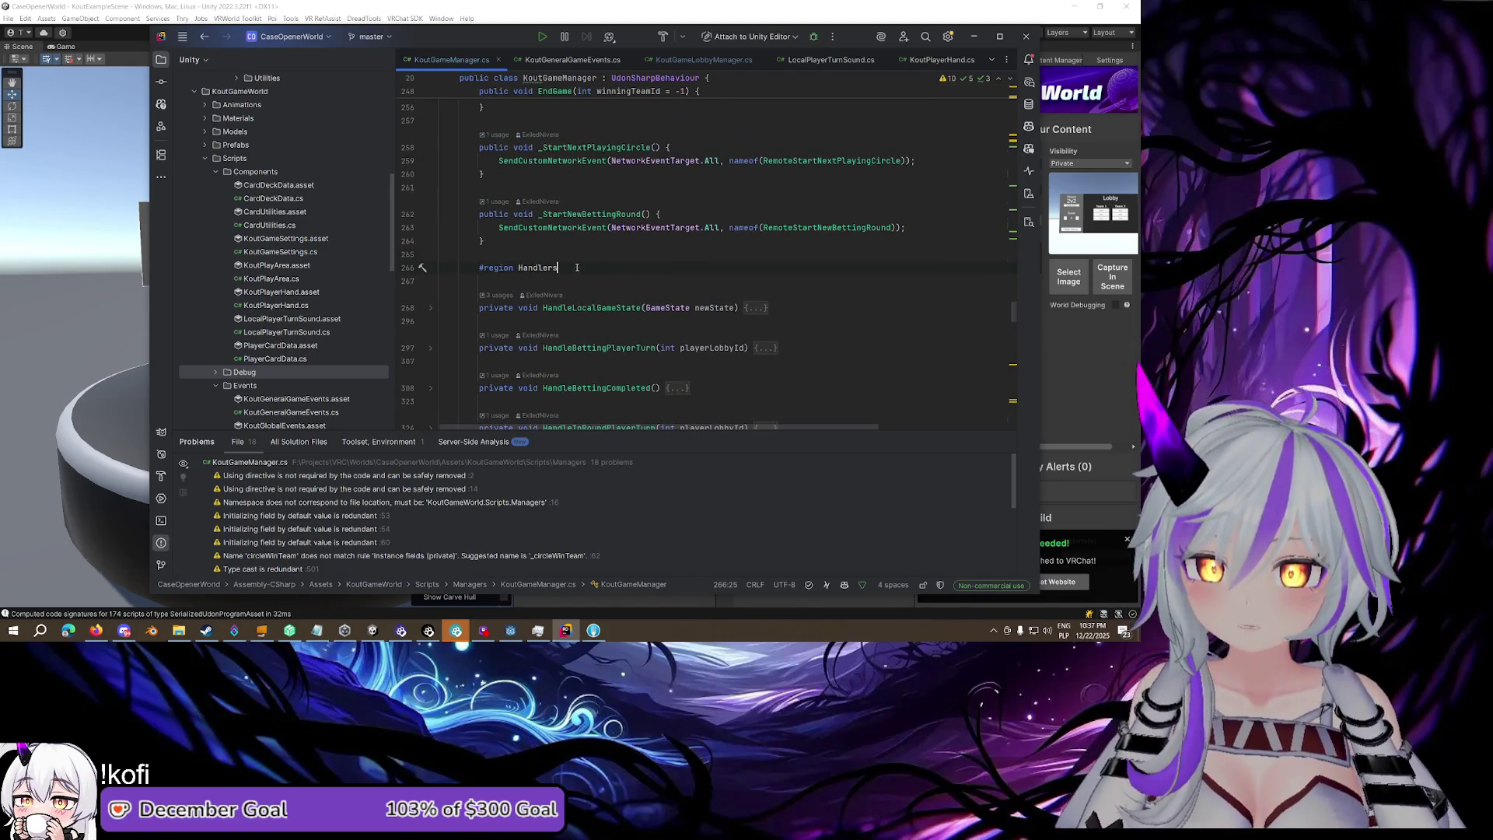
# Collapse the Handlers and Subscriptions regions and look over the folded methods near PlaceBet
pyautogui.click(431, 271)
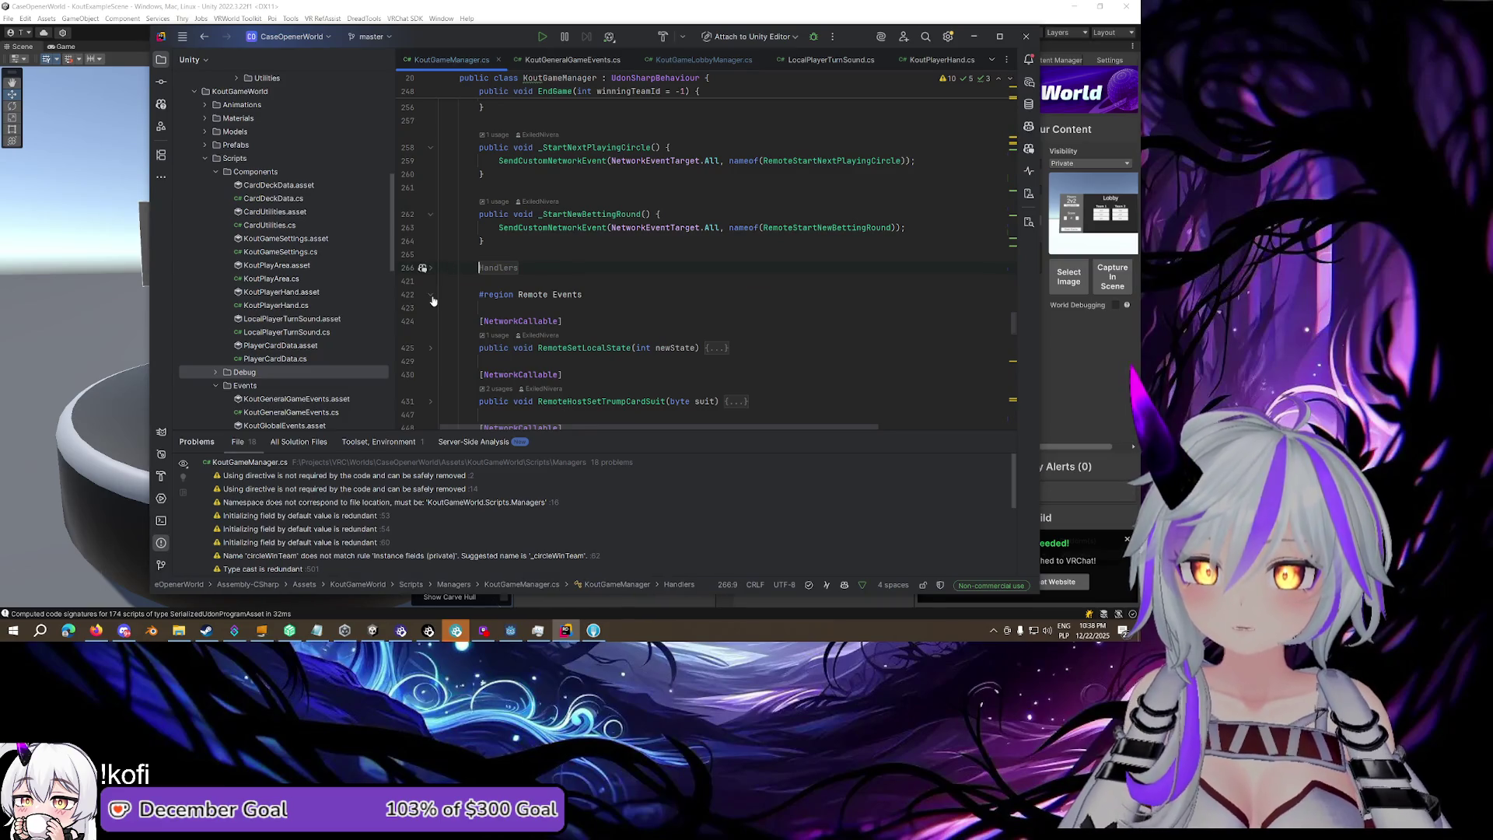
pyautogui.click(431, 322)
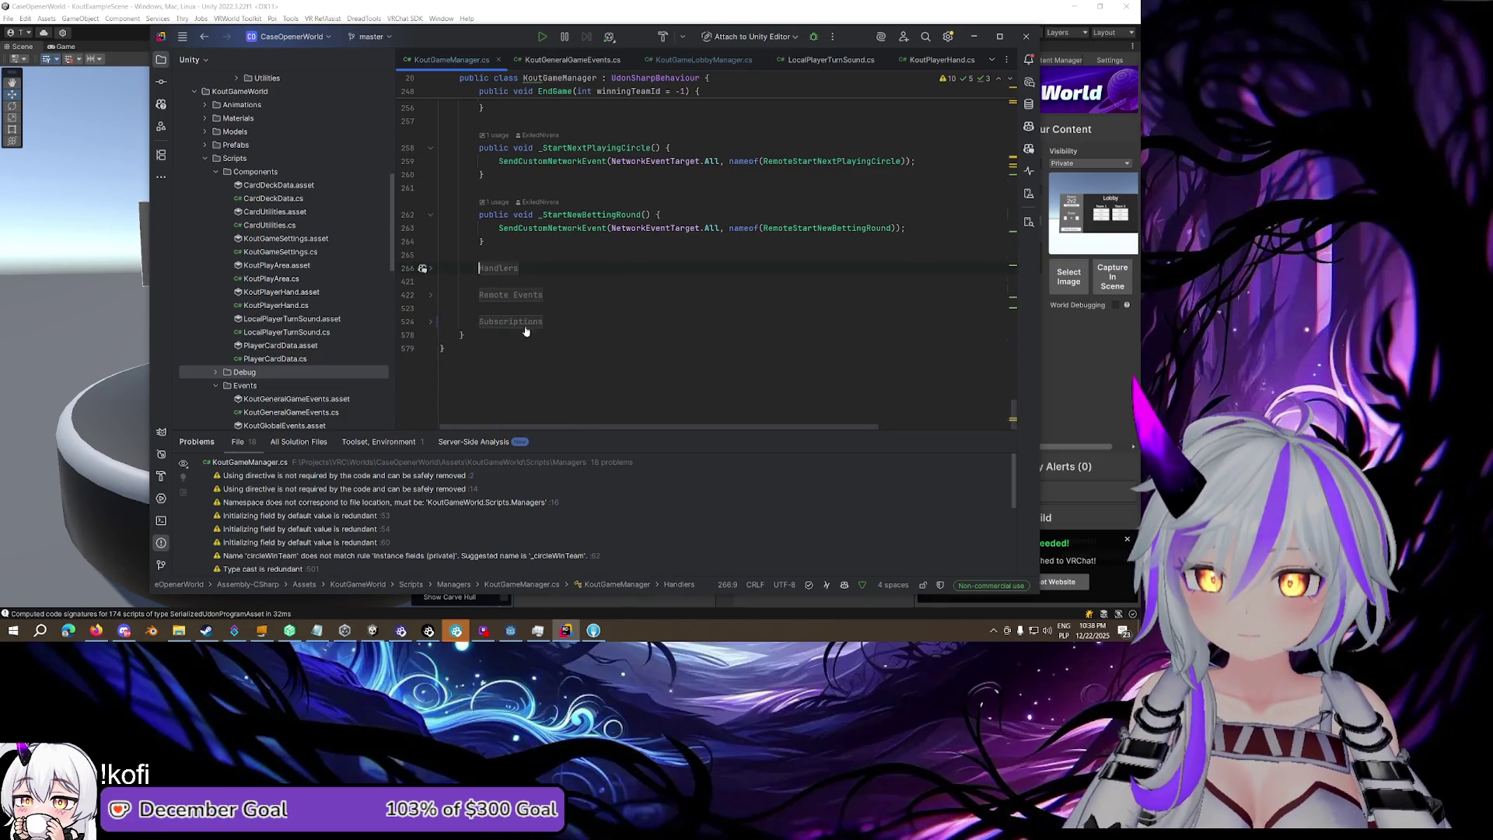
pyautogui.scroll(3, 564, 317)
pyautogui.scroll(3, 564, 315)
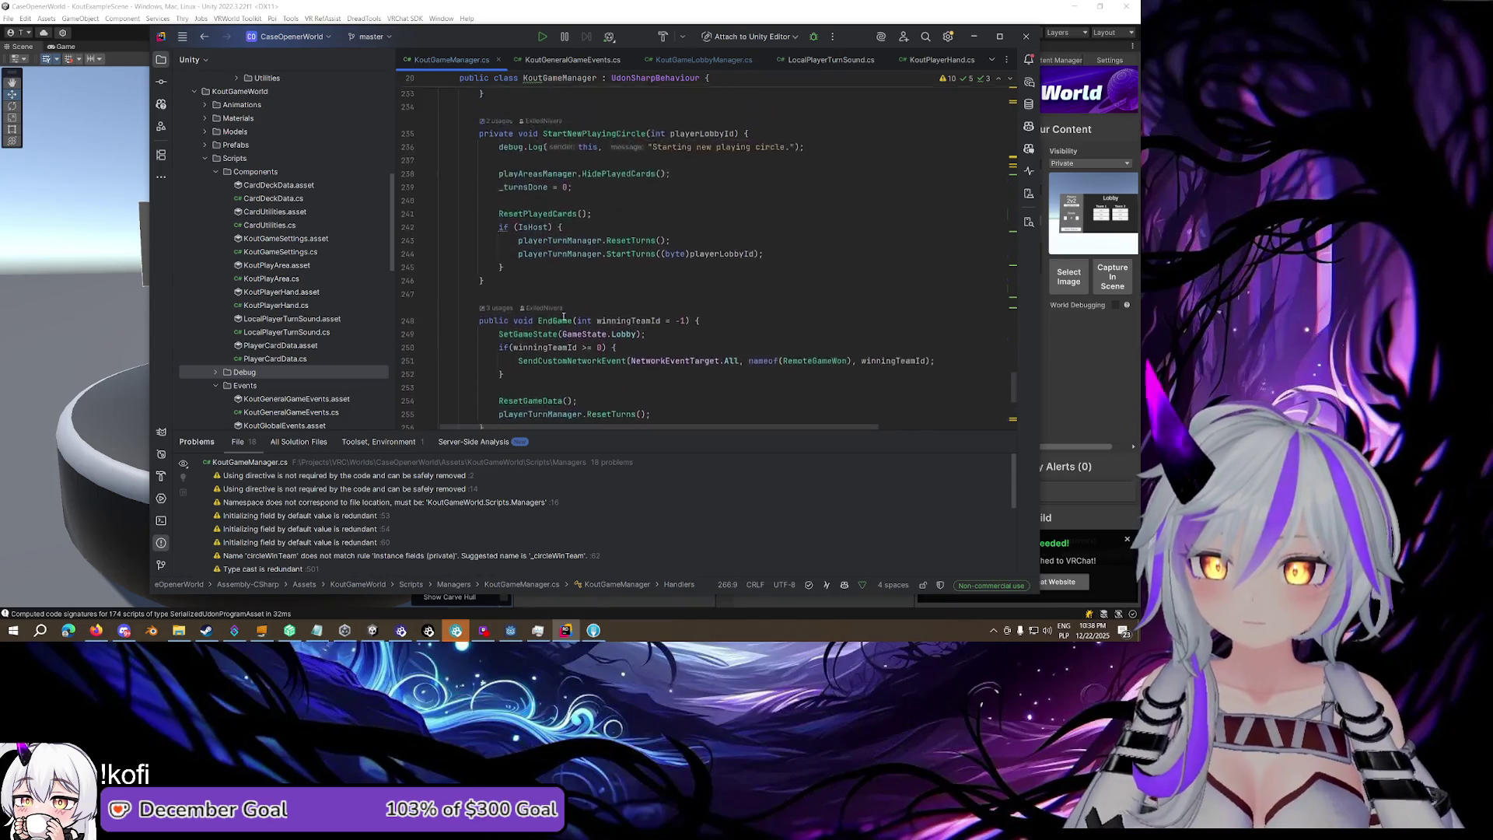
pyautogui.scroll(-5, 563, 314)
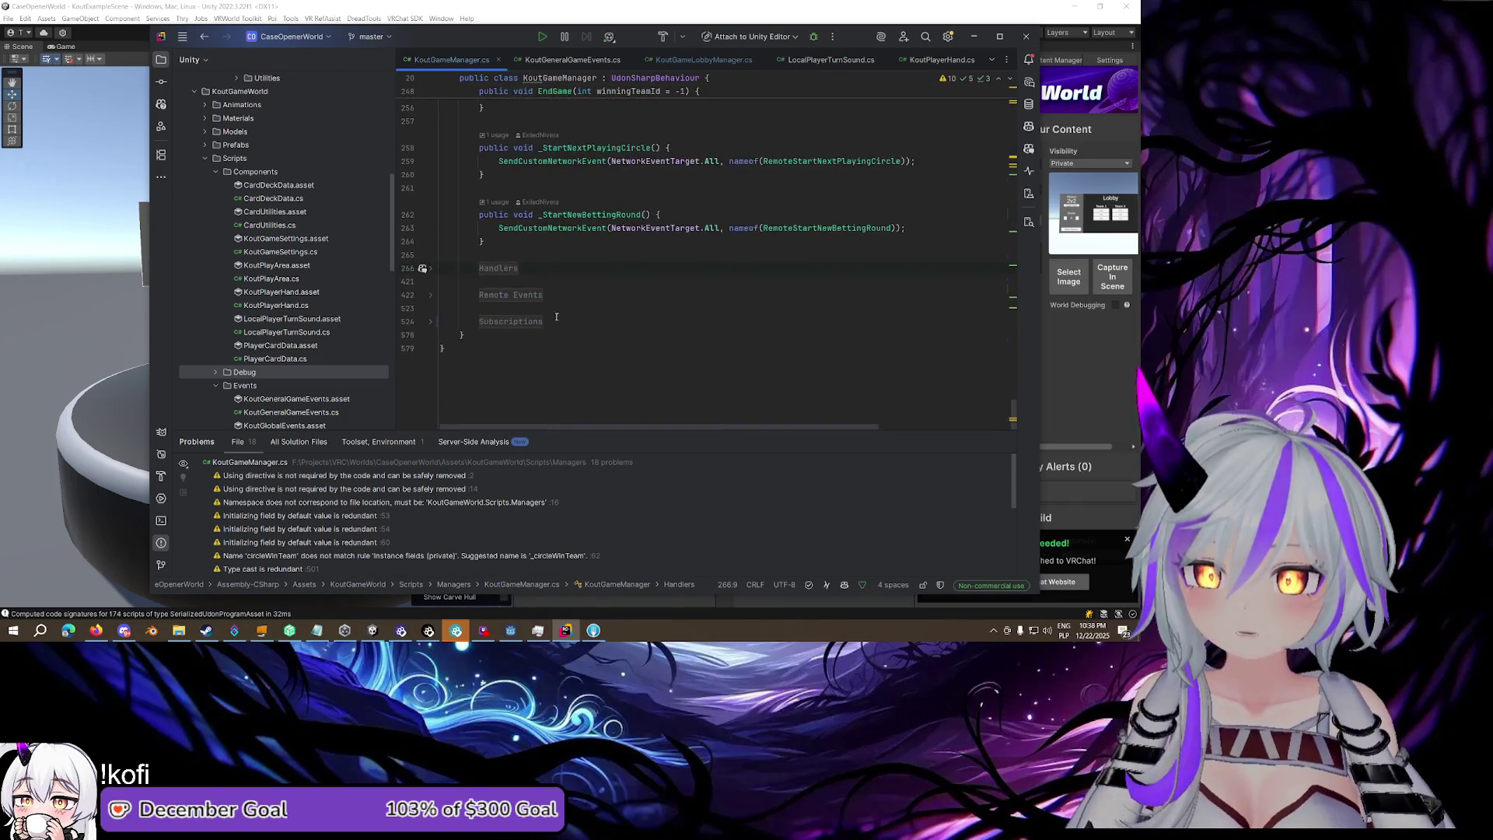
pyautogui.click(466, 348)
pyautogui.scroll(5, 494, 352)
pyautogui.scroll(10, 494, 351)
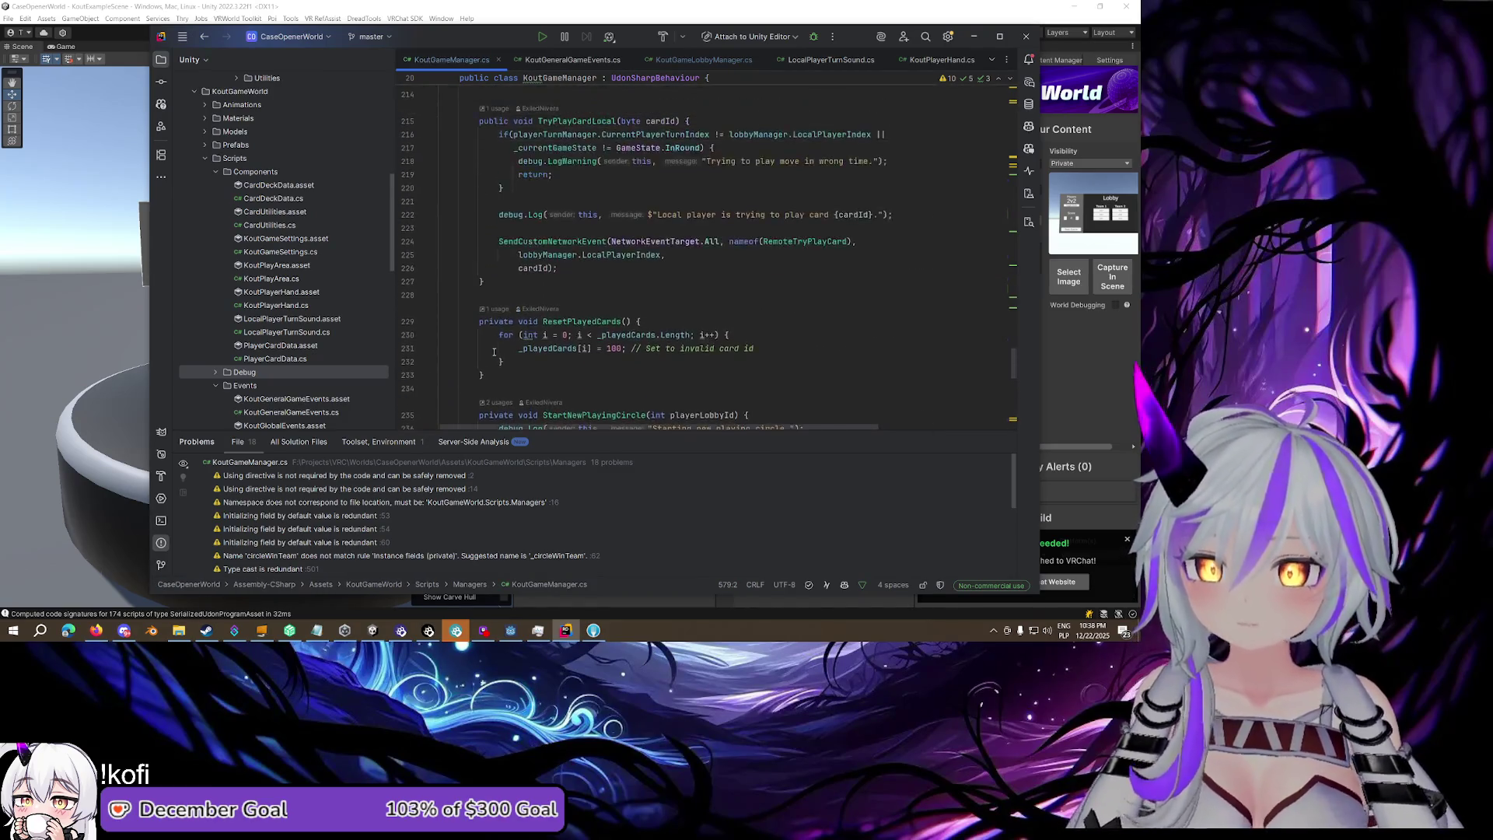
pyautogui.scroll(-2, 493, 351)
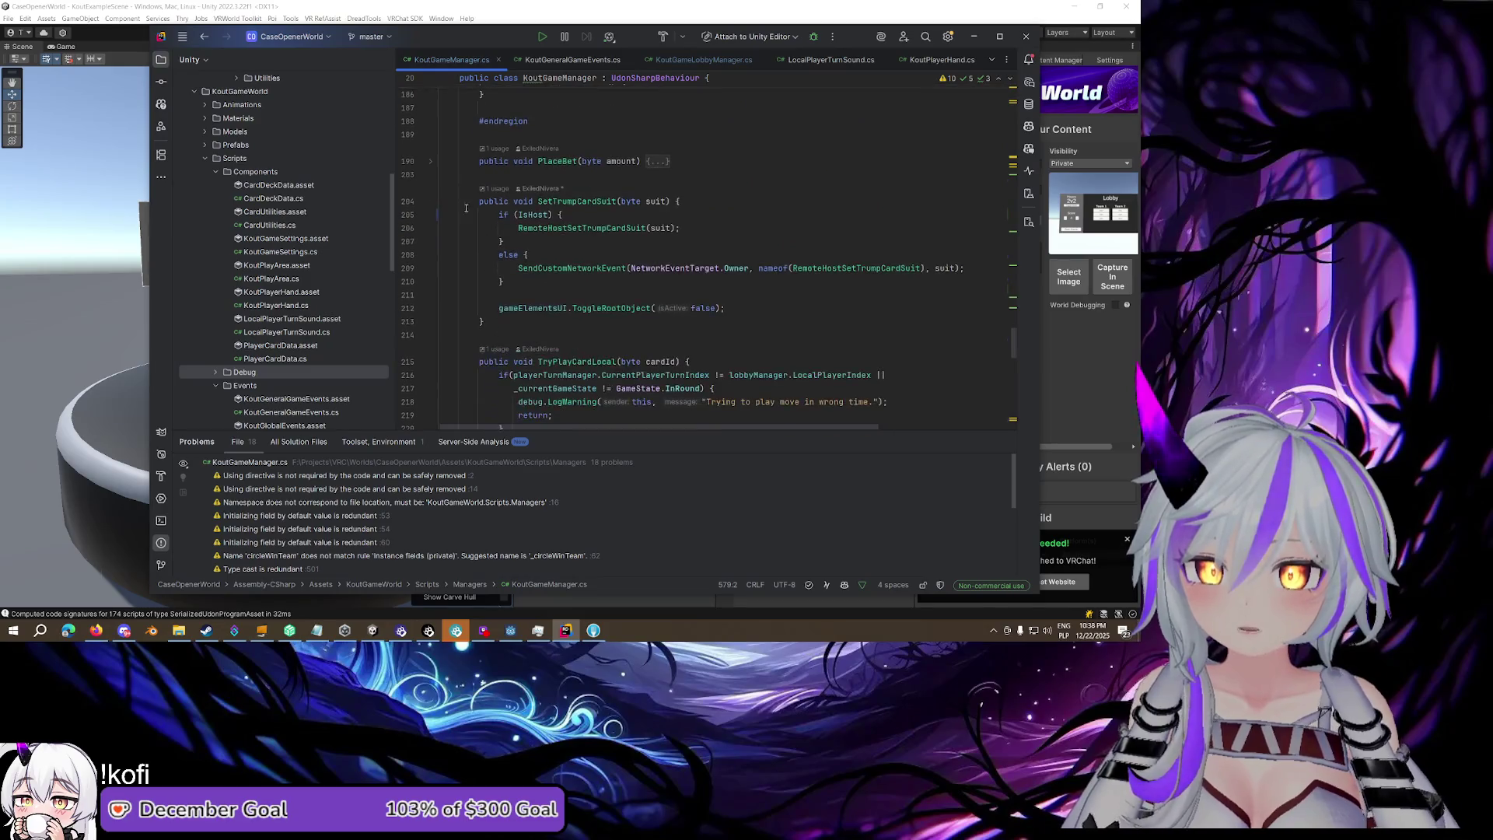
pyautogui.scroll(3, 684, 280)
pyautogui.click(694, 284)
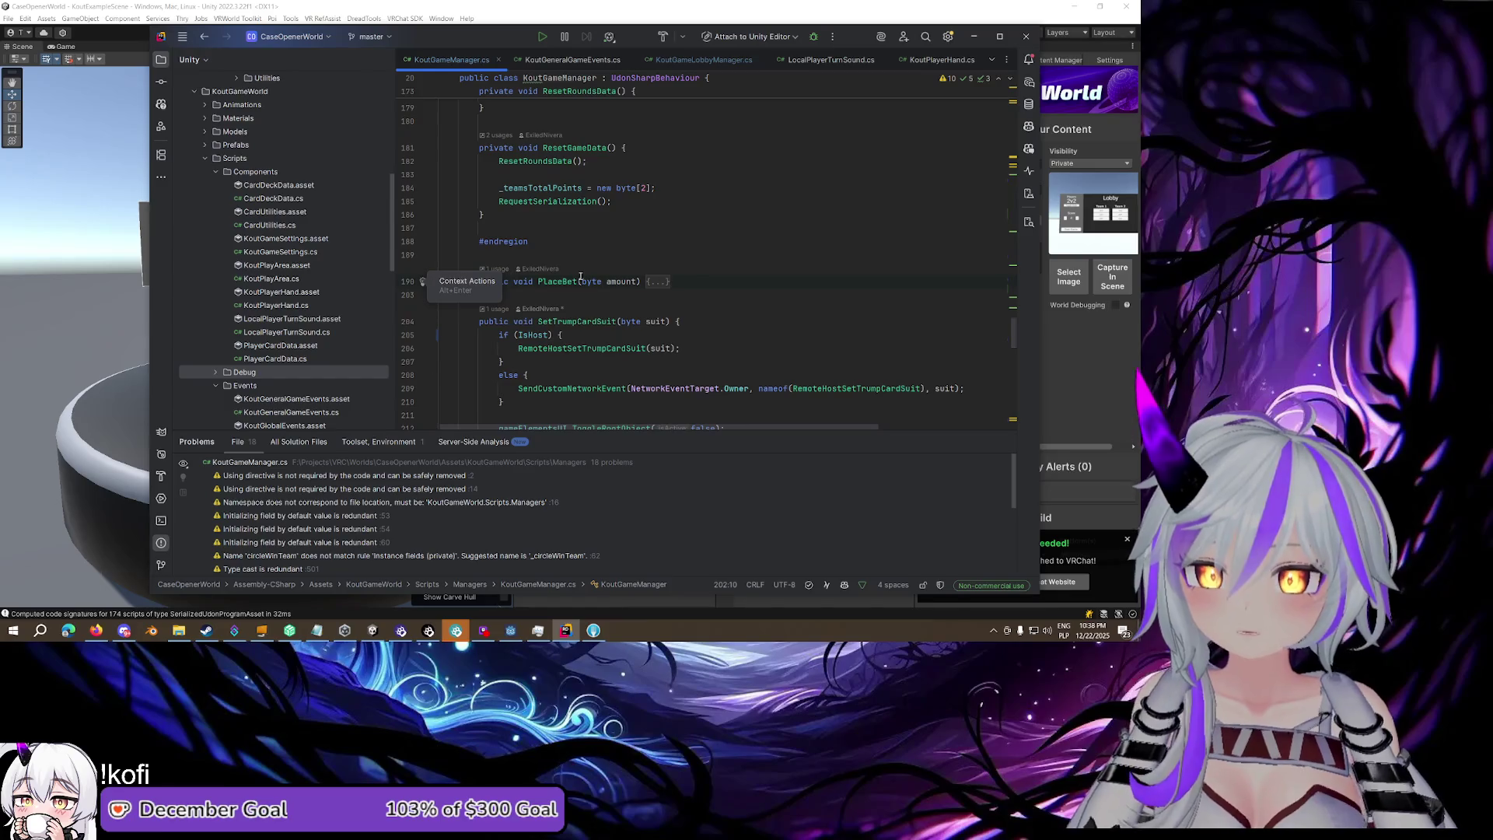
pyautogui.click(576, 252)
pyautogui.scroll(2, 576, 252)
pyautogui.scroll(3, 576, 251)
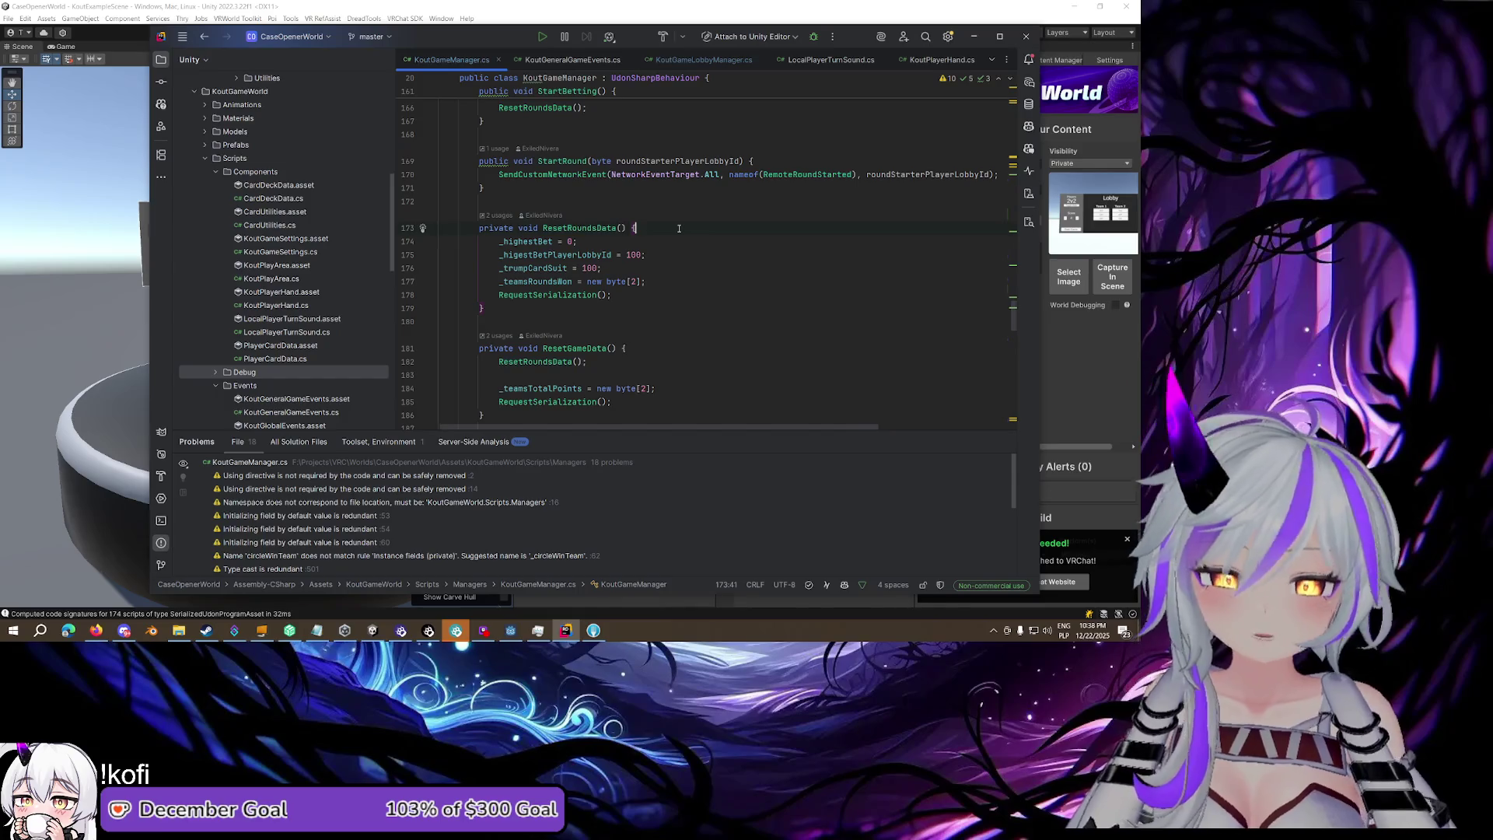
pyautogui.scroll(2, 658, 231)
pyautogui.click(634, 267)
pyautogui.scroll(3, 631, 238)
pyautogui.click(630, 238)
pyautogui.scroll(1, 631, 238)
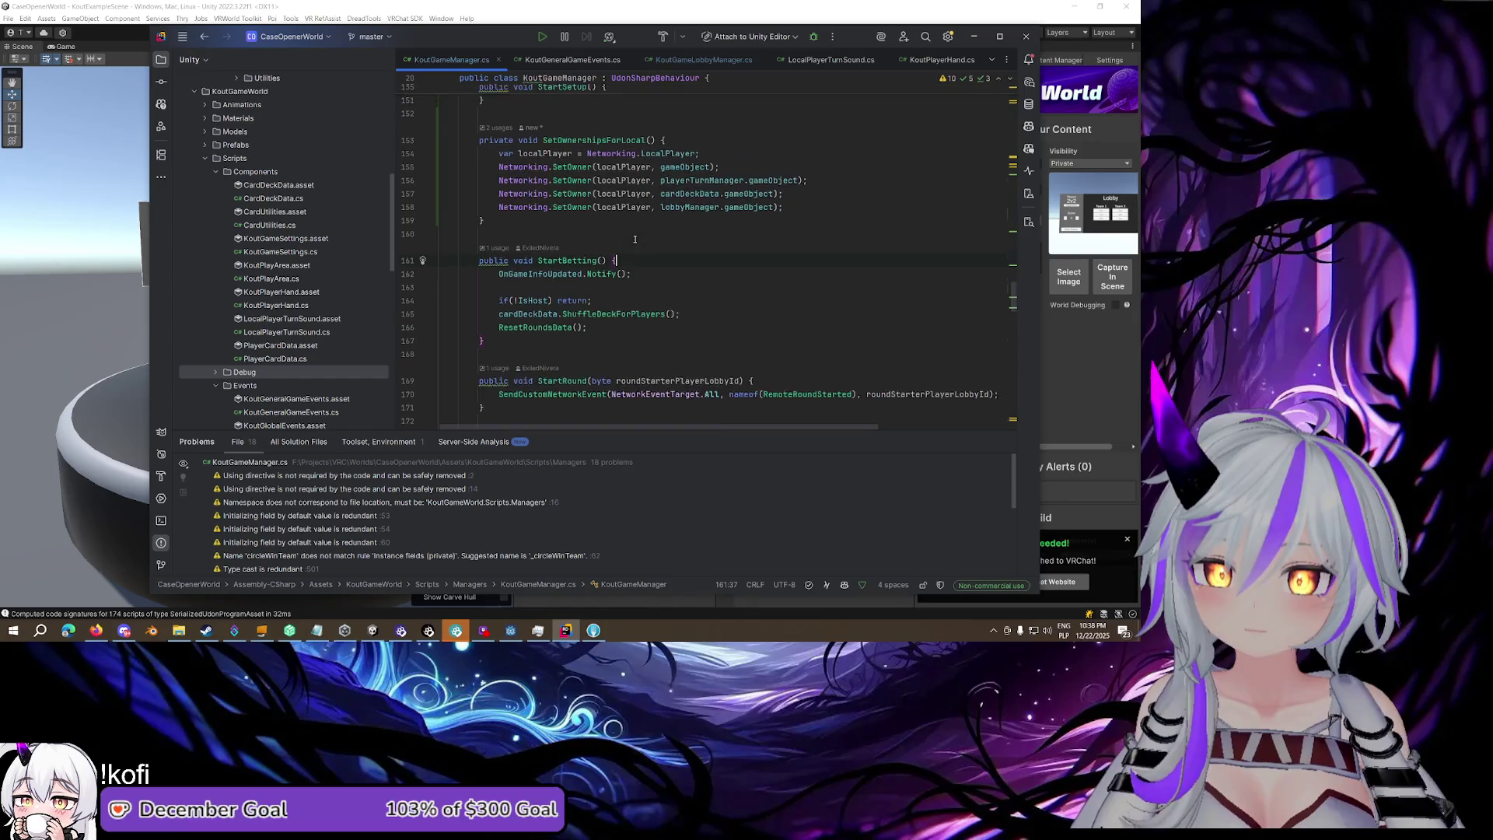
# Fold SetOwnershipsForLocal, StartBetting, StartRound, StartSetup, StartGame and SetGameState method bodies
pyautogui.click(430, 161)
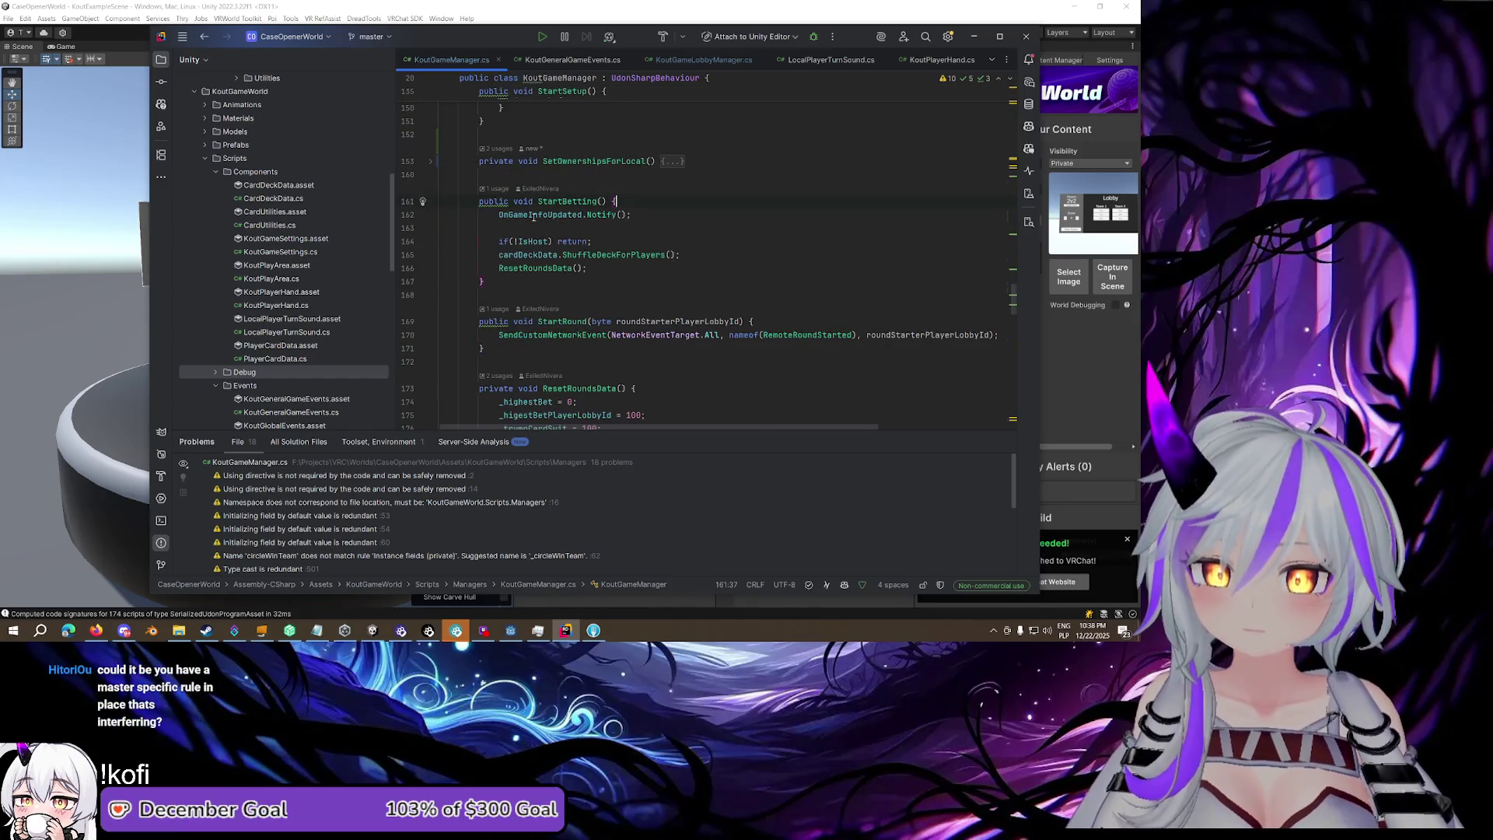
pyautogui.click(430, 201)
pyautogui.click(430, 242)
pyautogui.scroll(6, 430, 282)
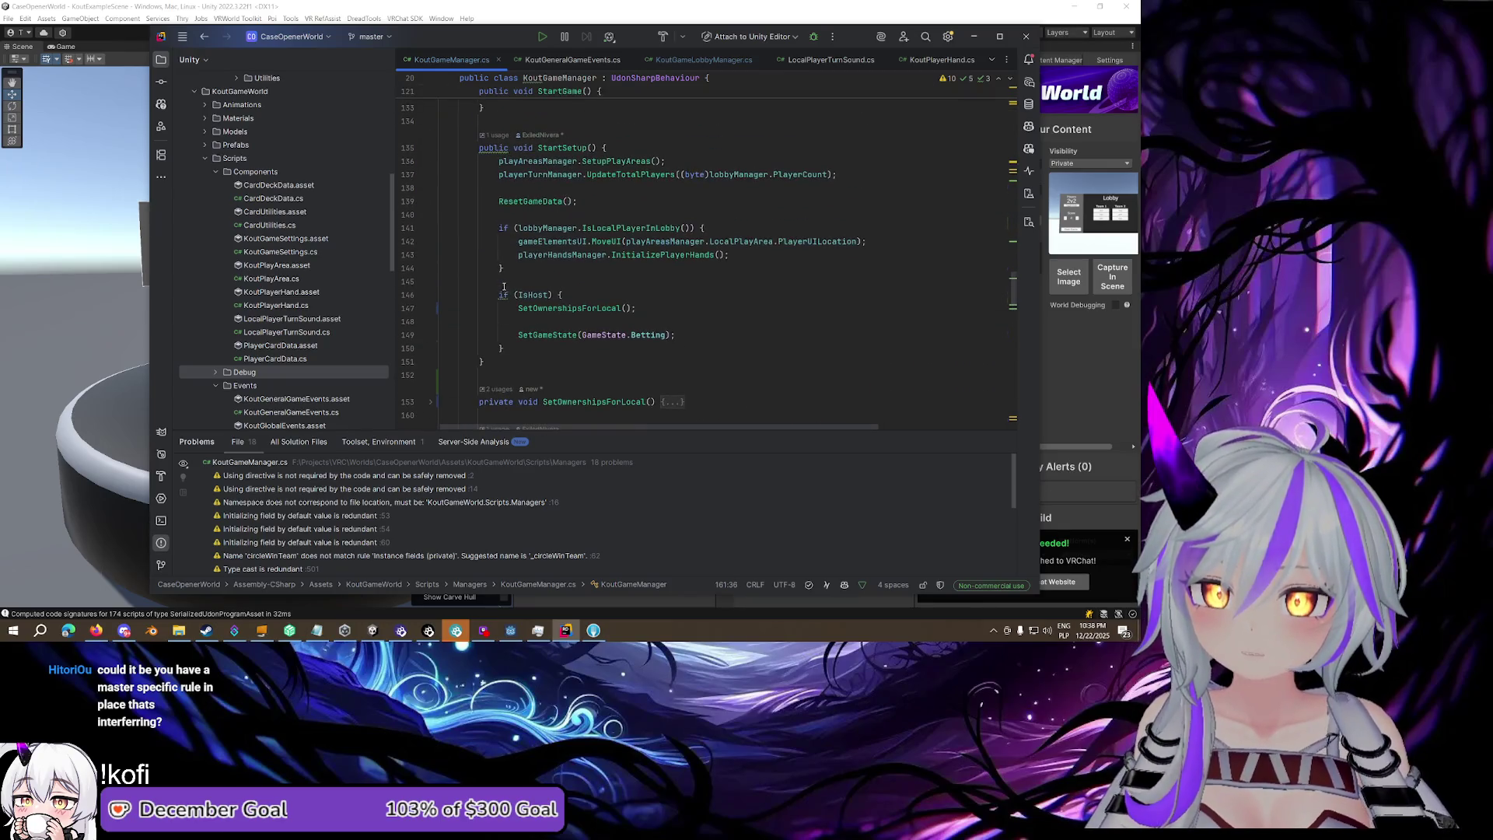
pyautogui.scroll(4, 483, 295)
pyautogui.click(430, 308)
pyautogui.scroll(3, 433, 244)
pyautogui.click(430, 227)
pyautogui.scroll(3, 433, 227)
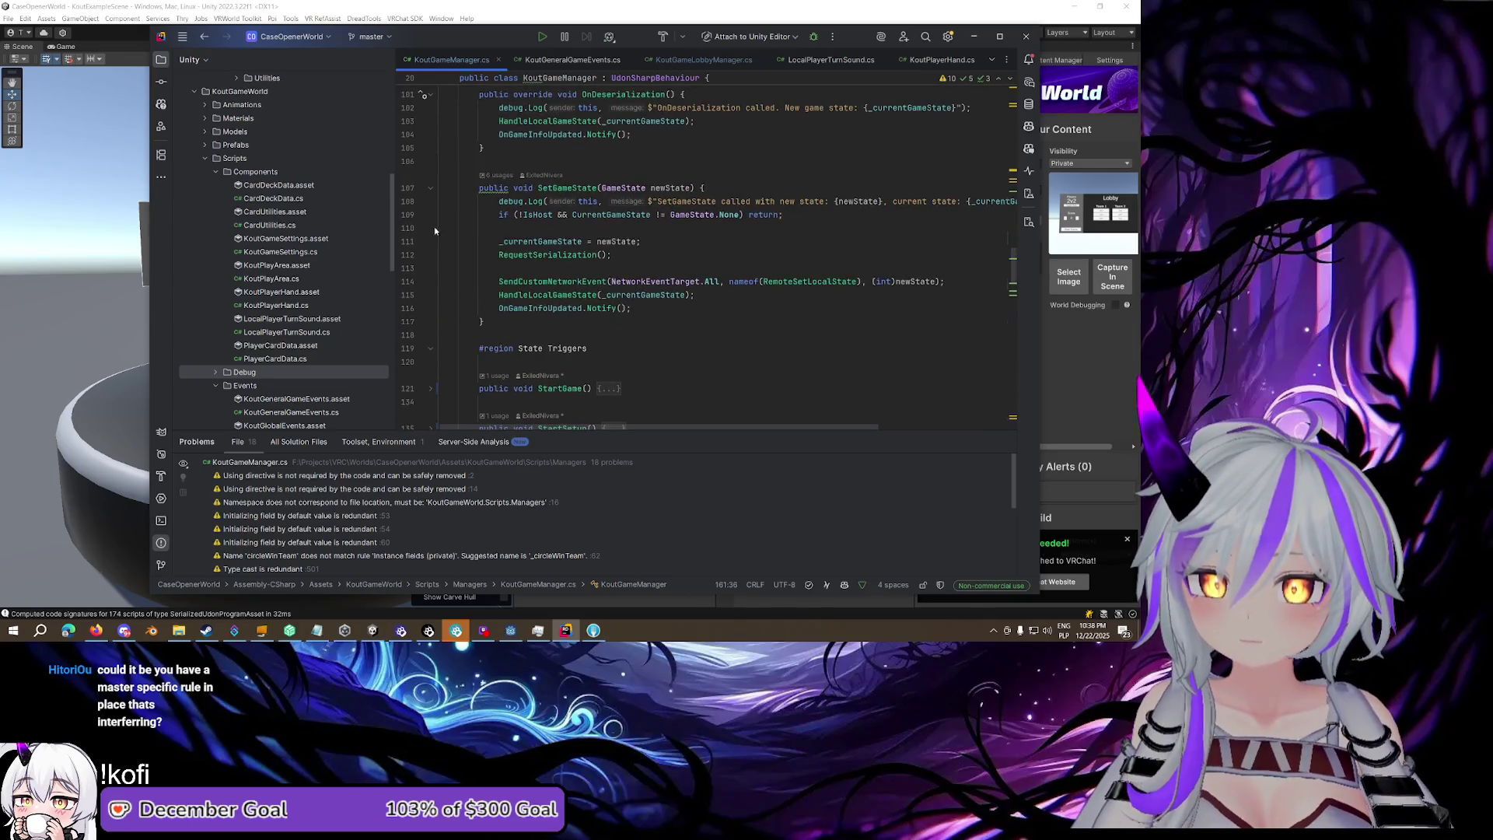
pyautogui.click(432, 200)
pyautogui.scroll(3, 438, 238)
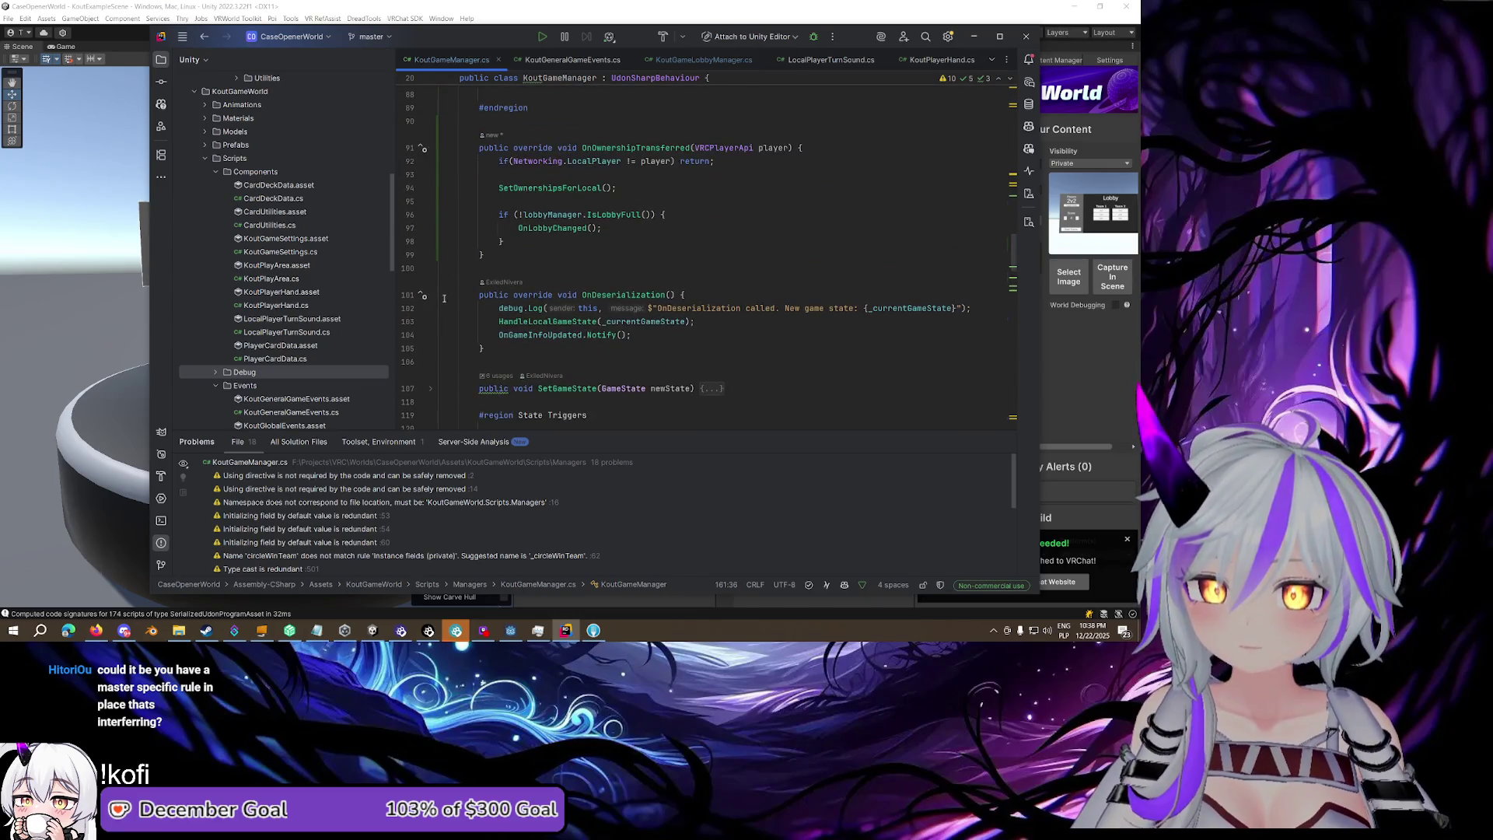
pyautogui.scroll(-5, 486, 229)
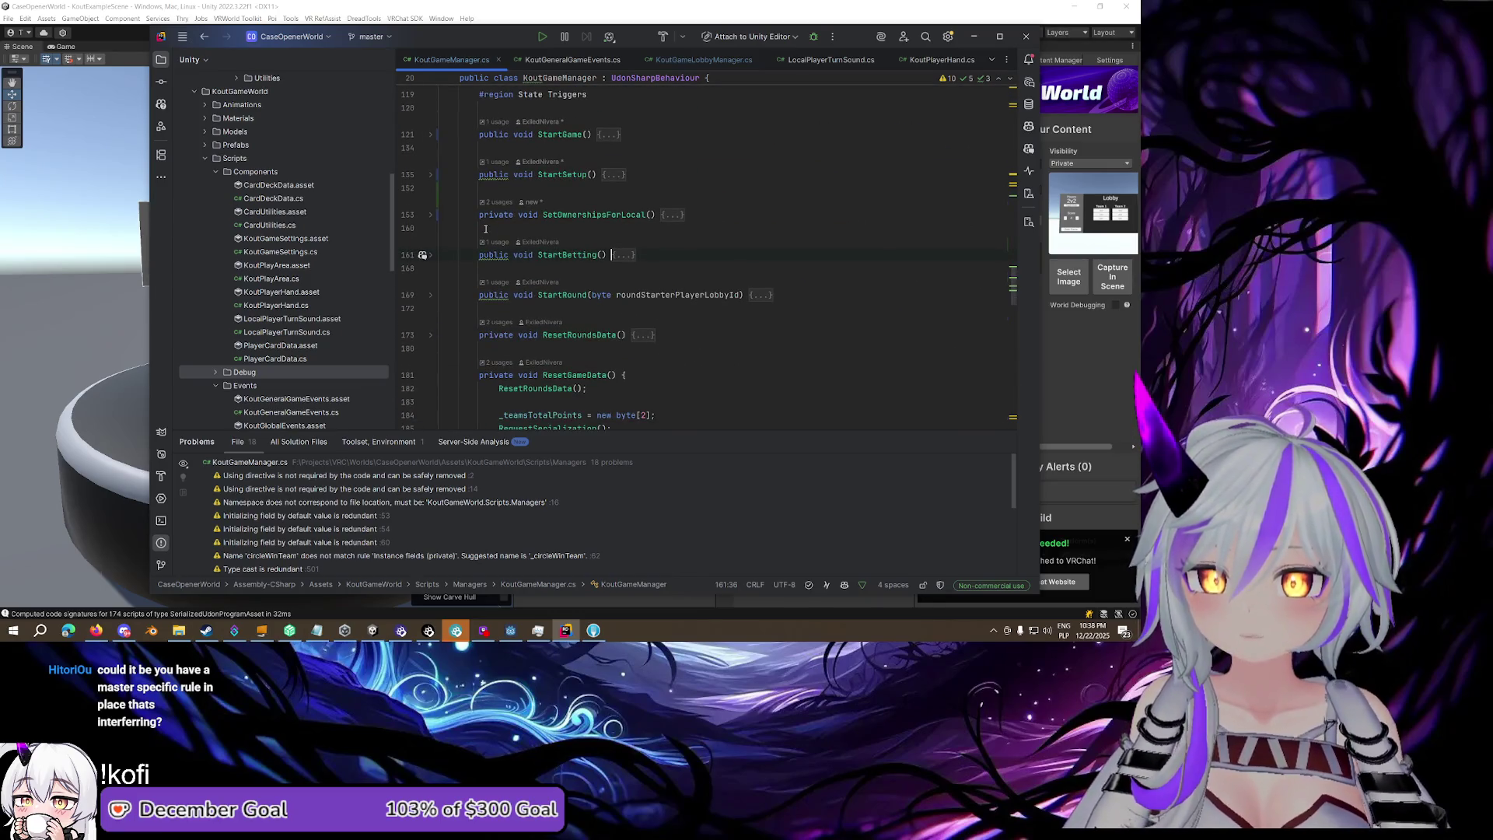
pyautogui.scroll(-3, 485, 228)
pyautogui.scroll(-1, 581, 171)
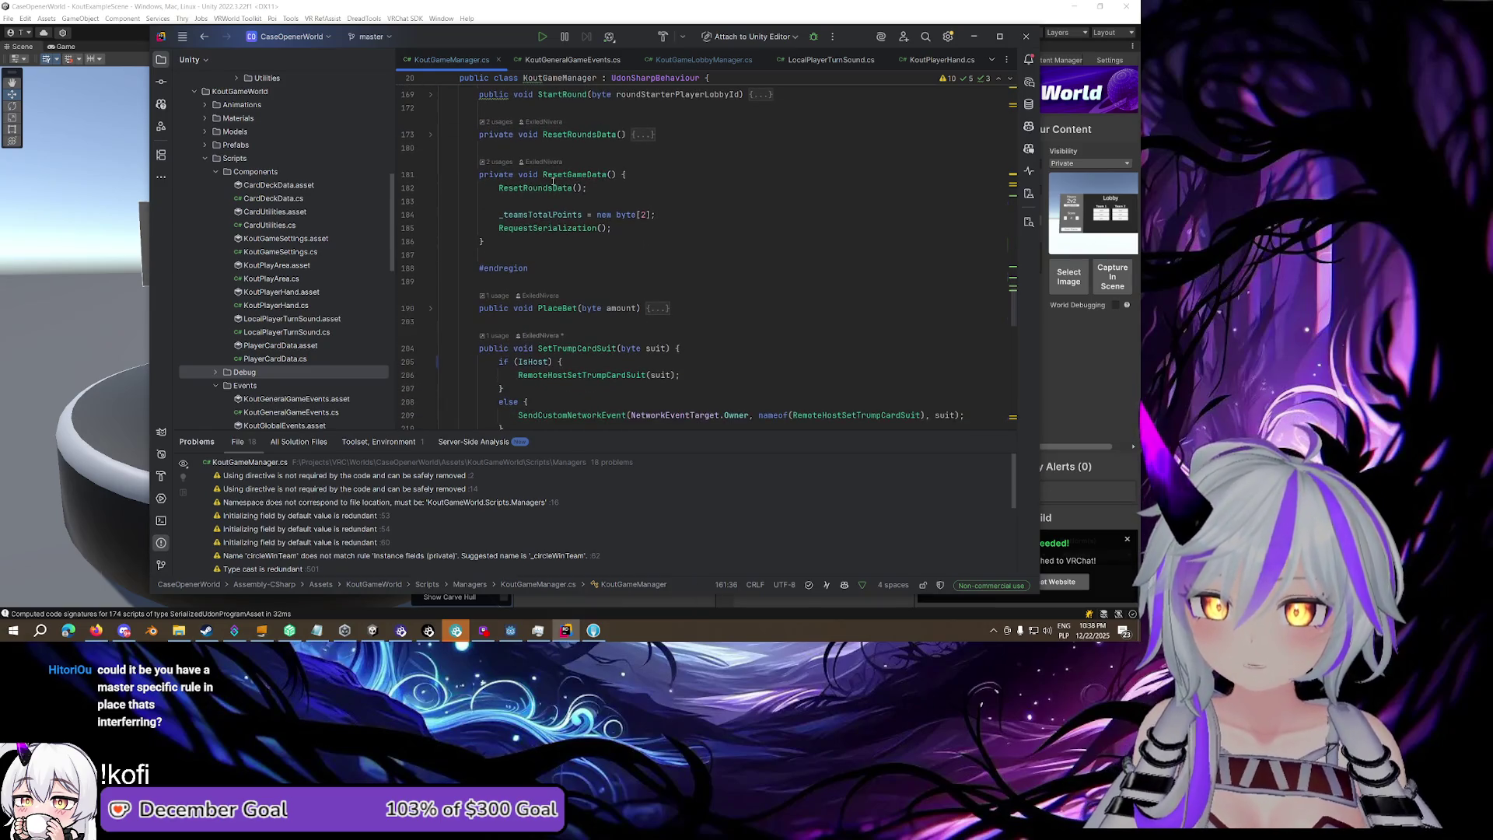
# Fold ResetGameData, expand PlaceBet, and select its Networking.IsOwner(gameObject) condition
pyautogui.click(431, 174)
pyautogui.click(430, 242)
pyautogui.scroll(-2, 538, 187)
pyautogui.click(582, 201)
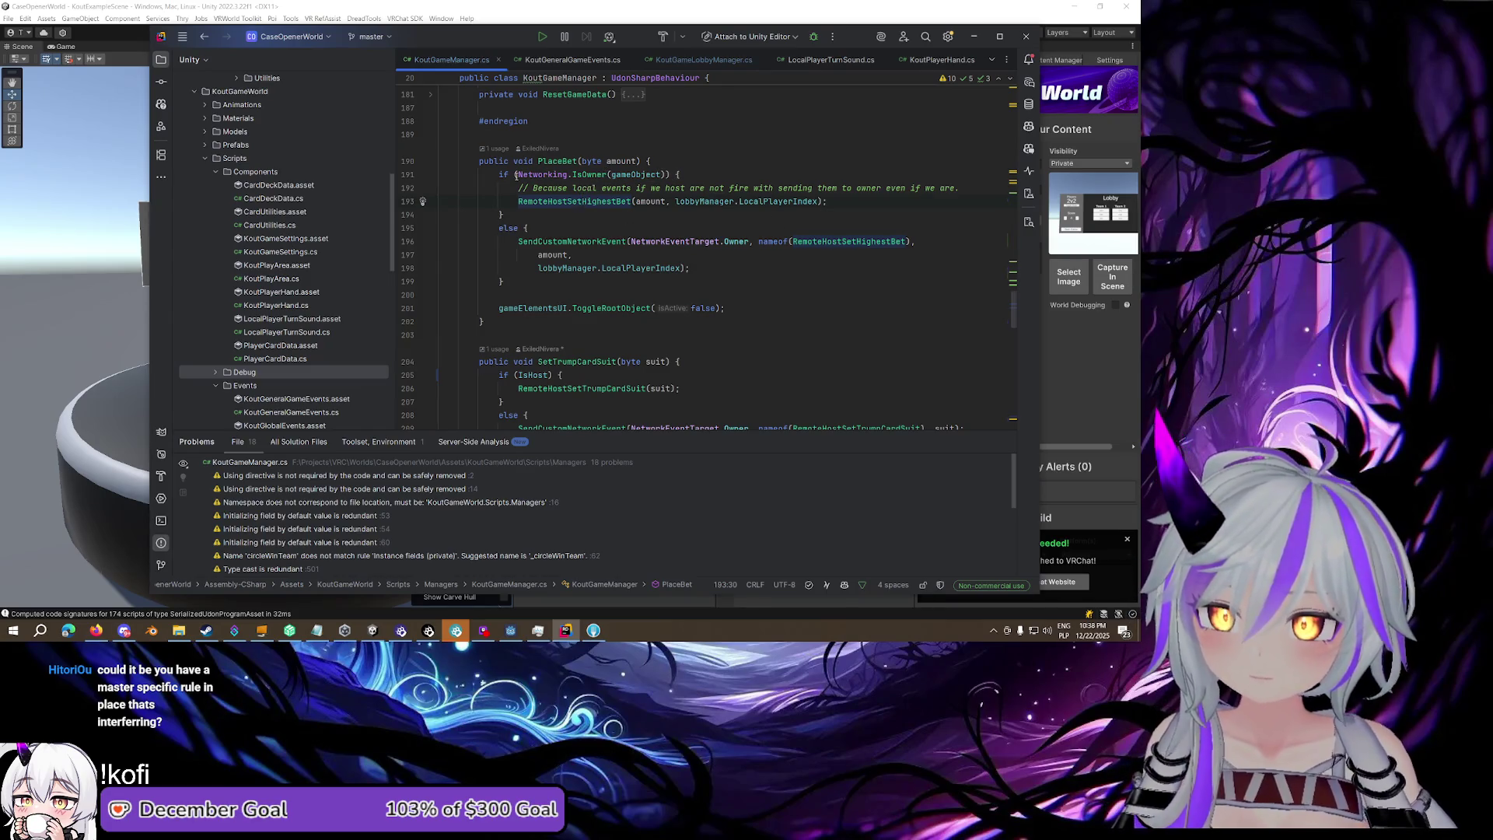
pyautogui.moveTo(517, 174); pyautogui.dragTo(677, 174)
# Replace PlaceBet's Networking.IsOwner(gameObject) condition with IsHost
pyautogui.write('IsHost')
pyautogui.press('Return')
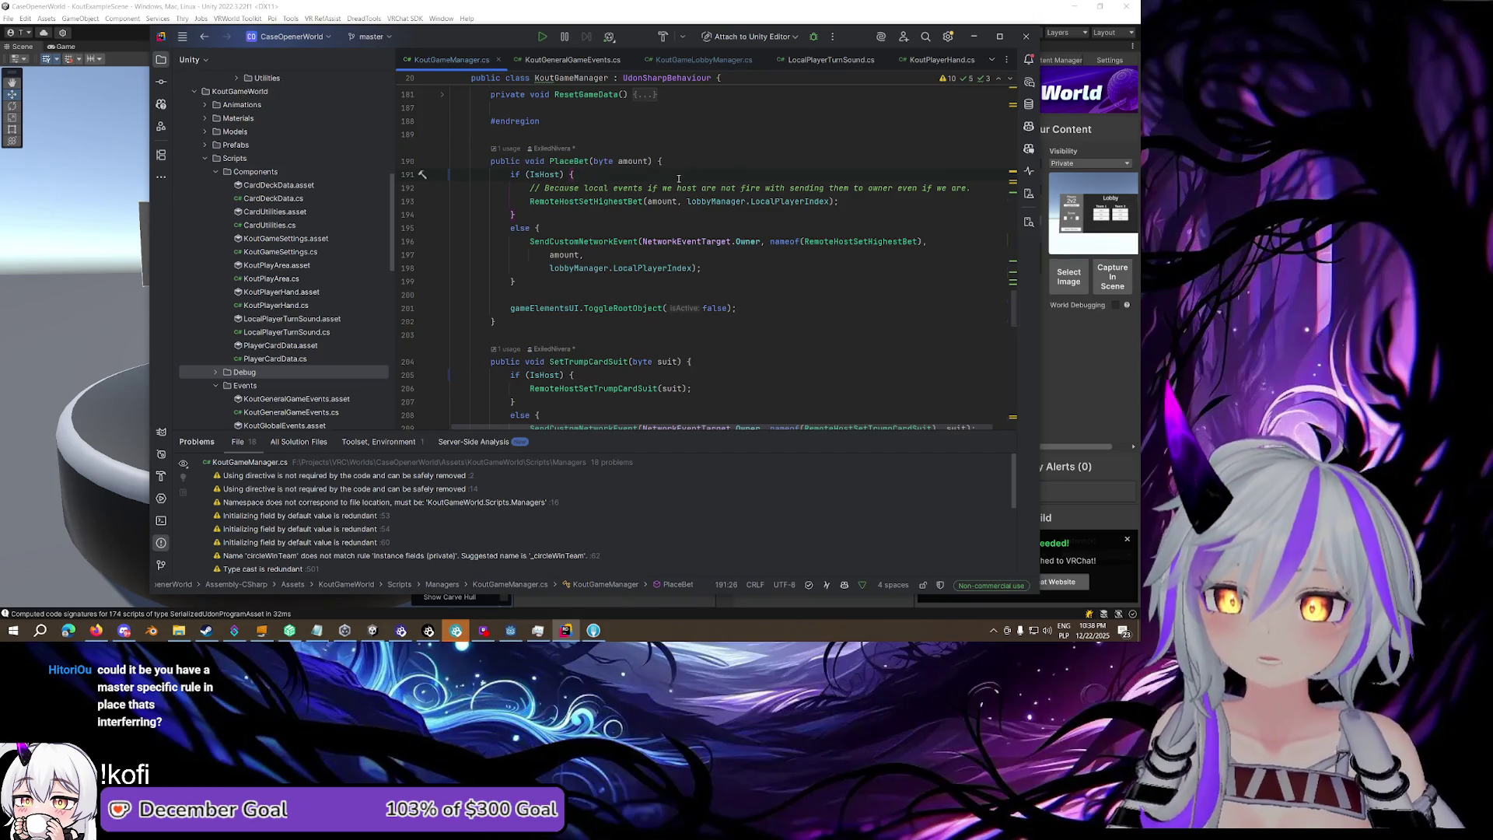
pyautogui.press('Left')
pyautogui.press('Left')
pyautogui.press('Left')
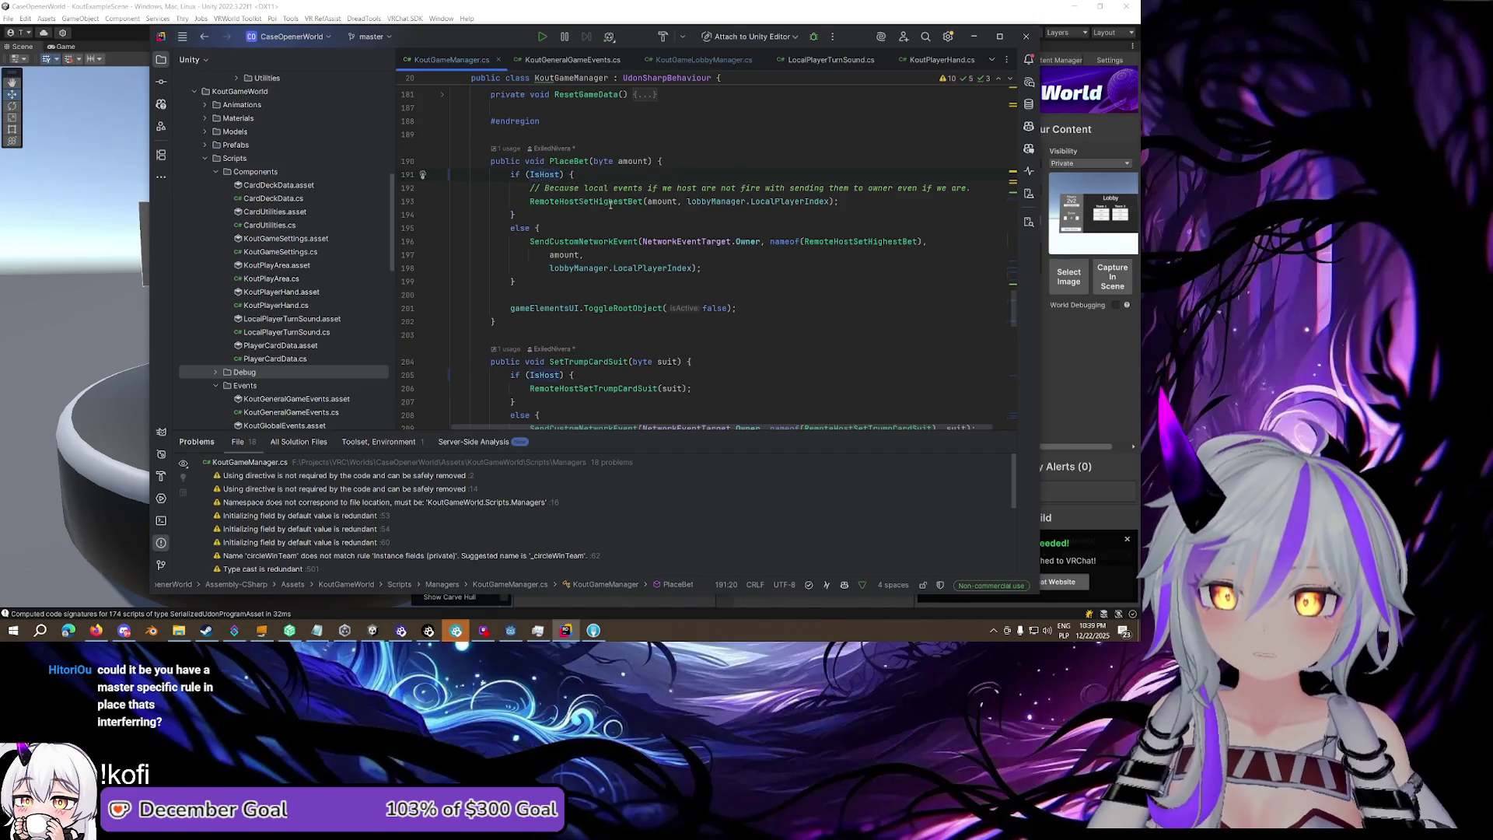
pyautogui.click(615, 217)
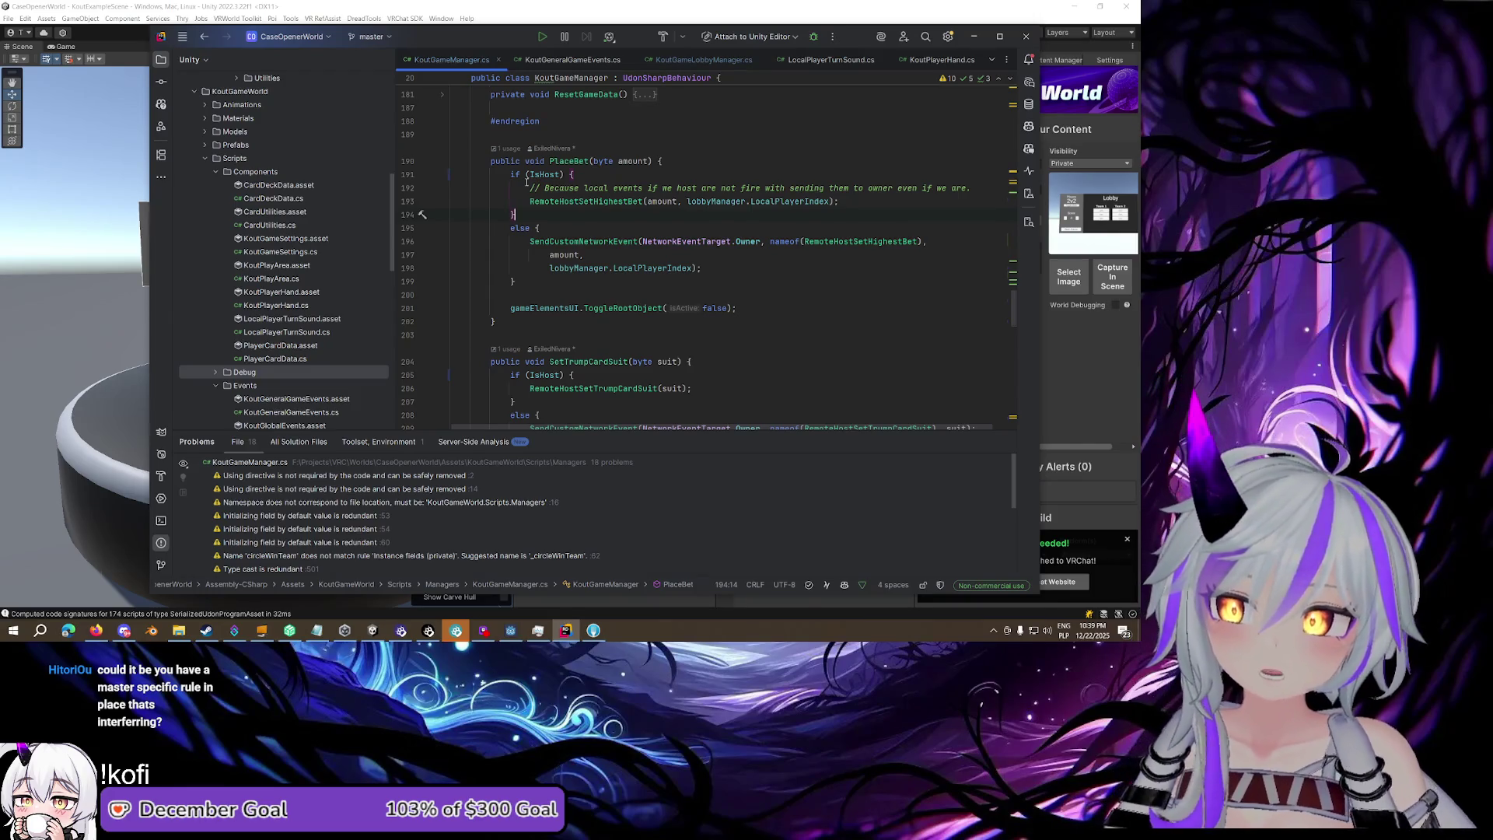
# Inspect the non-host SendCustomNetworkEvent call to NetworkEventTarget.Owner, then go to RemoteHostSetHighestBet's definition
pyautogui.click(863, 241)
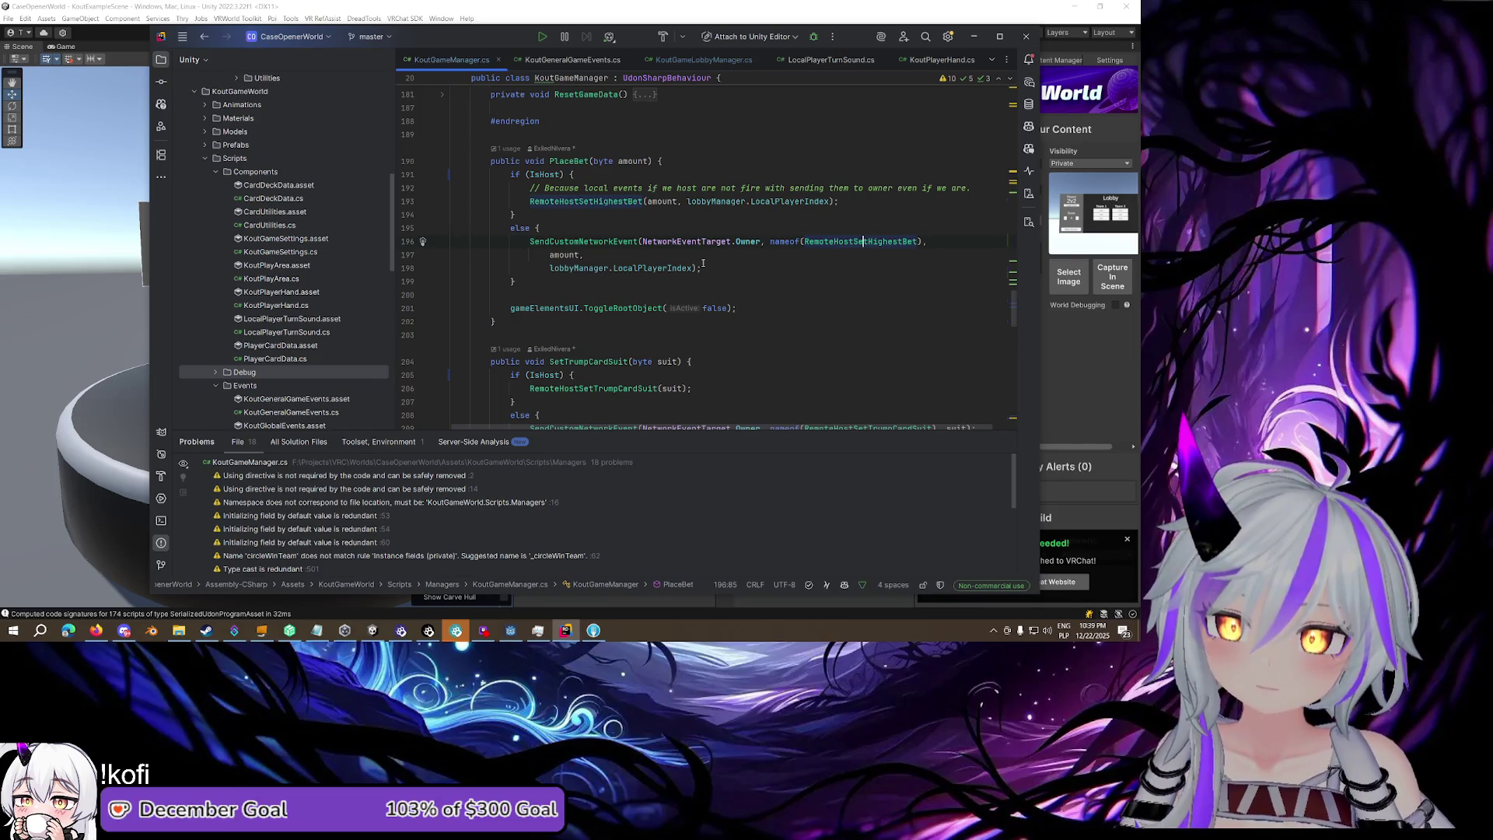
pyautogui.click(604, 242)
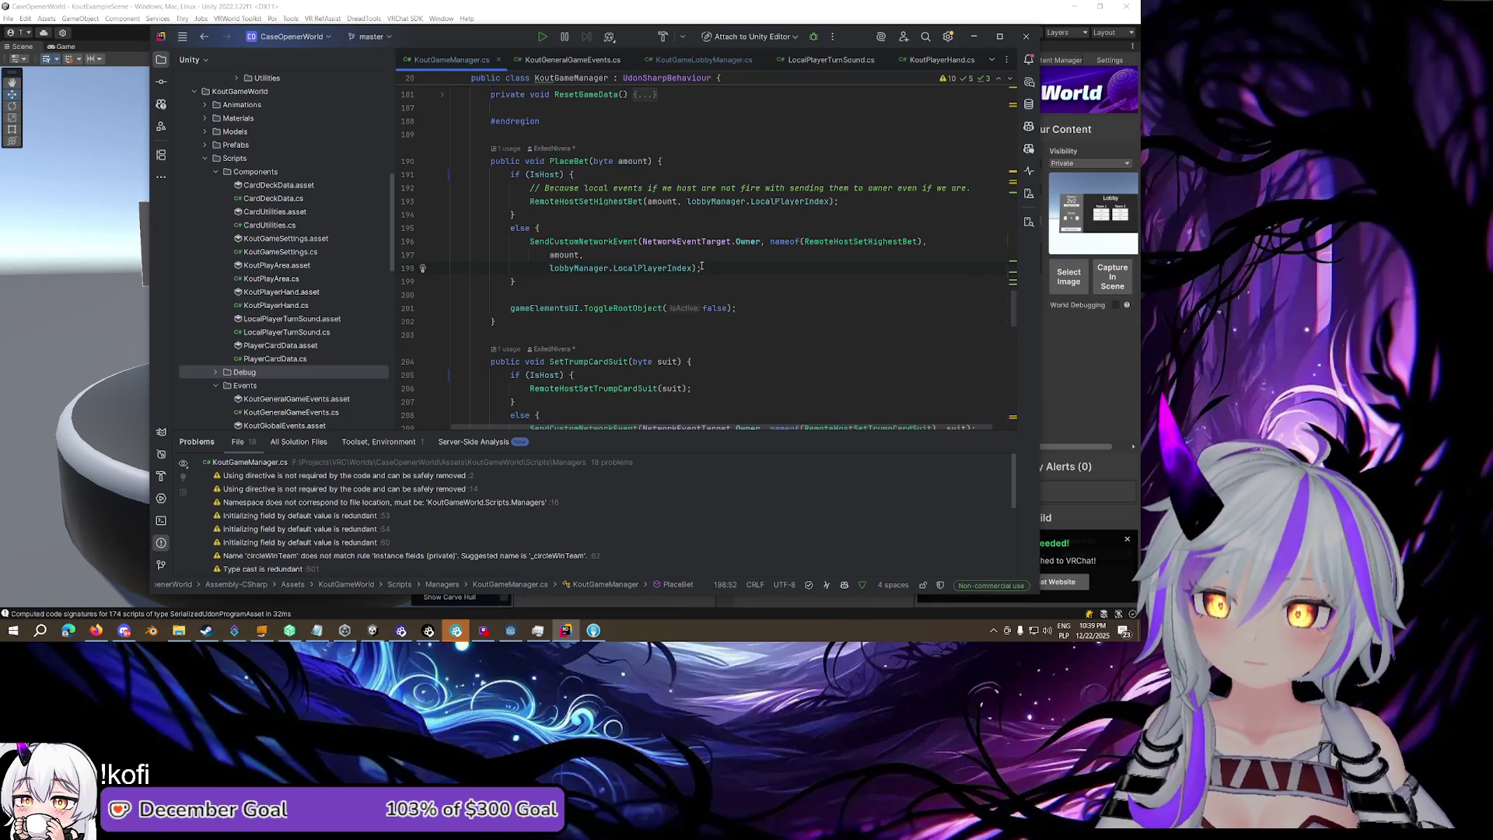
pyautogui.moveTo(530, 242); pyautogui.dragTo(639, 243)
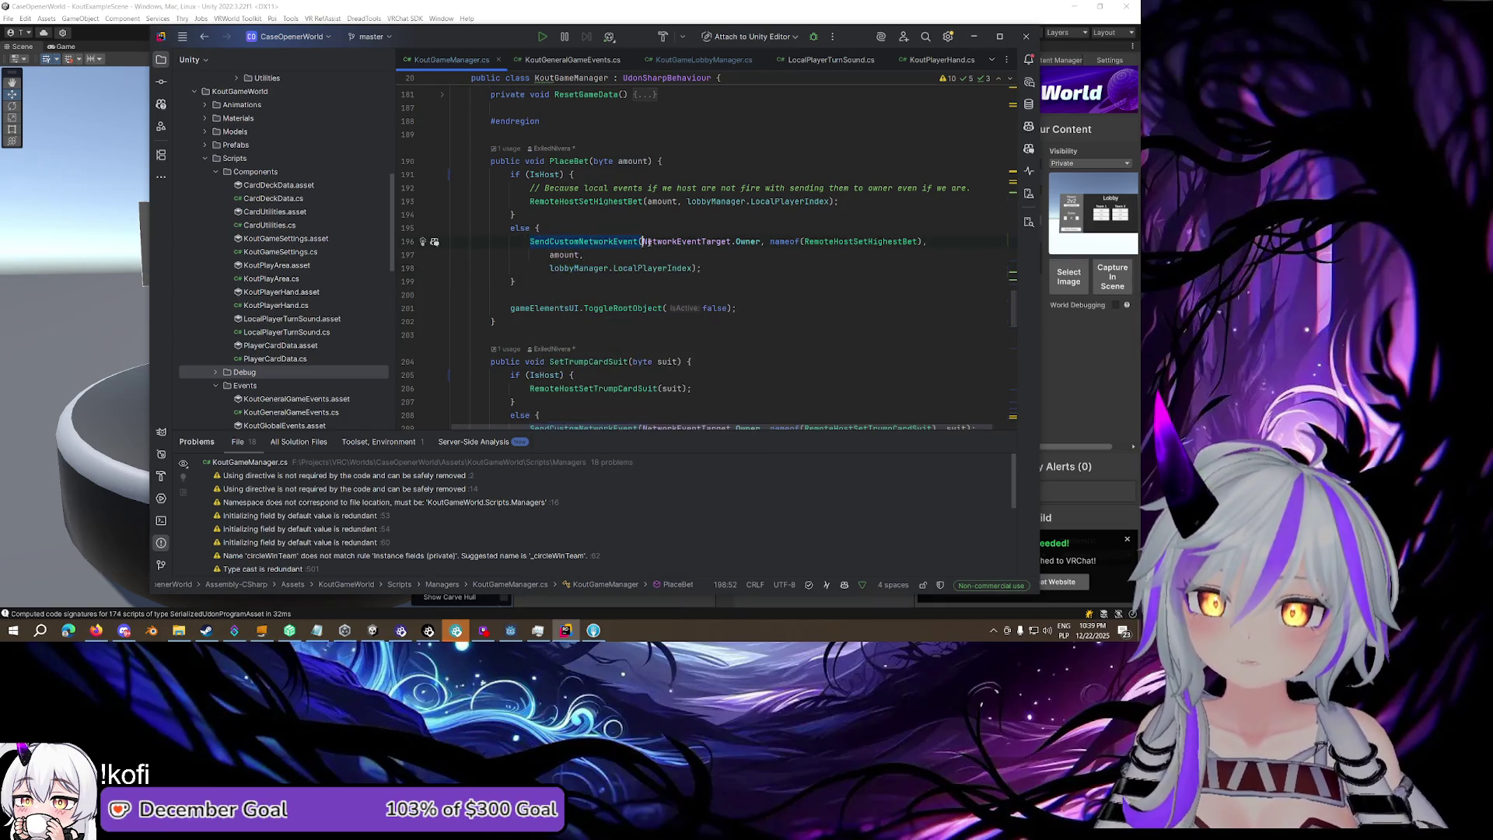
pyautogui.click(762, 242)
pyautogui.hotkey('ctrl', 'w')
pyautogui.click(761, 242)
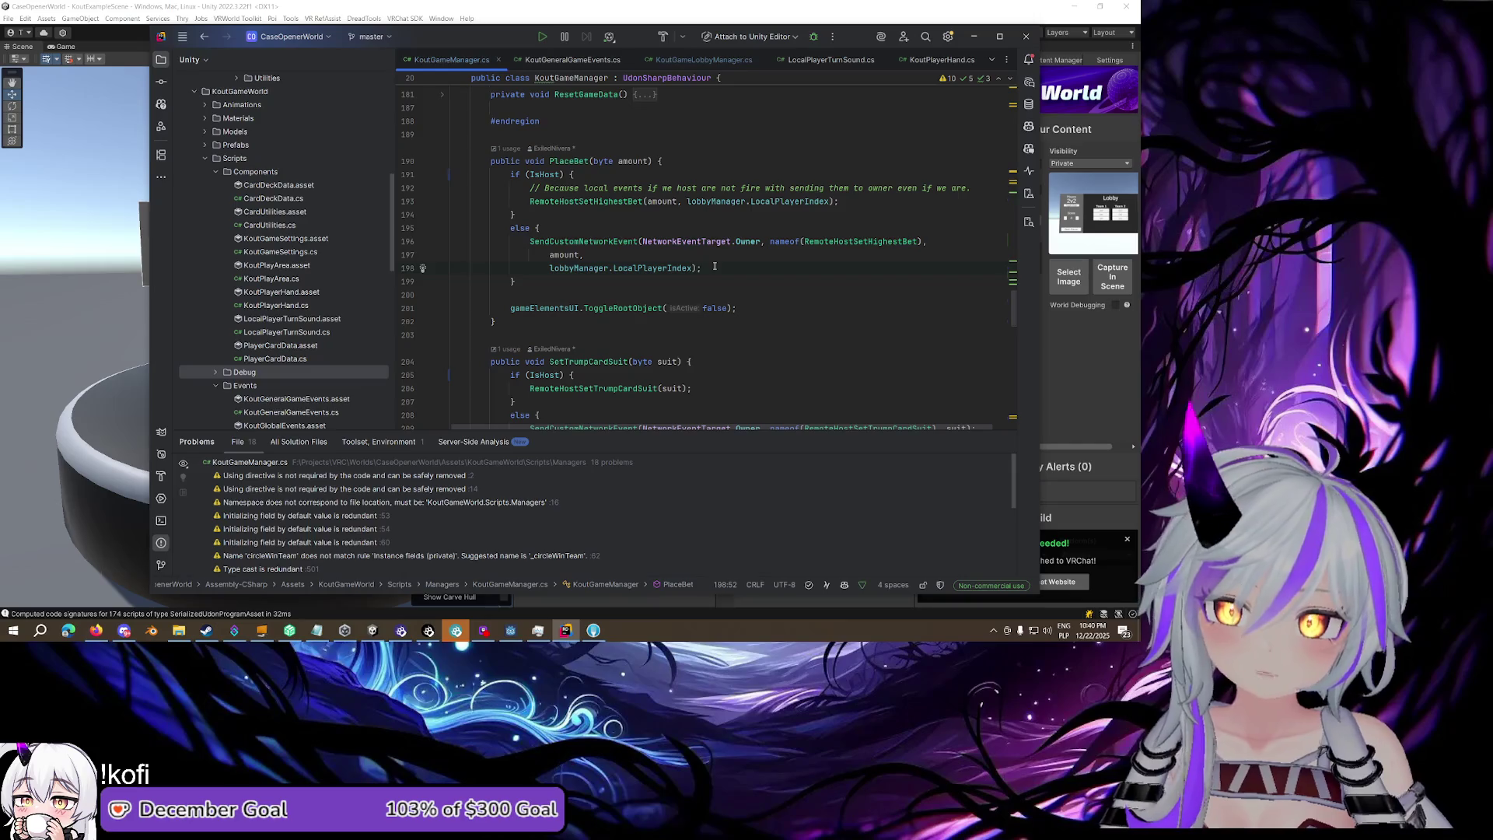
pyautogui.click(837, 241)
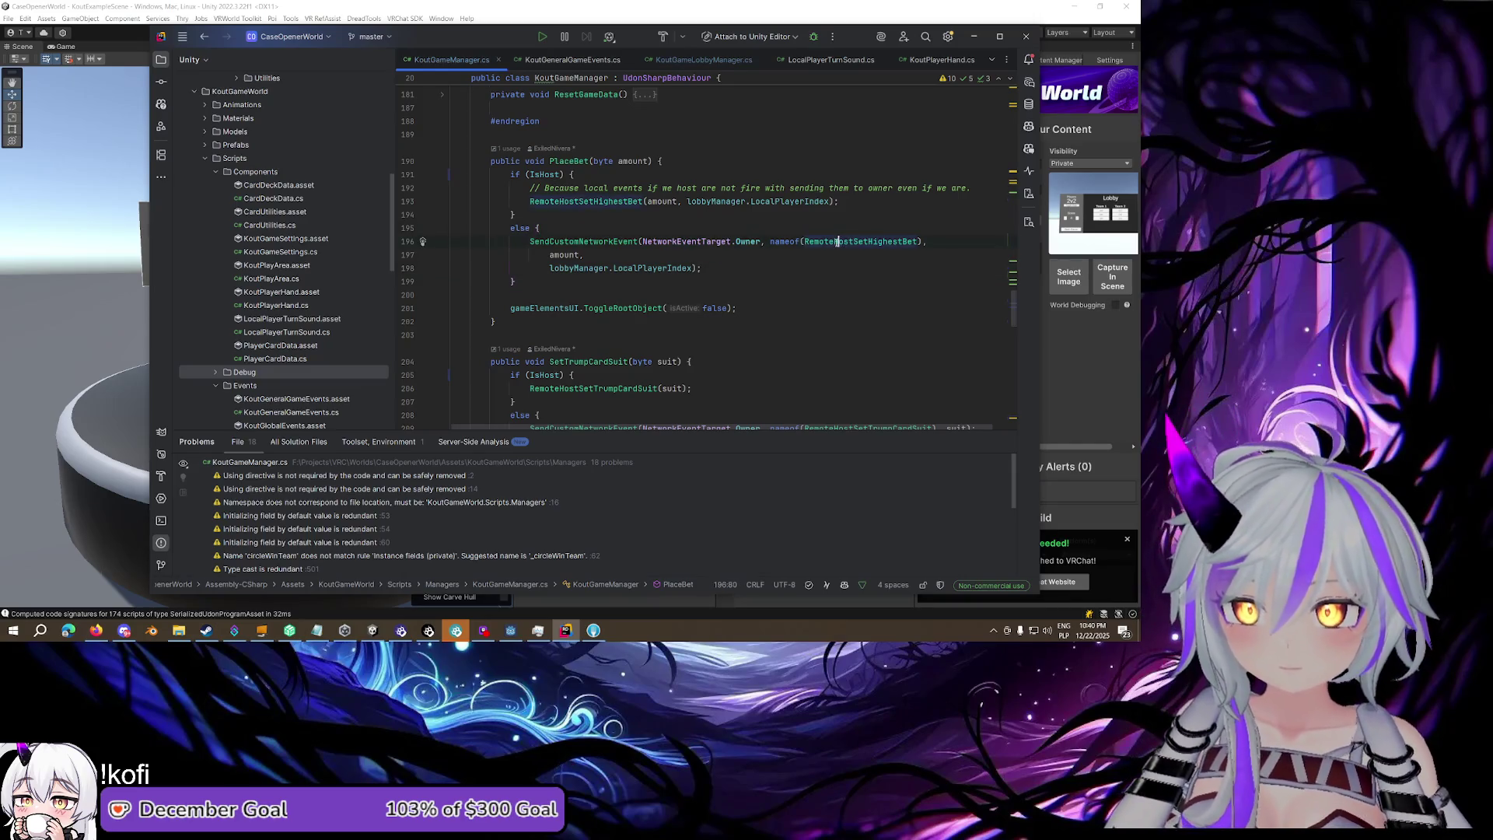
pyautogui.keyDown('ctrl'); pyautogui.click(831, 241); pyautogui.keyUp('ctrl')
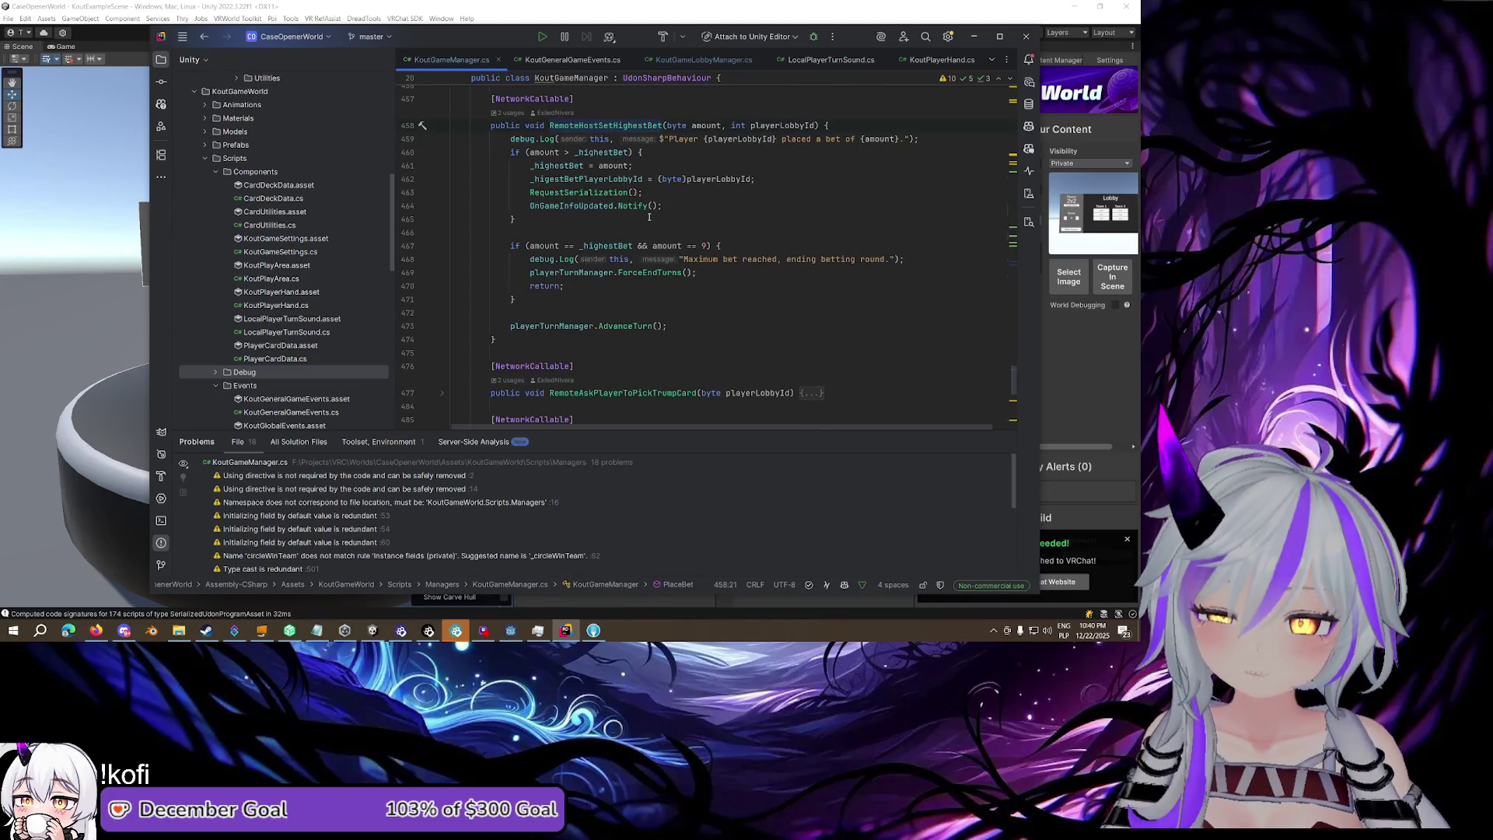
# Review RemoteHostSetHighestBet's ForceEndTurns and RequestSerialization lines, then list RemoteAskPlayerToPickTrumpCard usages
pyautogui.click(651, 272)
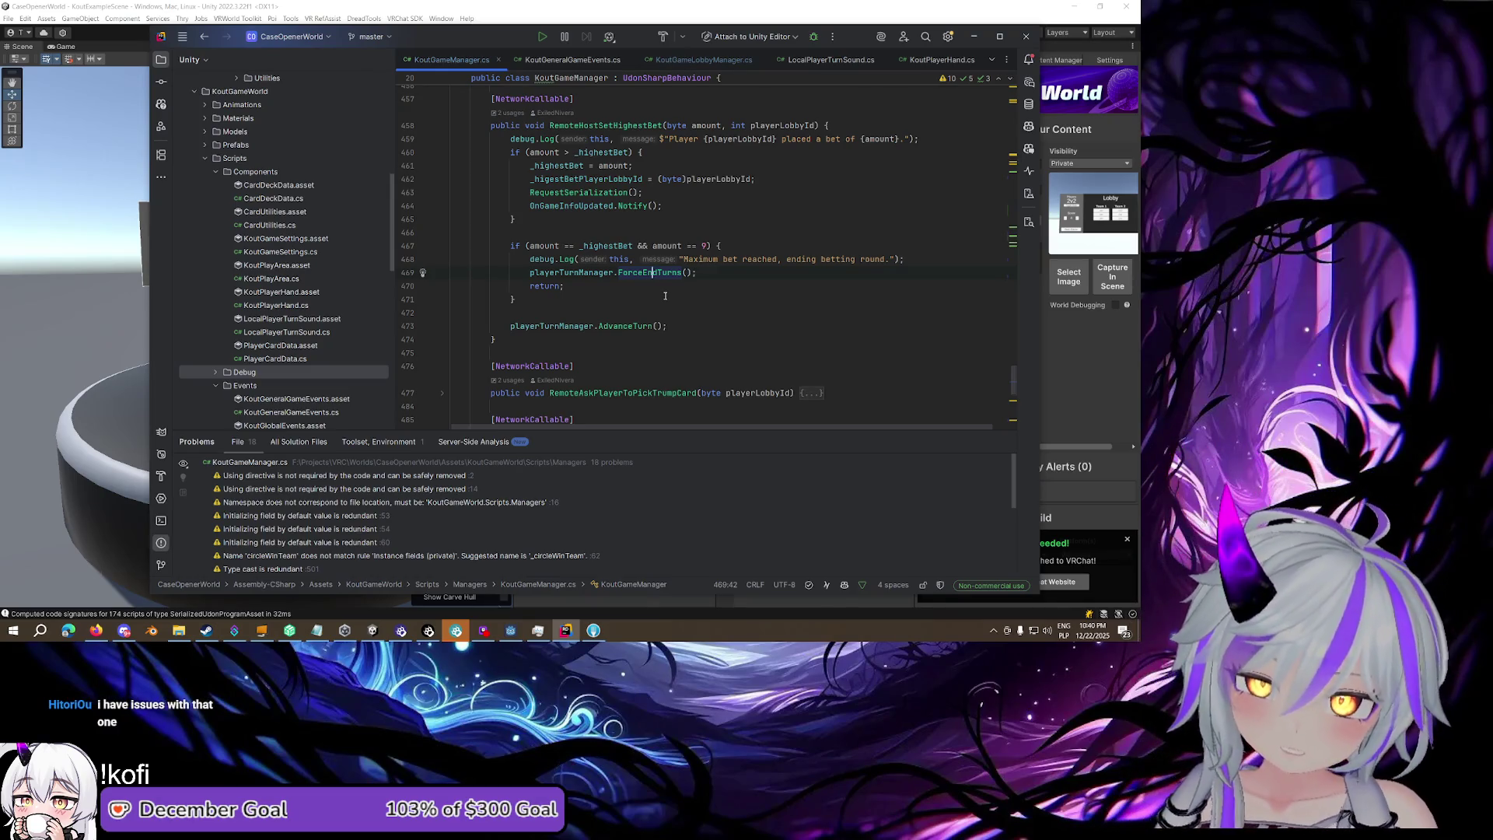
pyautogui.scroll(2, 700, 276)
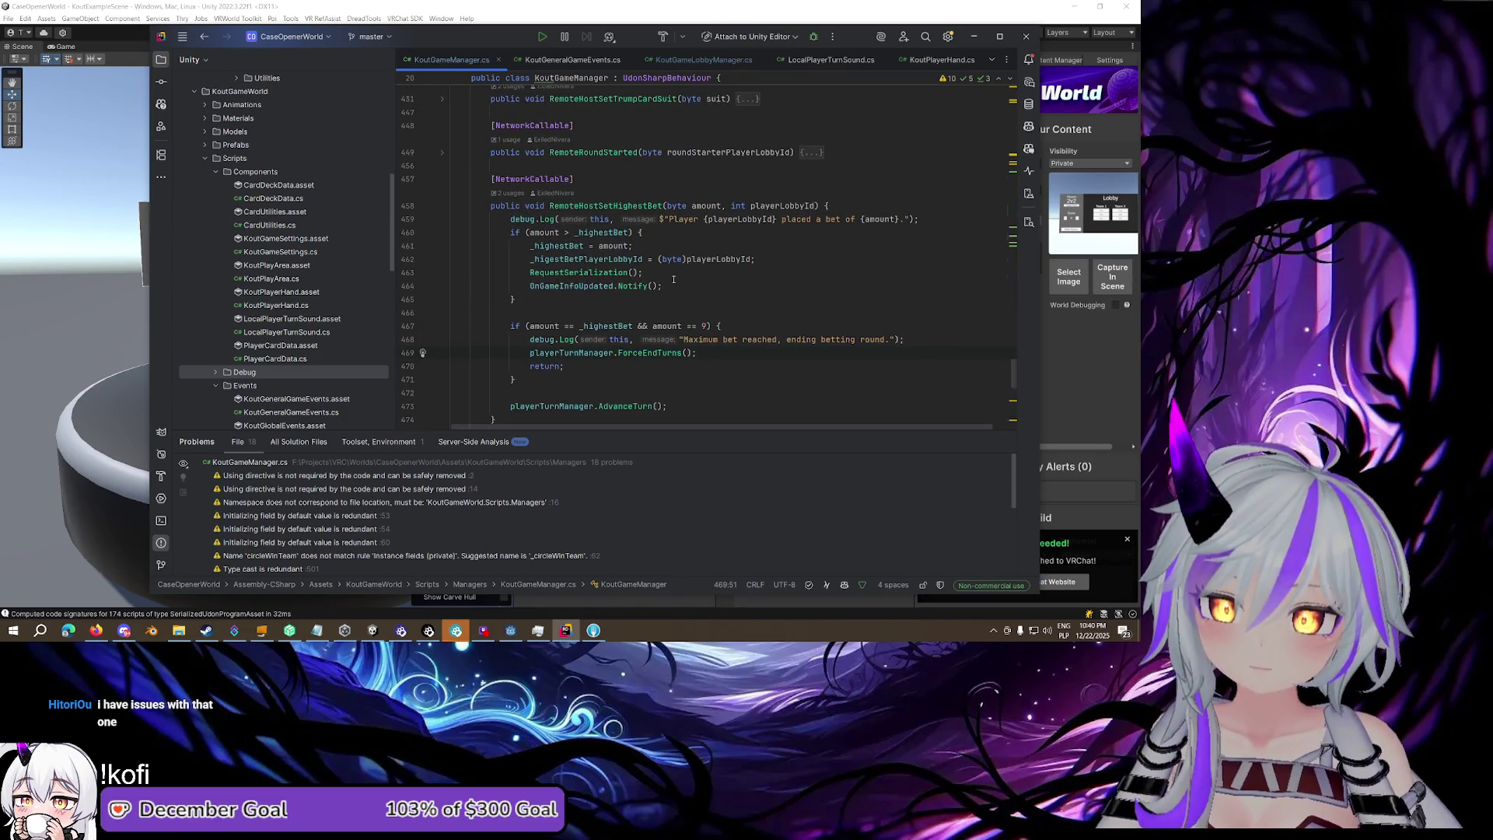
pyautogui.click(589, 272)
pyautogui.scroll(-2, 630, 276)
pyautogui.scroll(-3, 630, 276)
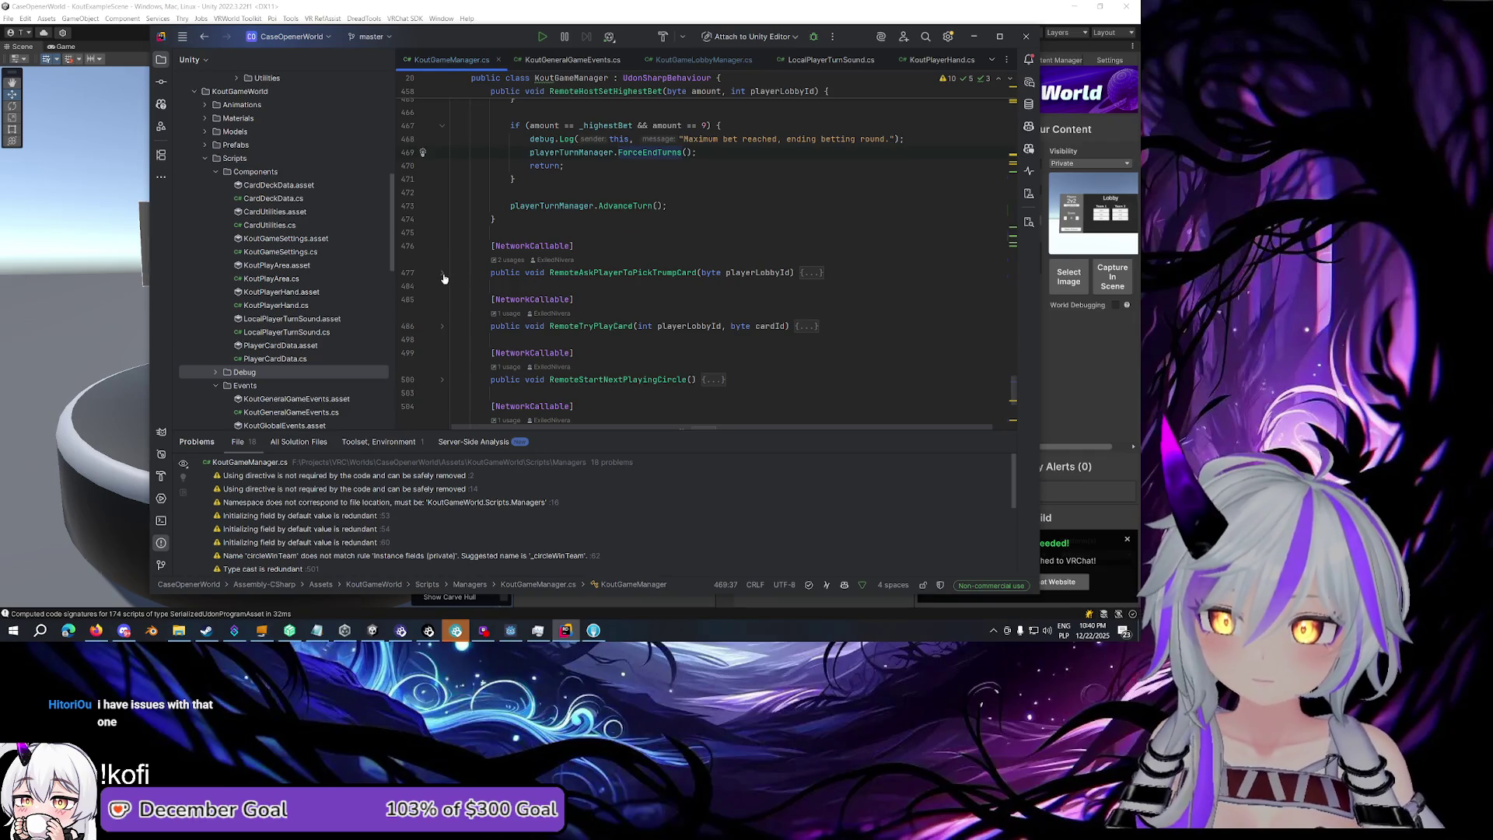
pyautogui.click(511, 260)
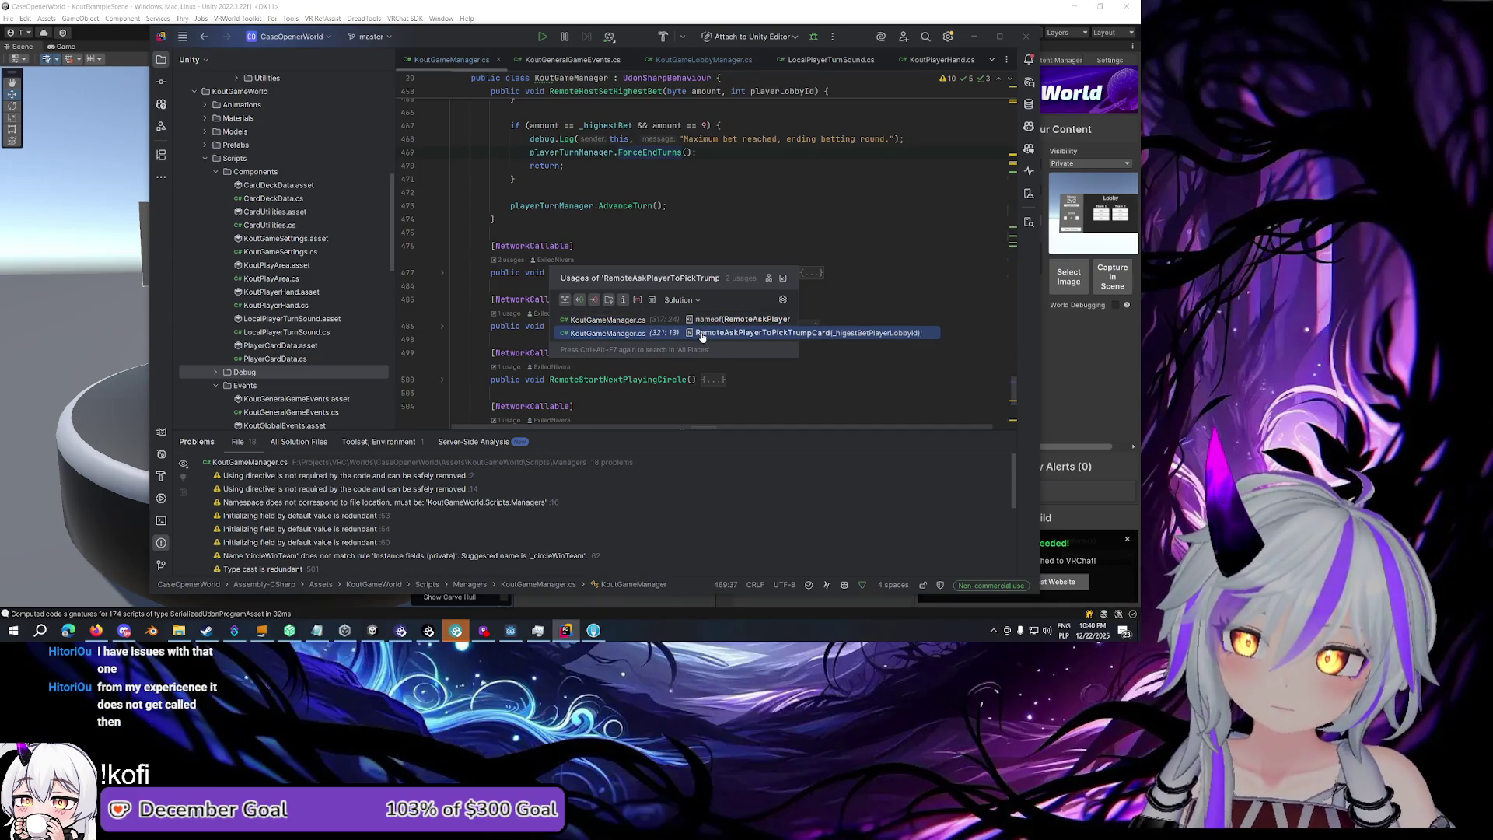
# Jump to HandleBettingCompleted and review its IsHost early return and SendCustomNetworkEvent call
pyautogui.click(702, 334)
pyautogui.scroll(3, 612, 275)
pyautogui.scroll(1, 603, 283)
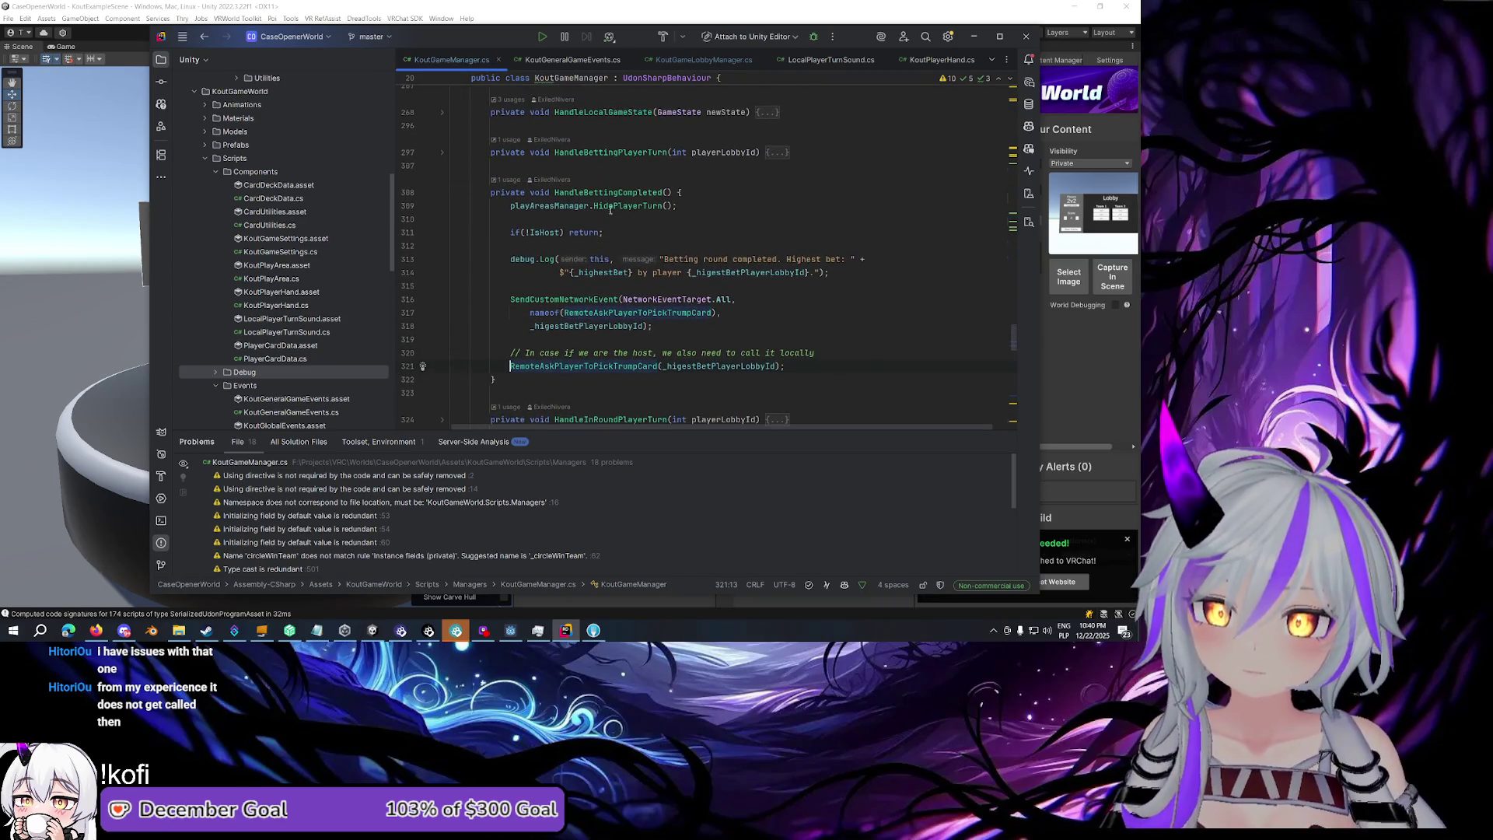
pyautogui.click(615, 192)
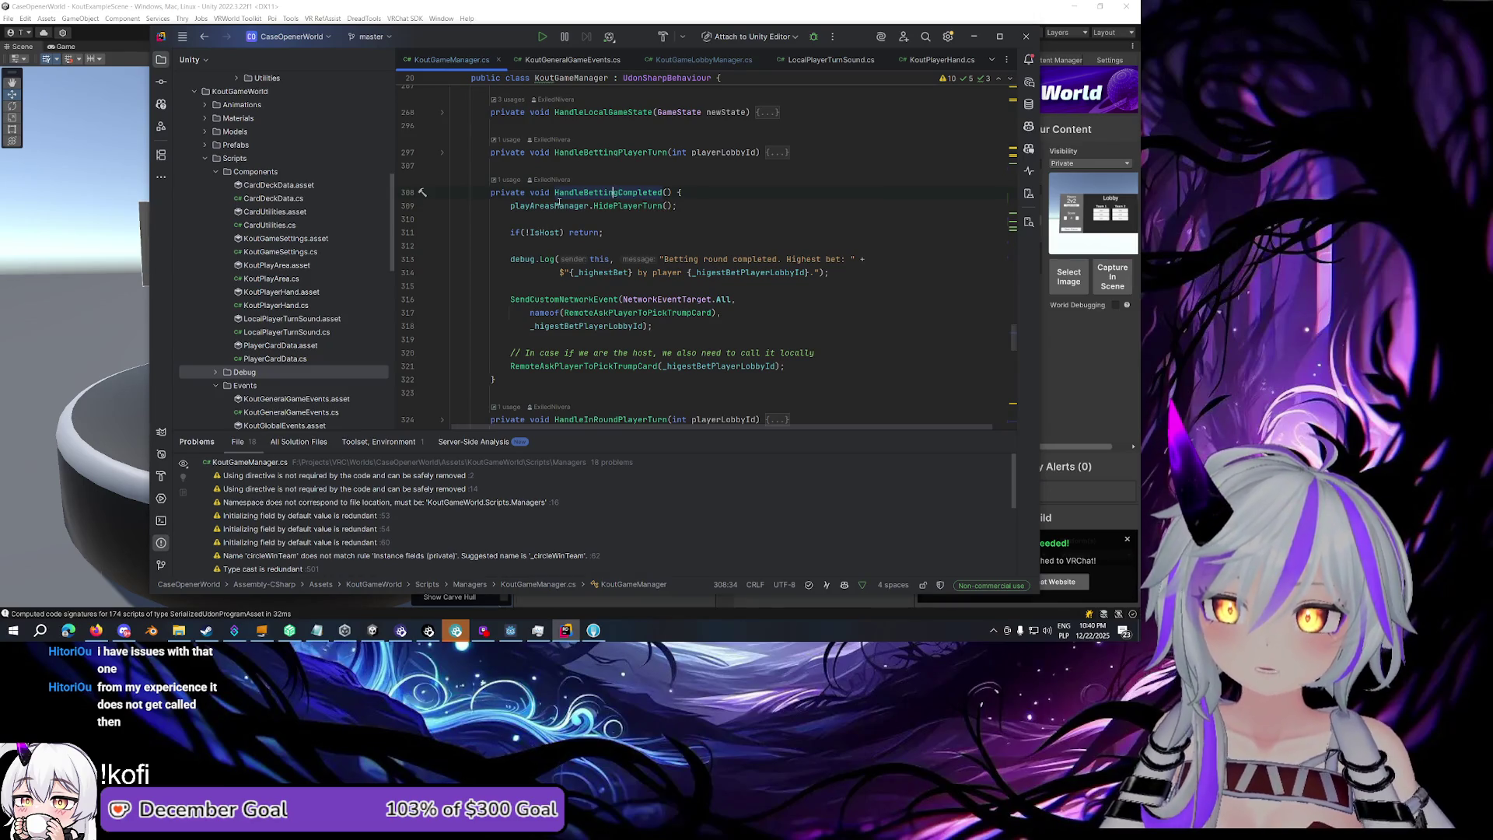
pyautogui.click(546, 232)
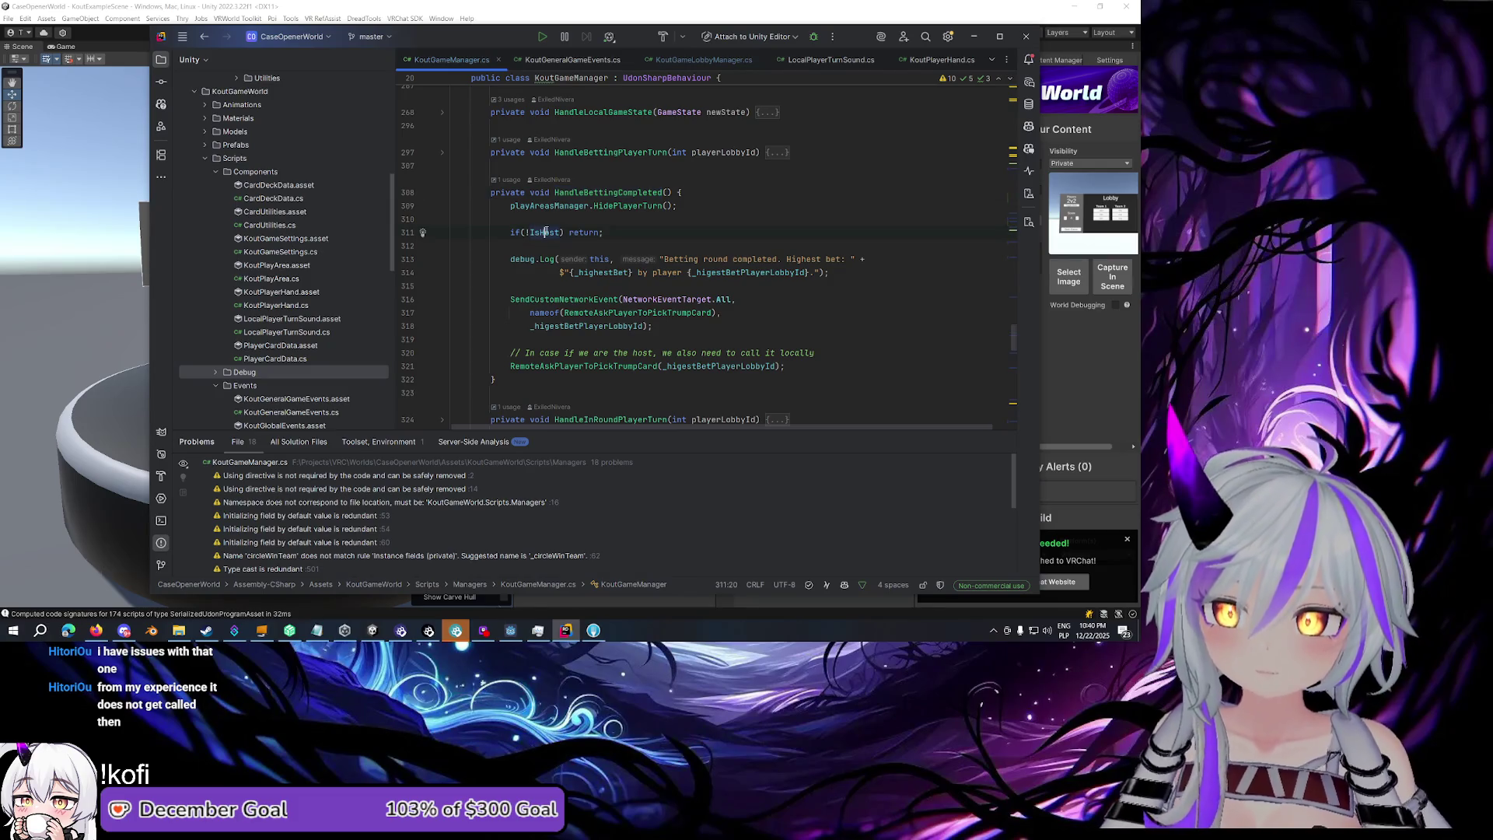
pyautogui.click(595, 232)
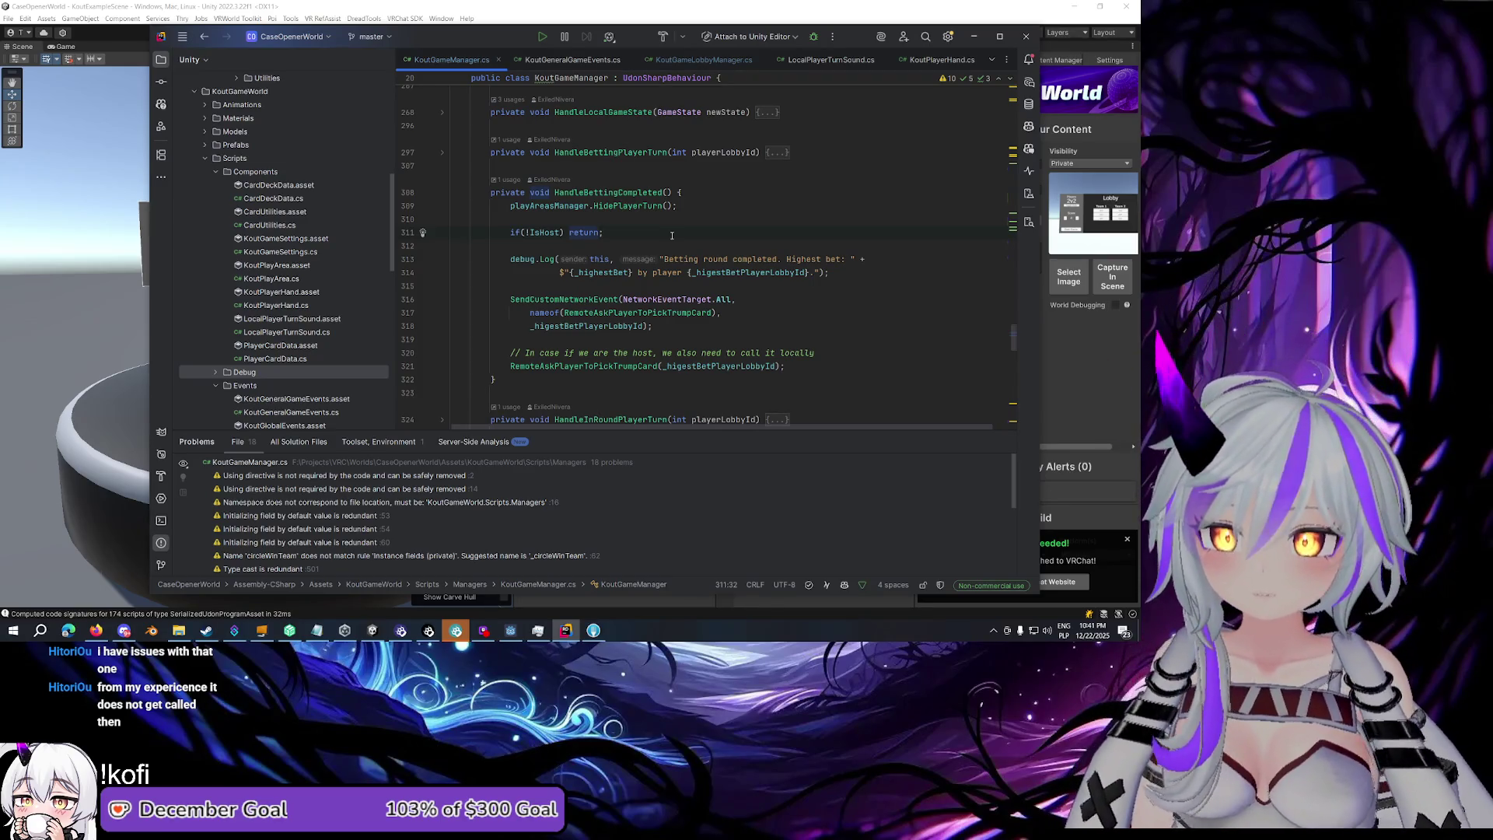
pyautogui.scroll(-1, 661, 248)
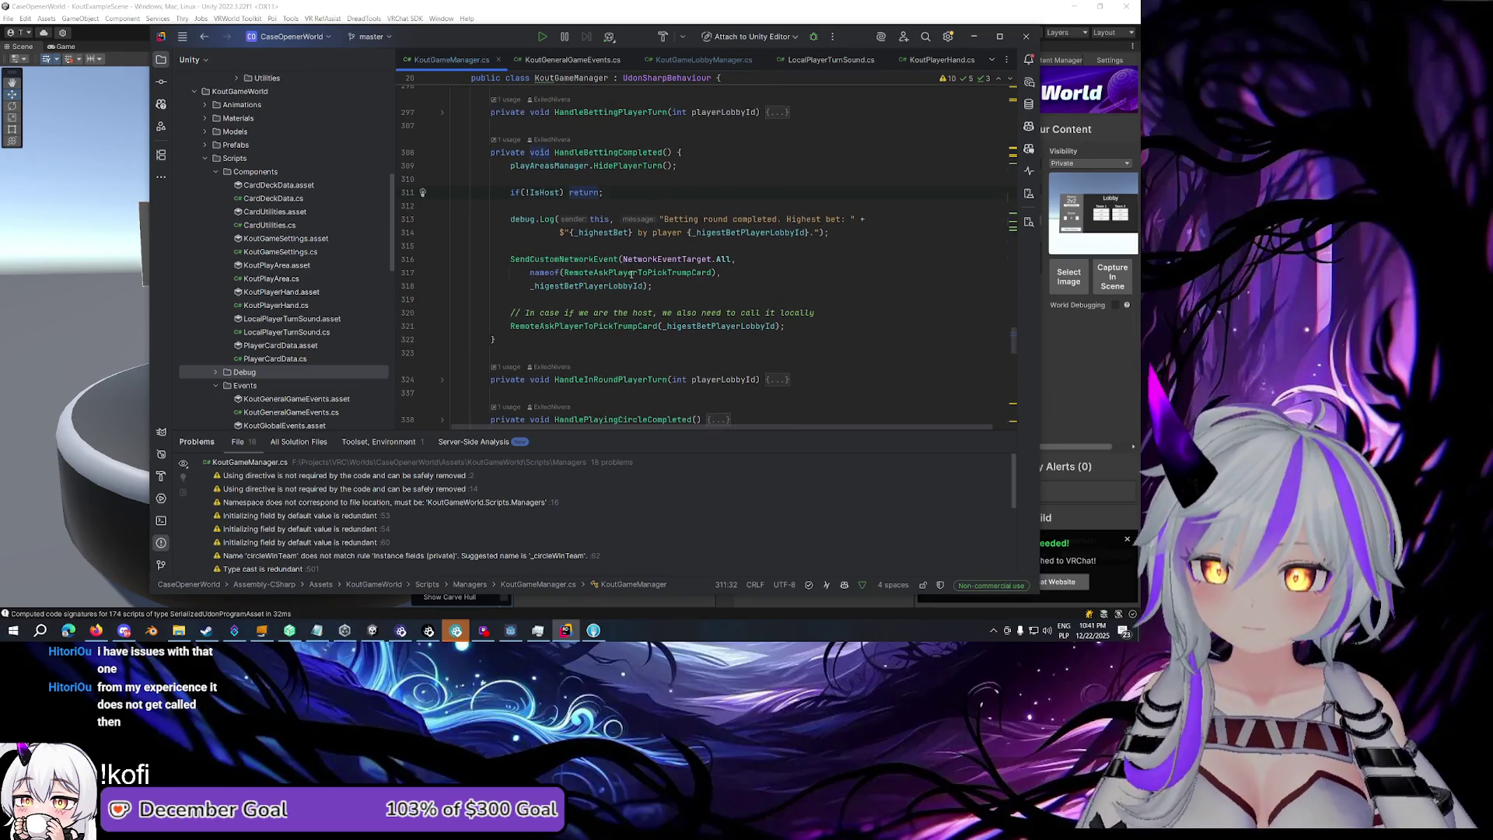
pyautogui.scroll(-1, 632, 274)
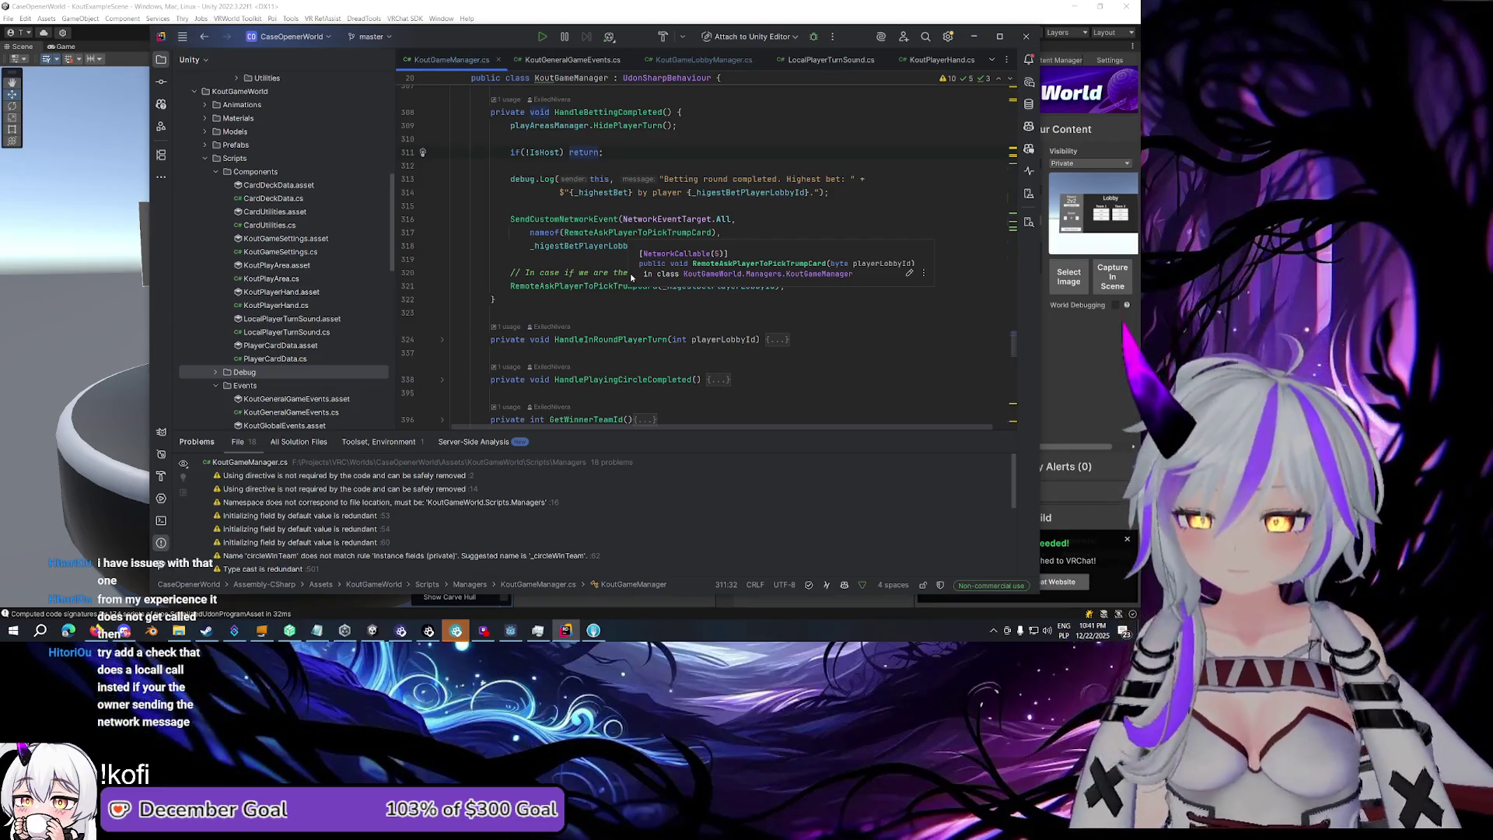
pyautogui.click(665, 247)
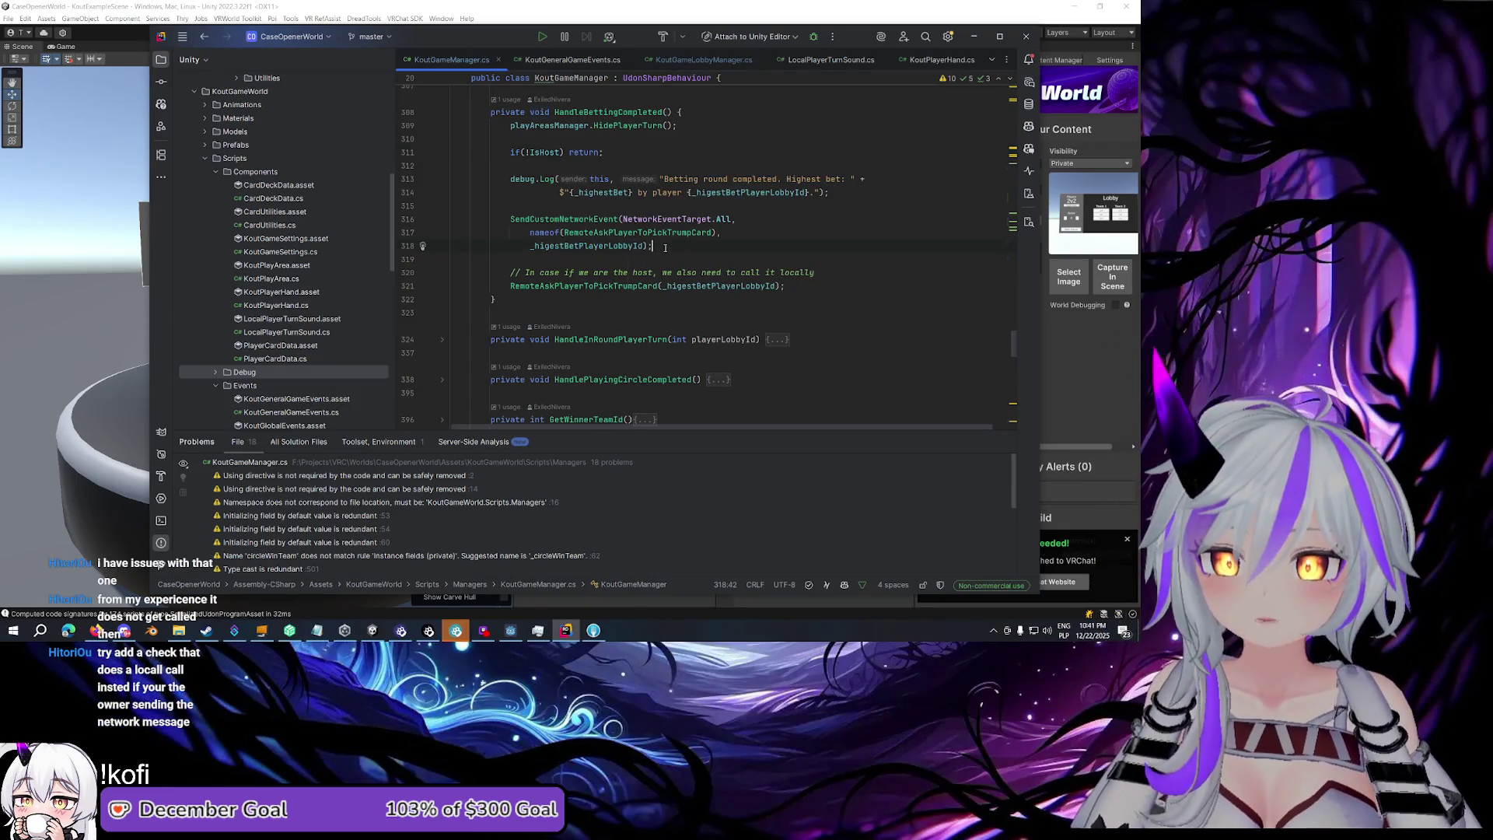
pyautogui.moveTo(509, 218); pyautogui.dragTo(689, 246)
pyautogui.click(689, 246)
pyautogui.scroll(1, 689, 247)
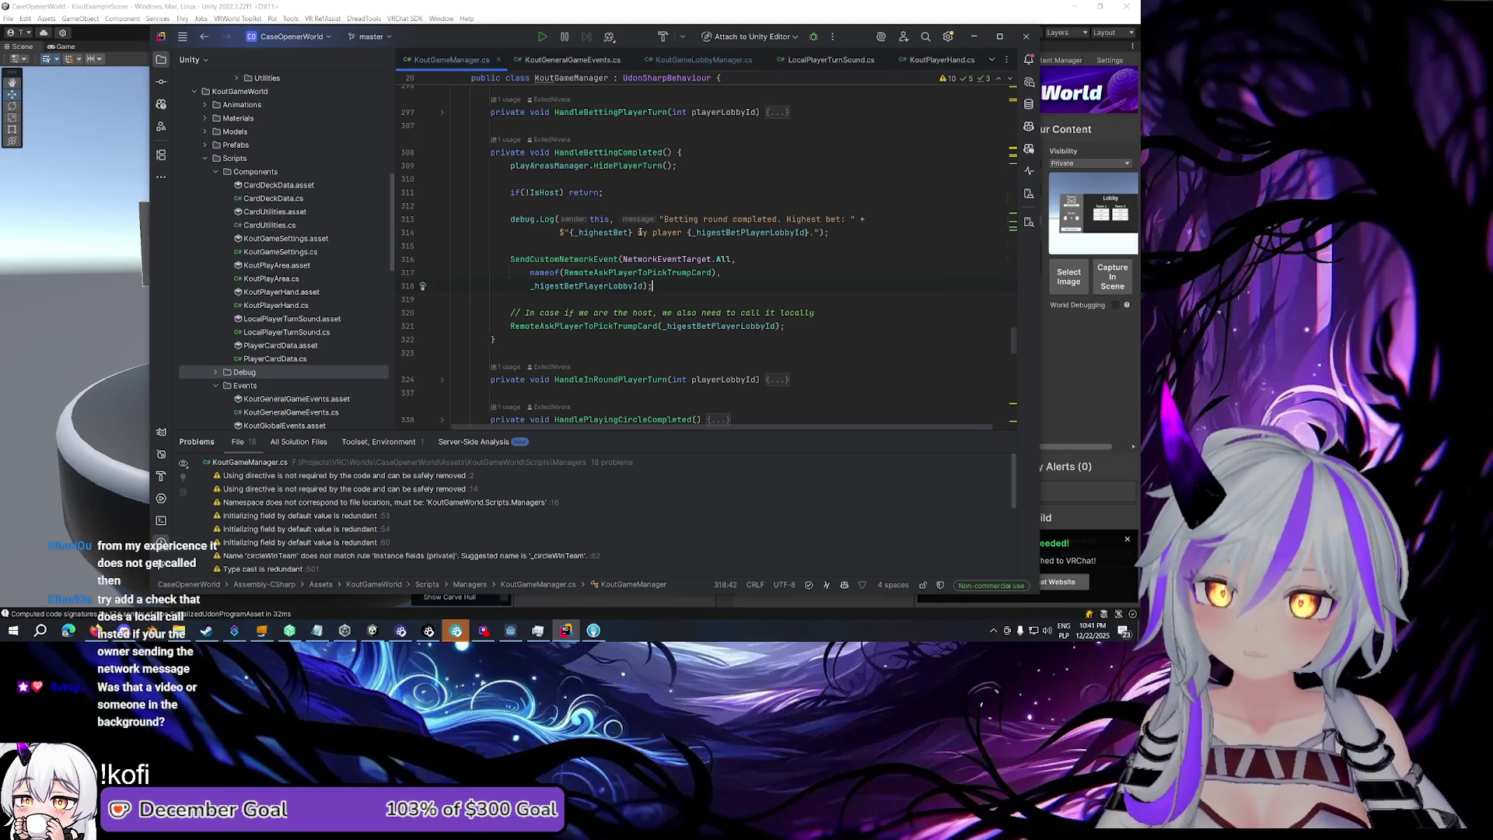
# Trial block-commenting the host's local RemoteAskPlayerToPickTrumpCard call, then undo it
pyautogui.click(614, 286)
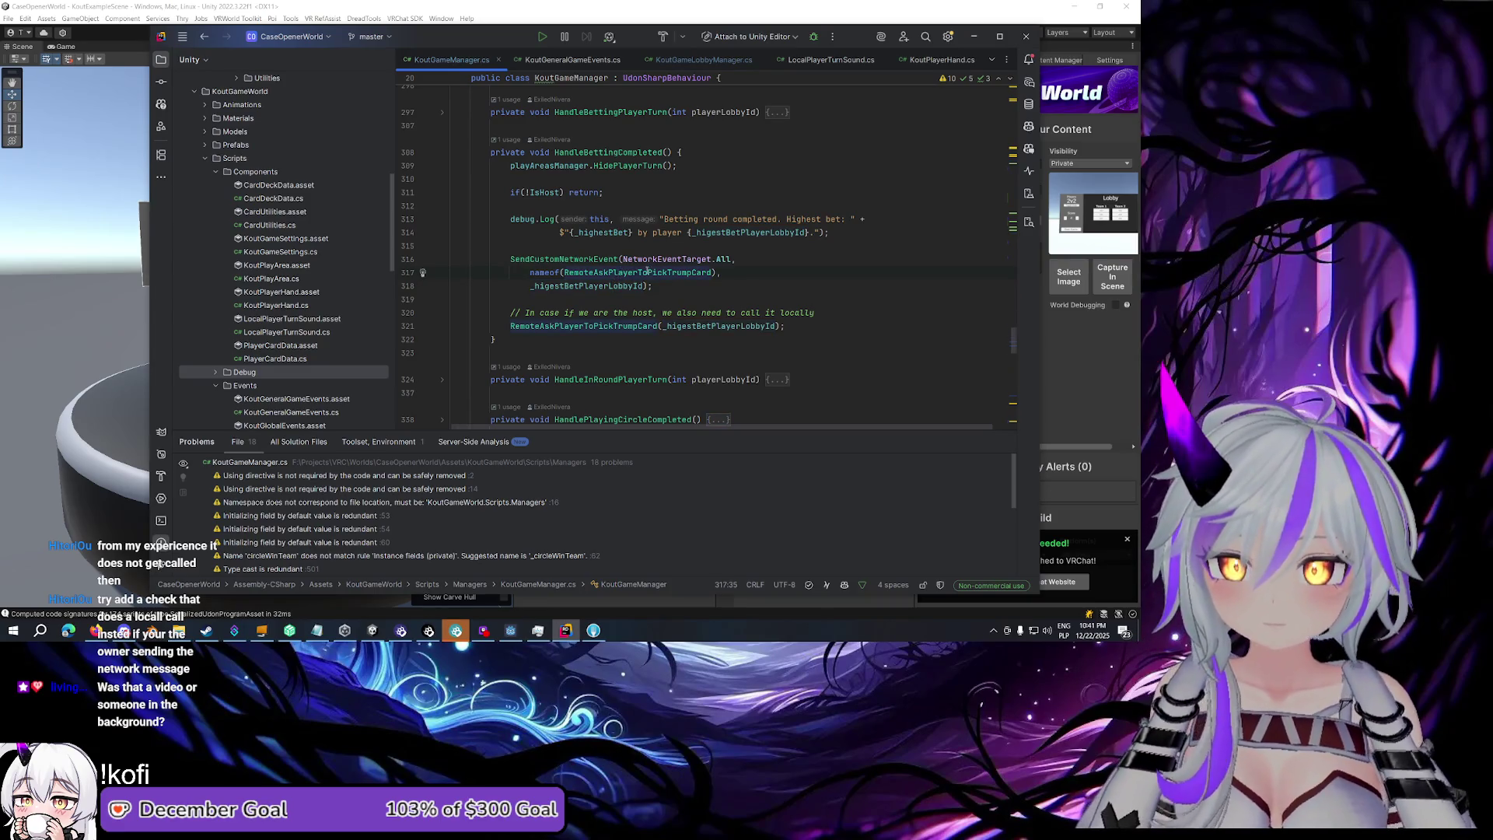
pyautogui.click(565, 272)
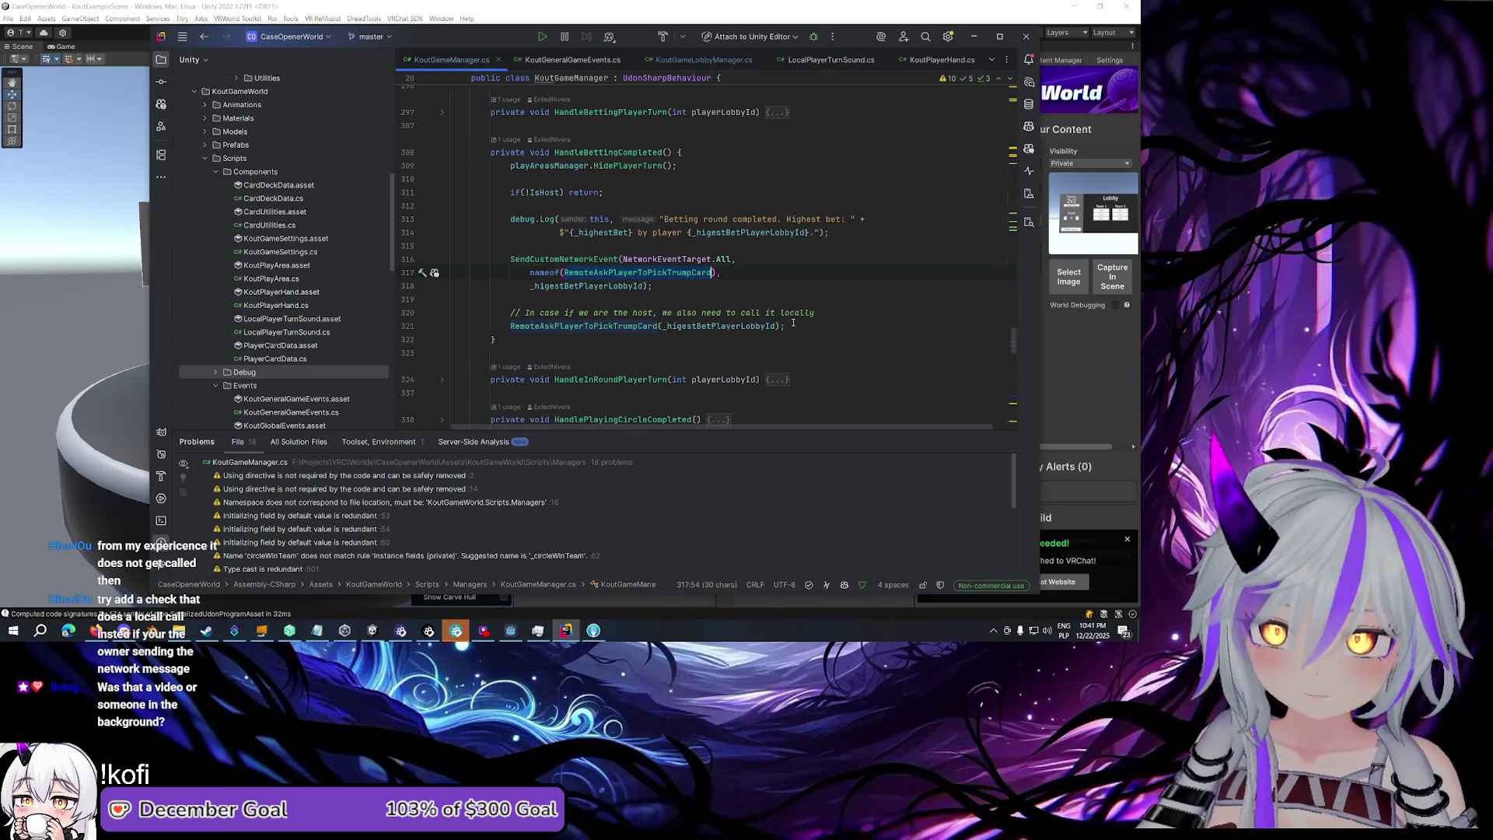
pyautogui.moveTo(794, 325)
pyautogui.mouseDown()
pyautogui.moveTo(435, 324)
pyautogui.moveTo(511, 313)
pyautogui.mouseUp()
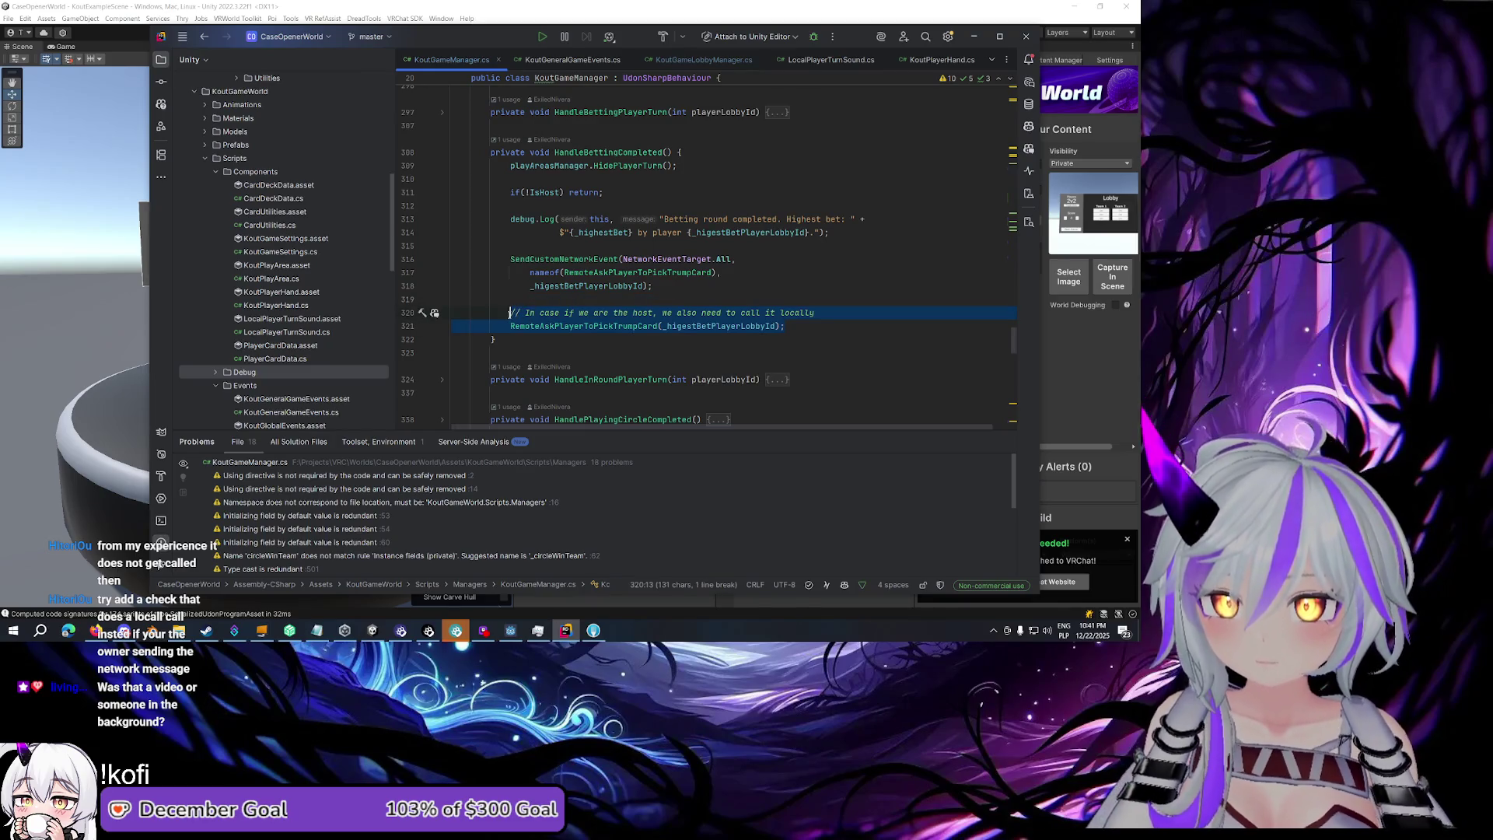
pyautogui.hotkey('ctrl', 'shift', '/')
pyautogui.click(684, 291)
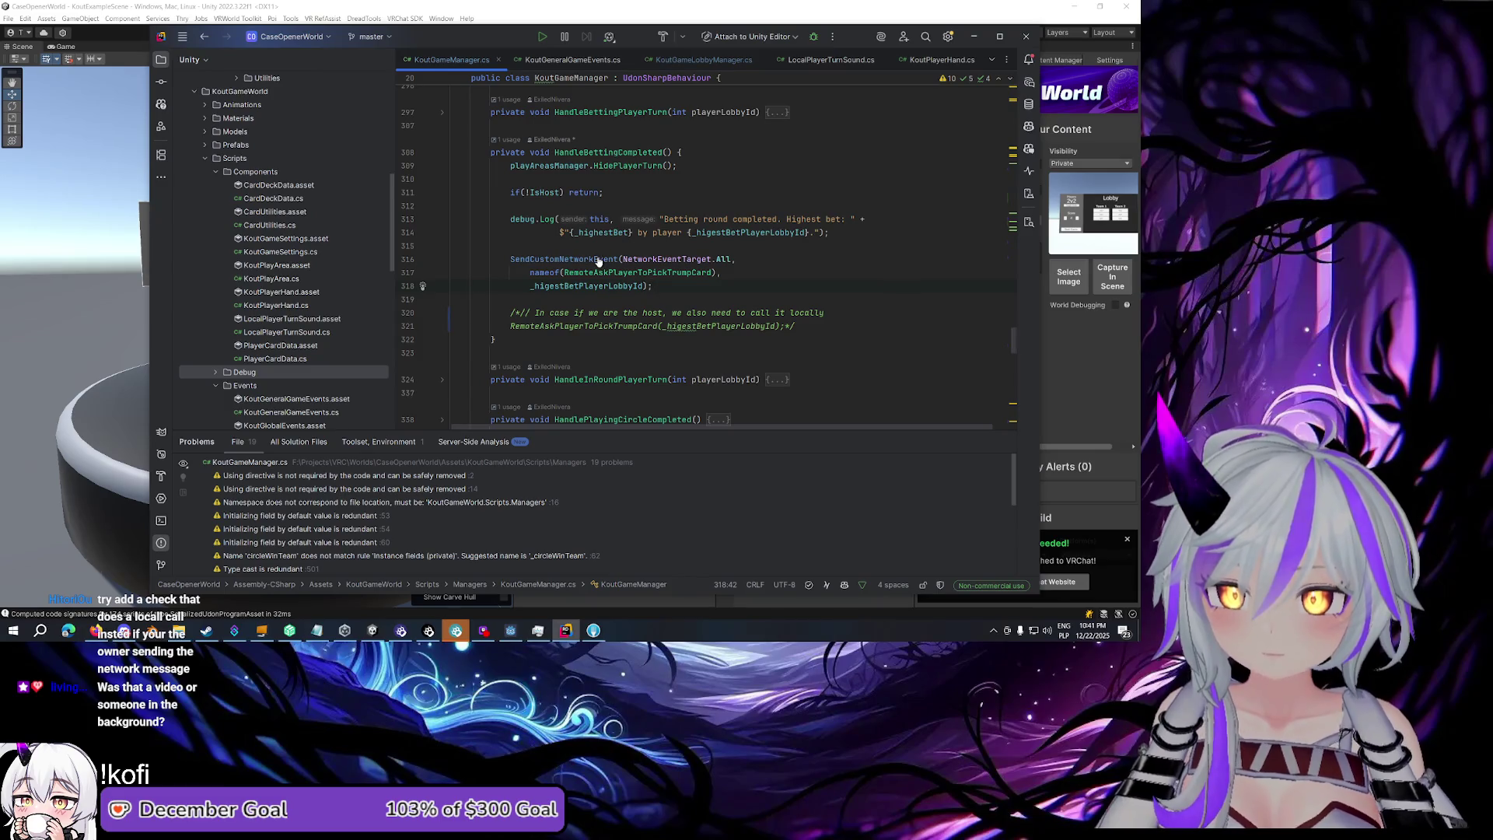
pyautogui.hotkey('ctrl', 'z')
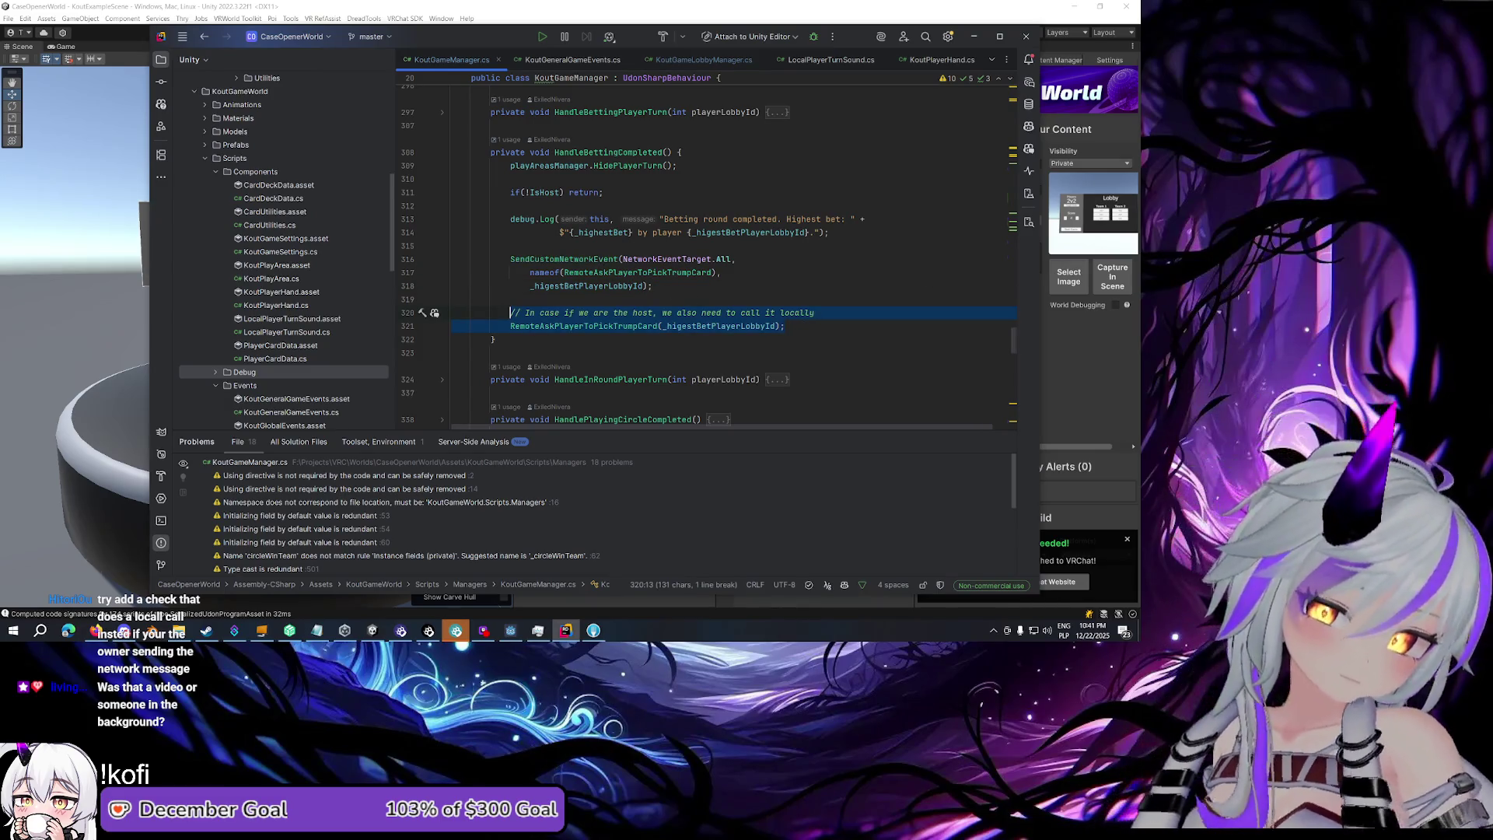